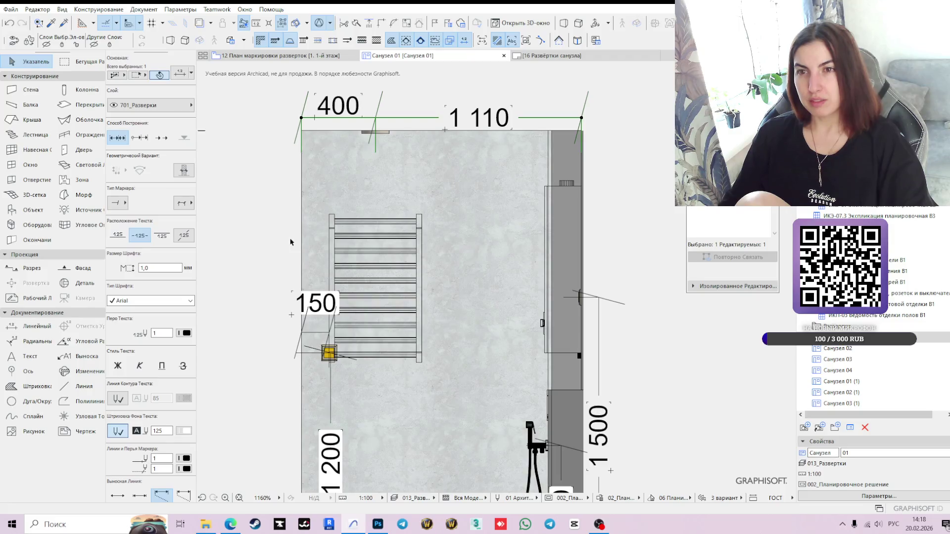
Step: Dimension the Санузел 01 elevation's full 2 400 floor-to-ceiling height along its left side
scroll(499, 148, down, 3)
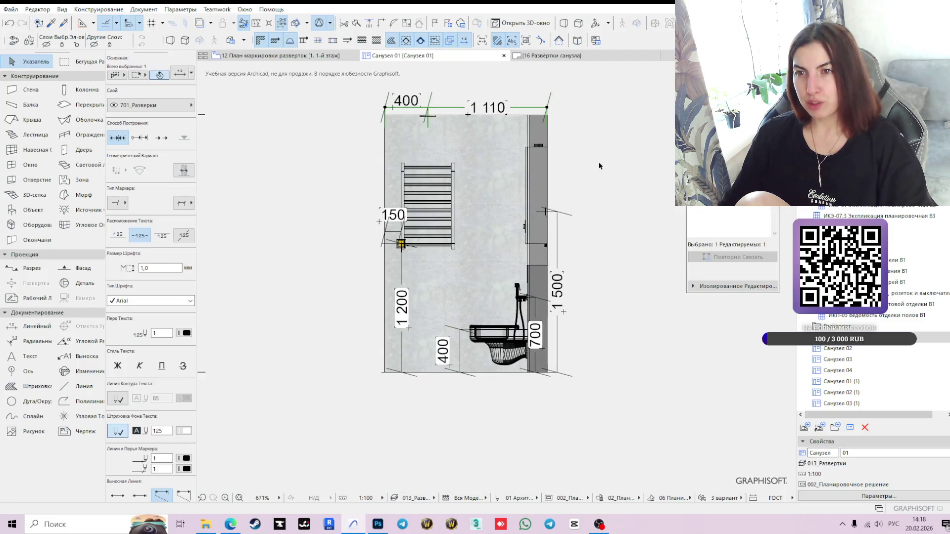
click(599, 166)
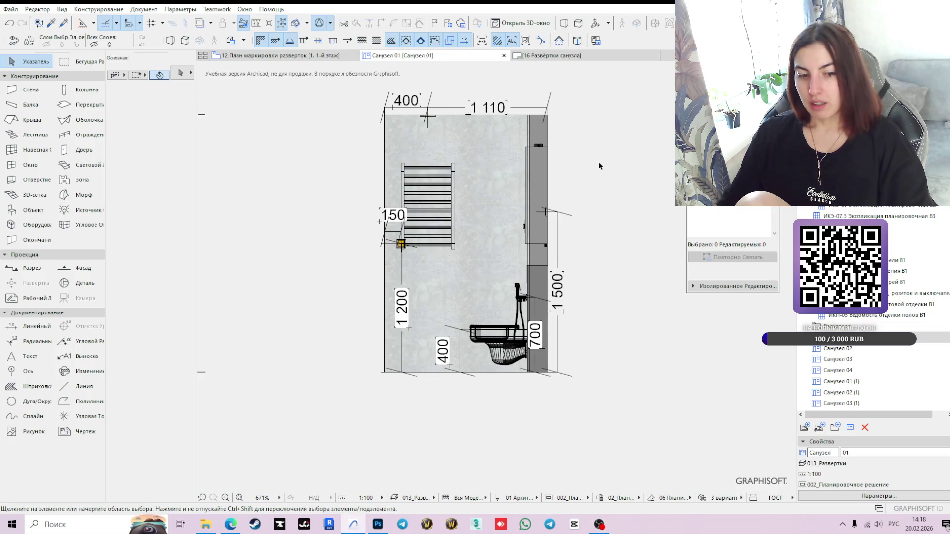
click(36, 326)
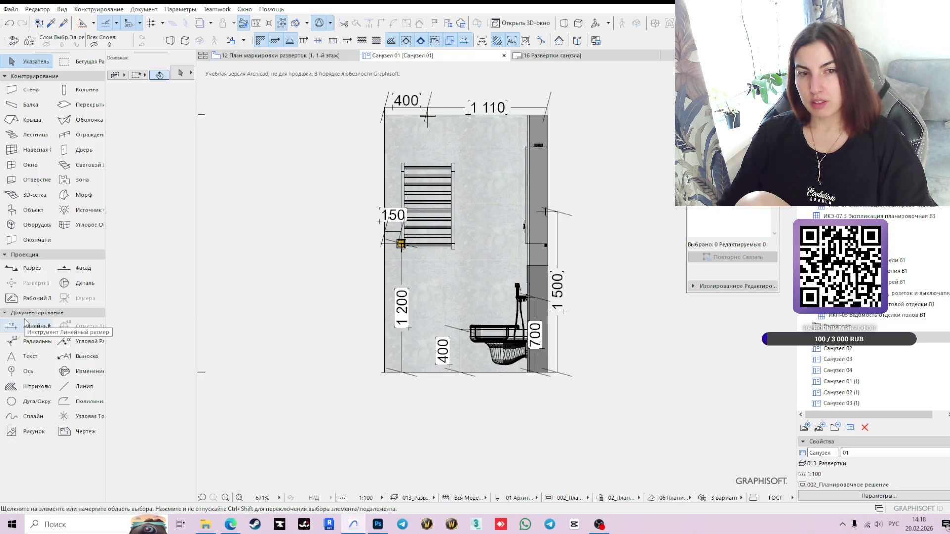
scroll(369, 356, up, 5)
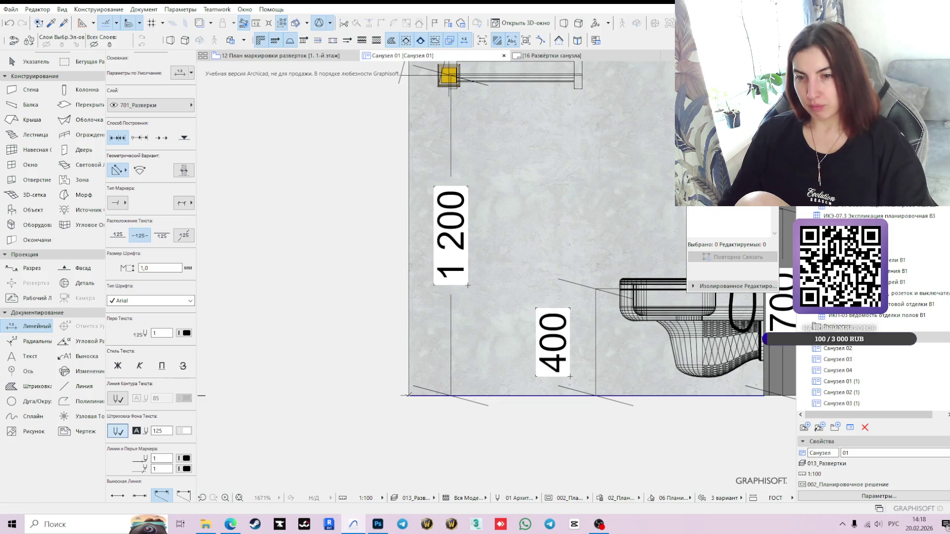
click(412, 395)
scroll(437, 422, down, 5)
scroll(451, 257, up, 4)
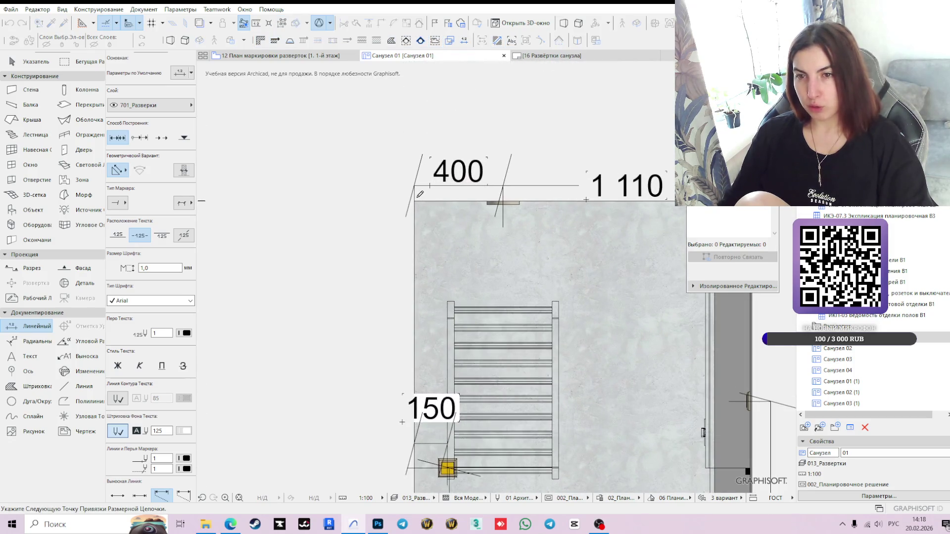
key(XF86AudioLowerVolume)
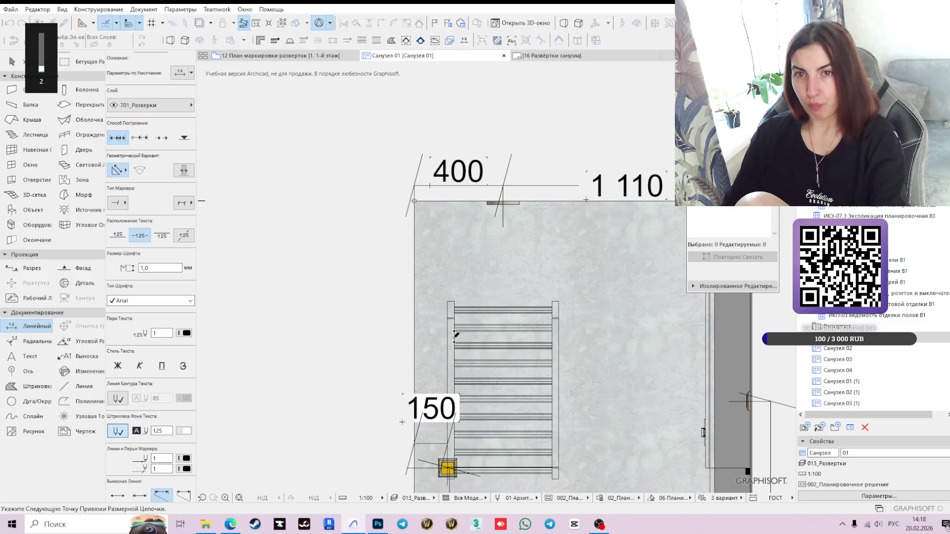
scroll(381, 322, down, 4)
double_click(381, 268)
click(407, 274)
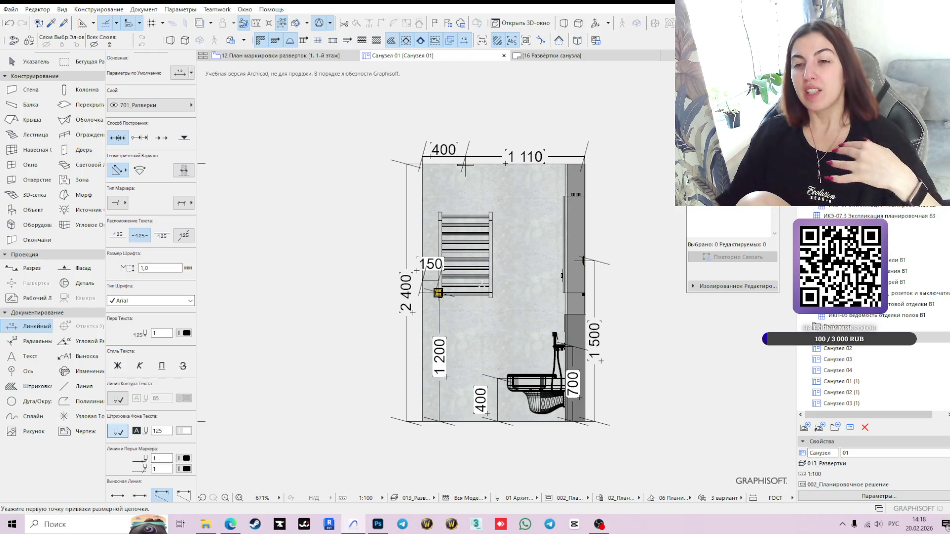
key(Escape)
click(406, 253)
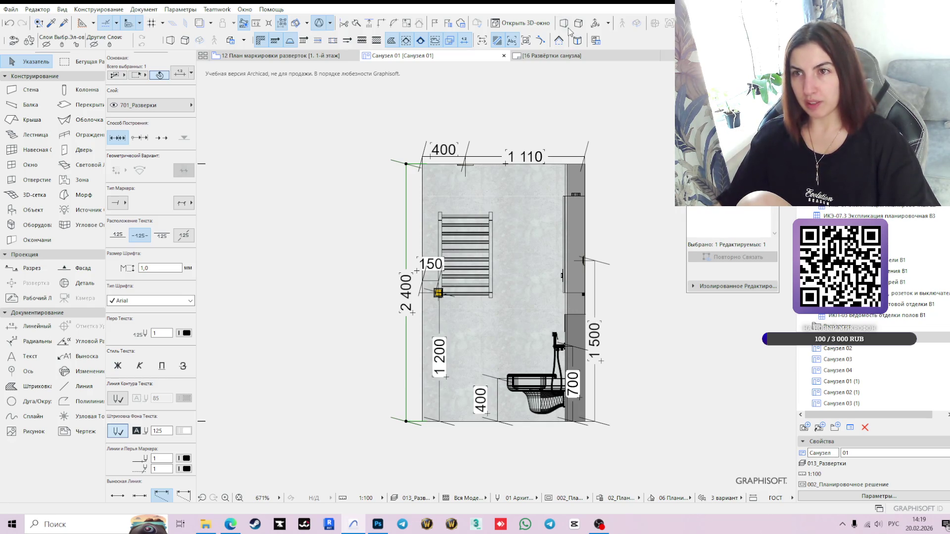
Step: Check the 2 400 dimension, then switch to the 16 Развёртки санузла layout sheet
mouse_move(571, 56)
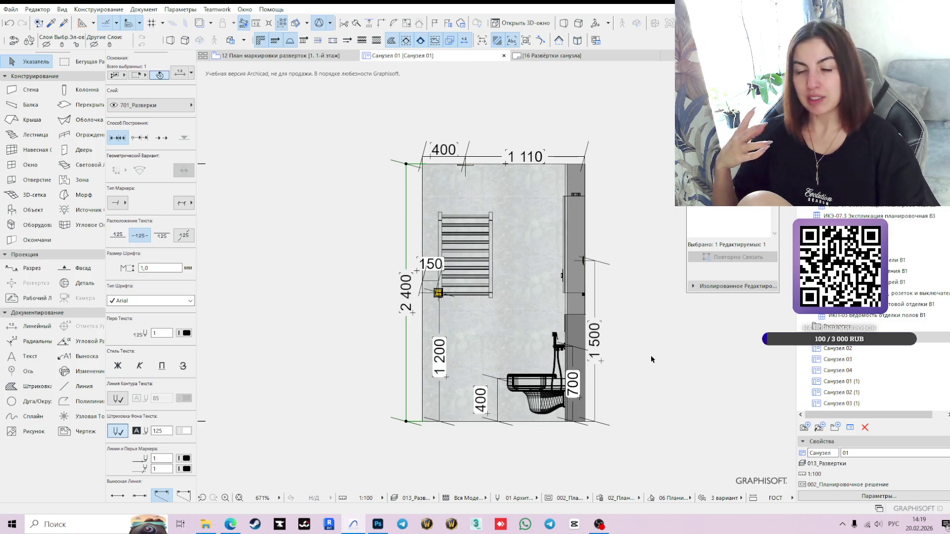
click(667, 407)
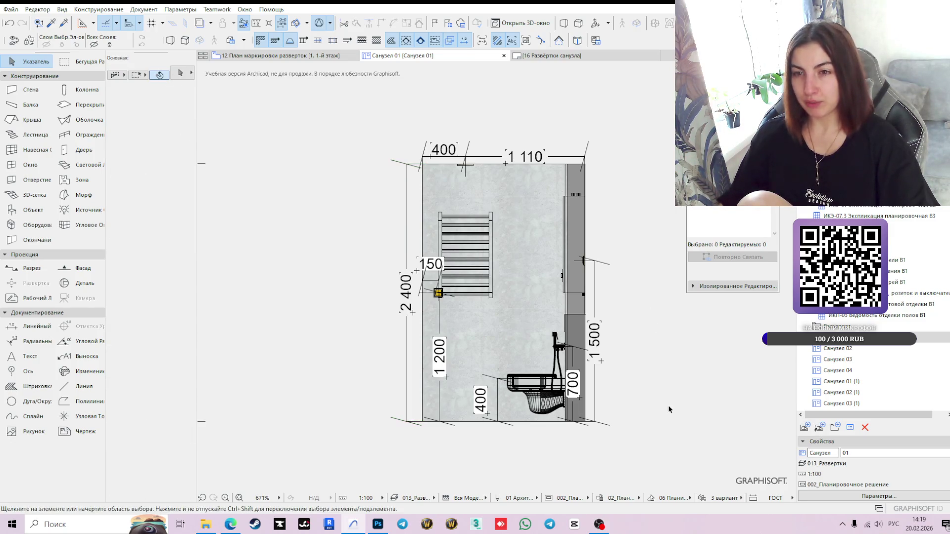
middle_drag(648, 332, 622, 299)
click(380, 223)
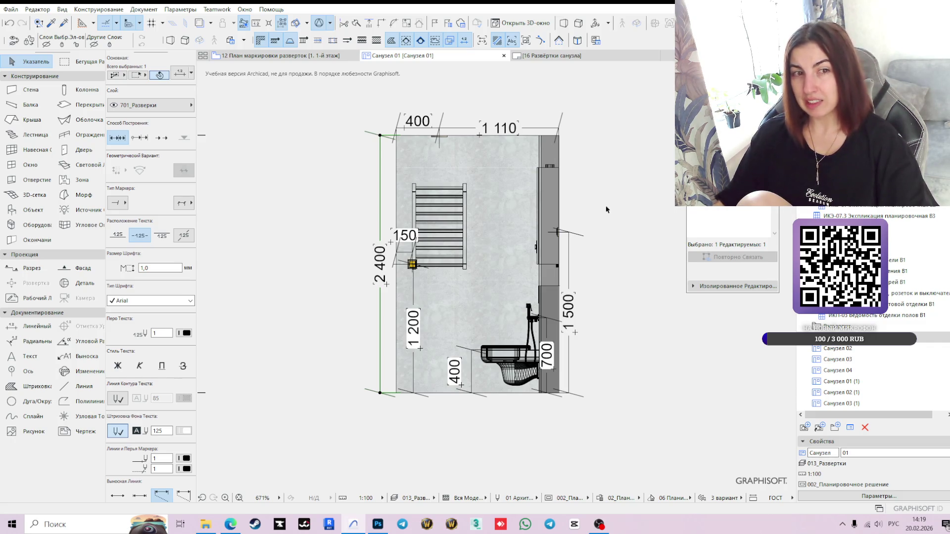
click(564, 56)
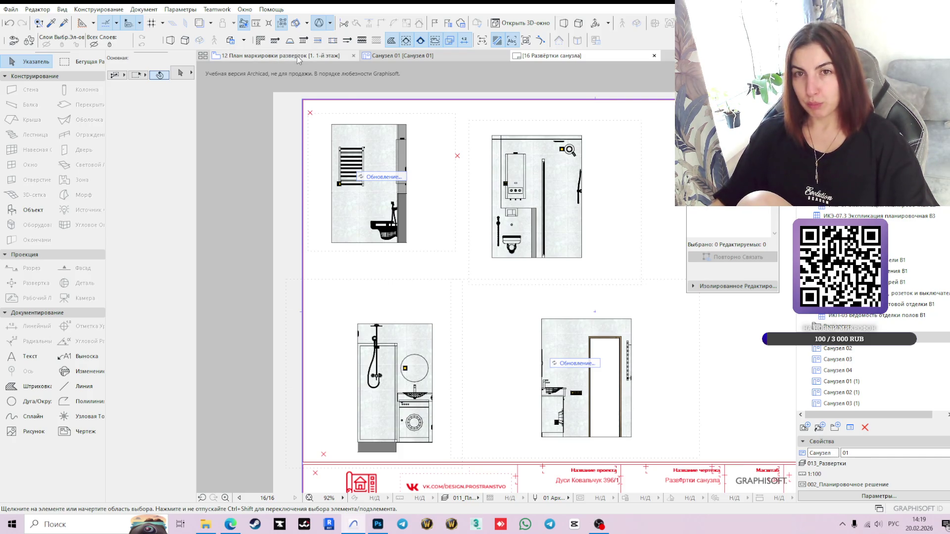
Step: Reopen Санузел 01 from its marker on the 12 План маркировки развёрток plan
mouse_move(296, 56)
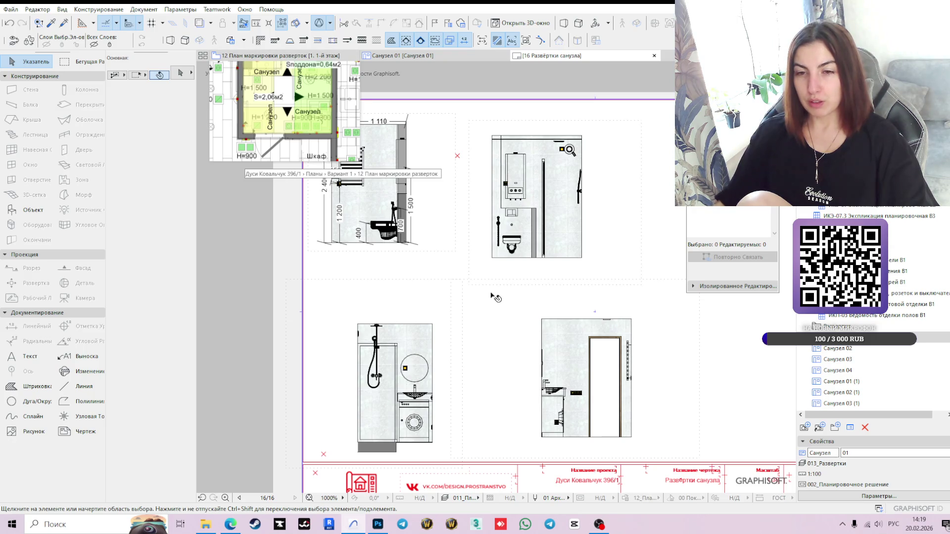
click(292, 57)
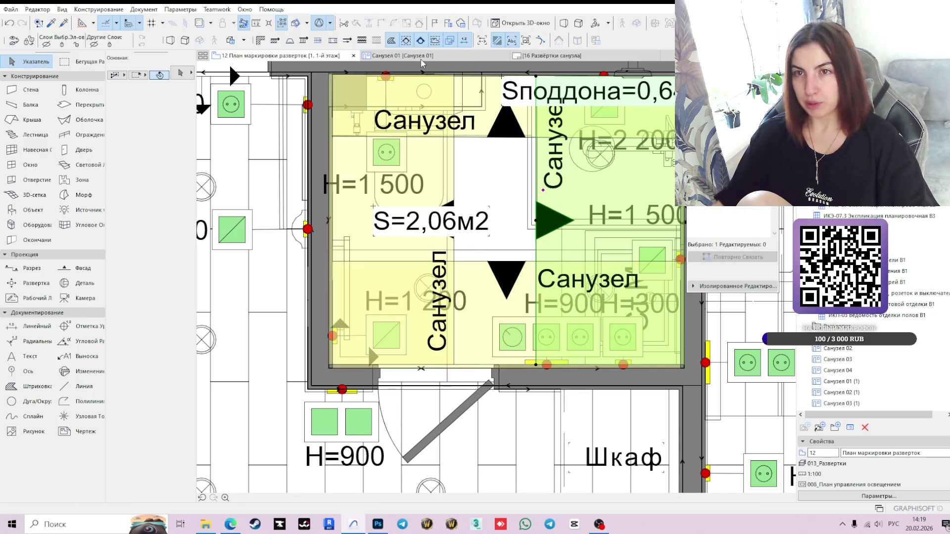
double_click(577, 354)
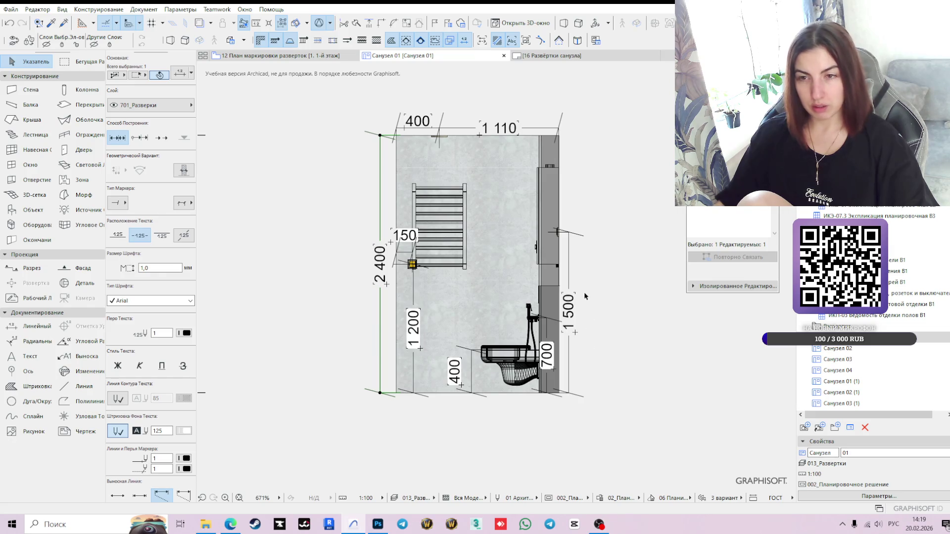
scroll(580, 289, up, 2)
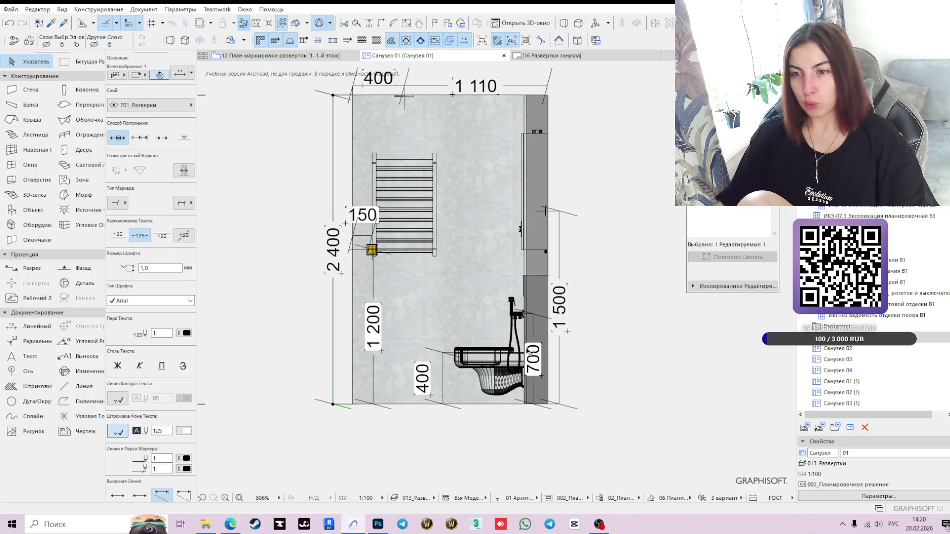
Step: Shift the 400 basin dimension and slide its label right beside the basin
click(440, 373)
click(442, 372)
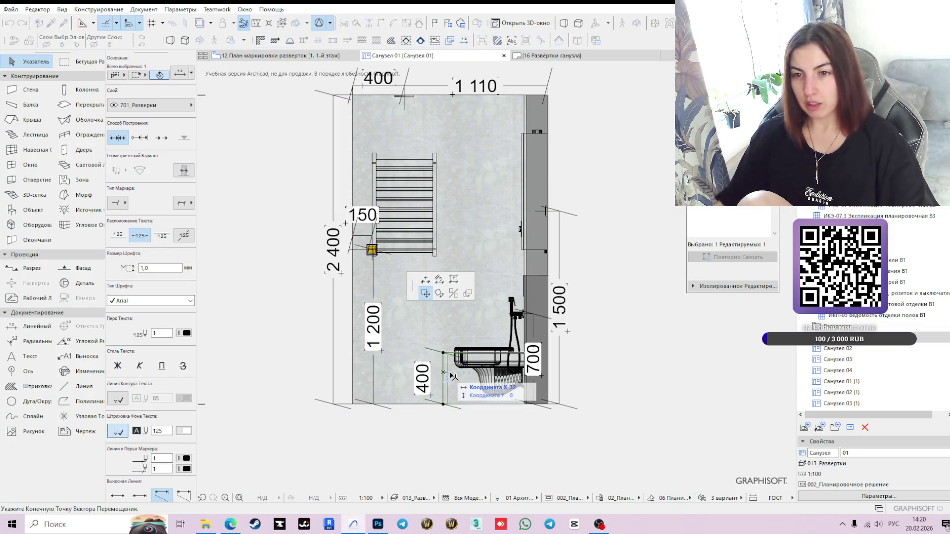
click(455, 377)
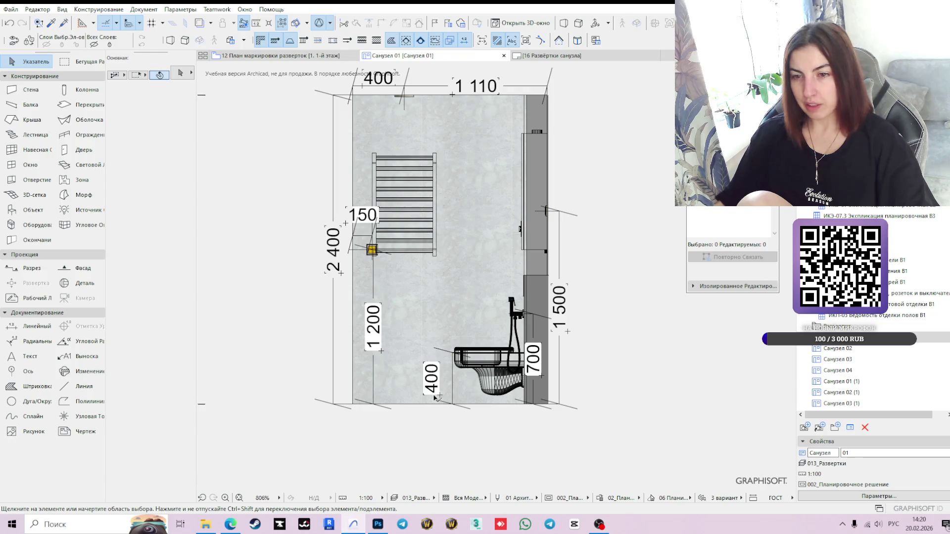
click(438, 395)
click(439, 395)
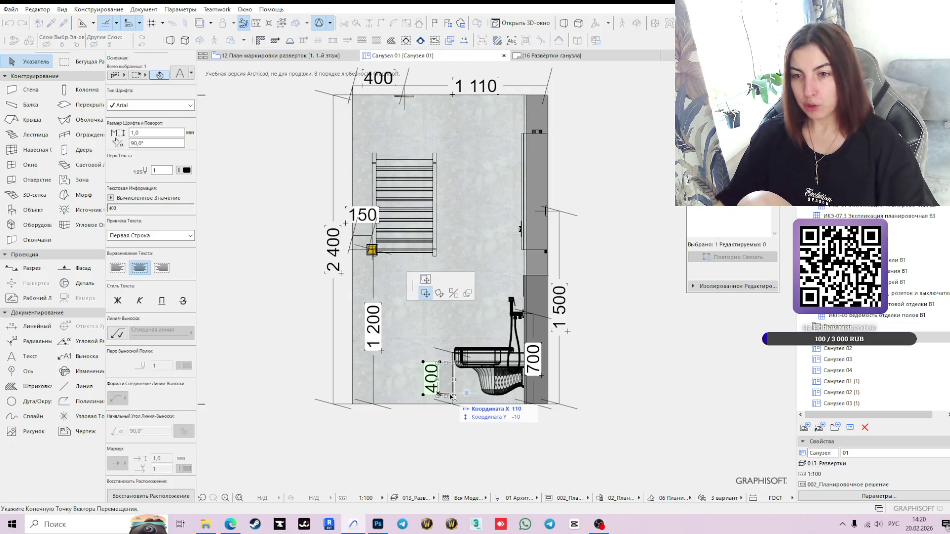
click(446, 394)
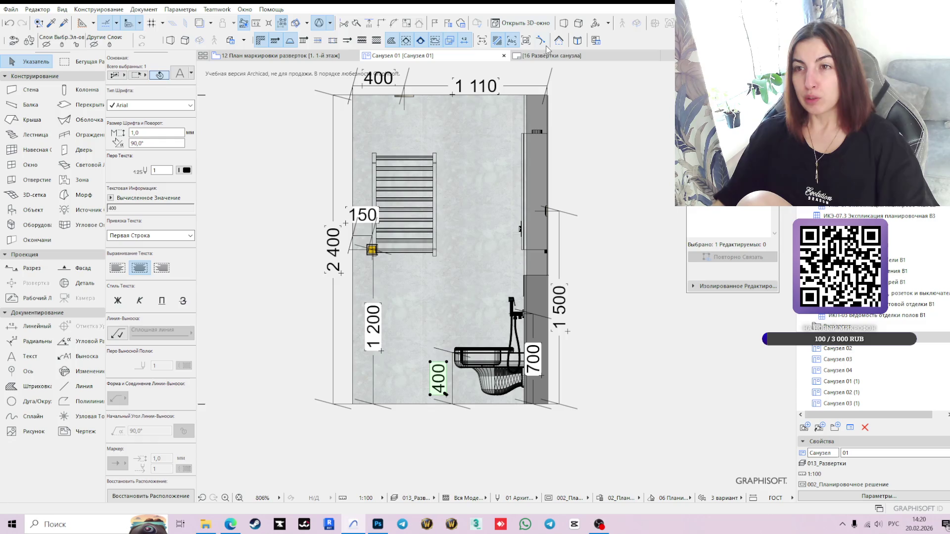
mouse_move(580, 60)
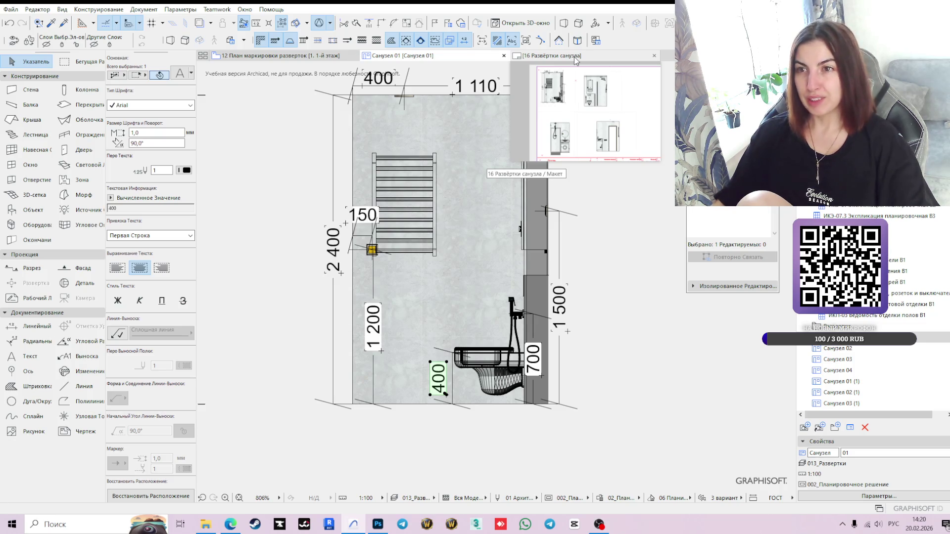
click(574, 56)
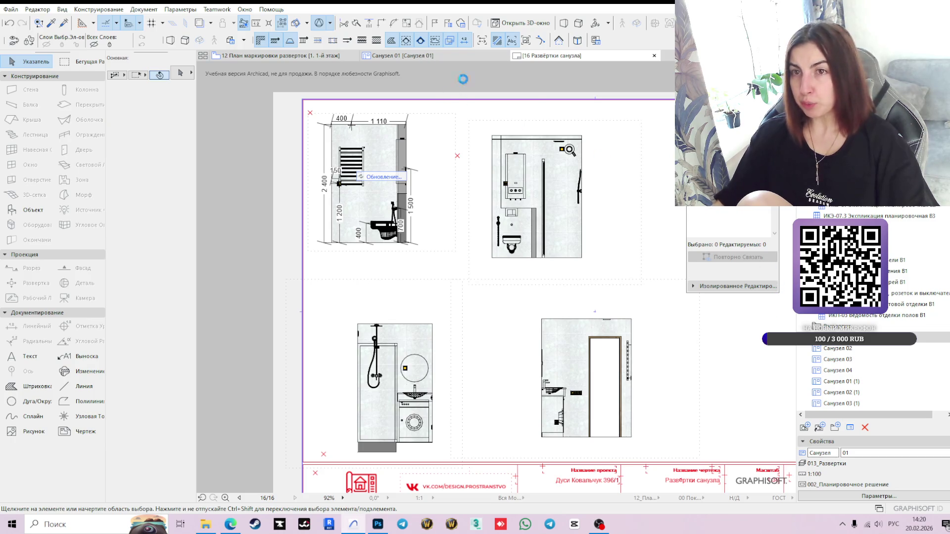
Step: Switch to the Санузел 02 elevation from the Navigator and zoom in on it
click(440, 56)
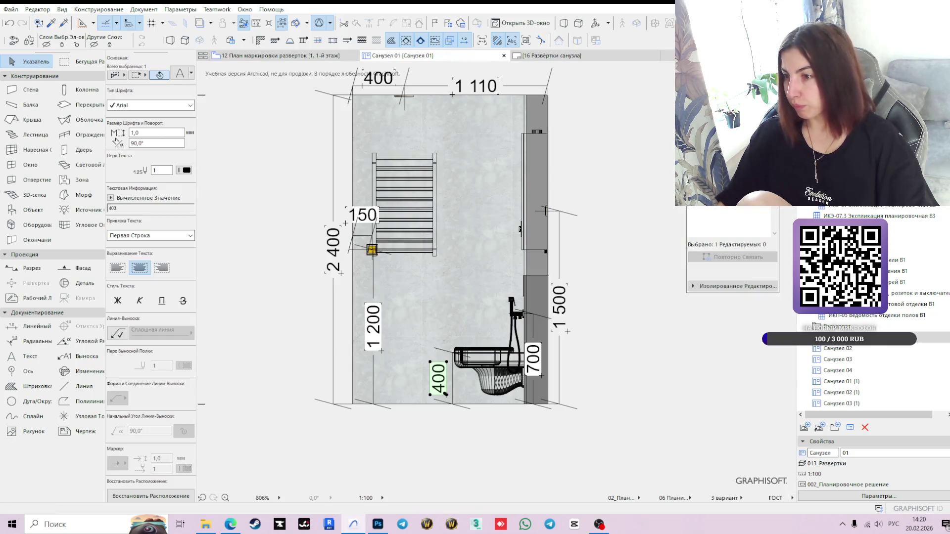
click(838, 348)
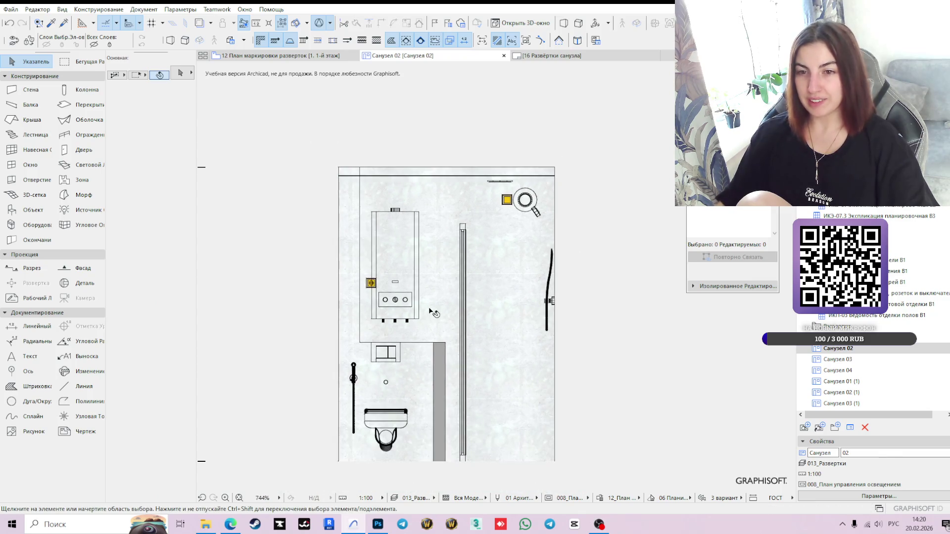
scroll(433, 267, down, 2)
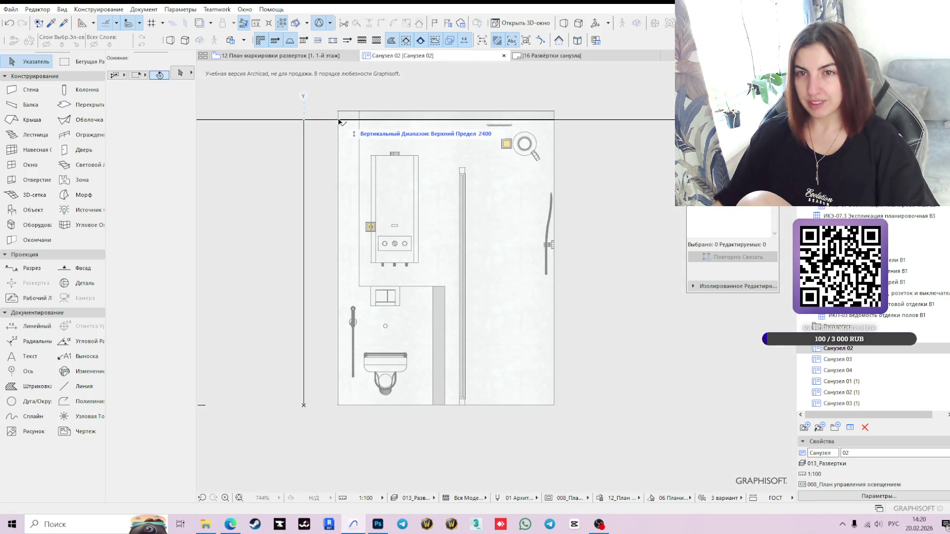
scroll(339, 122, up, 5)
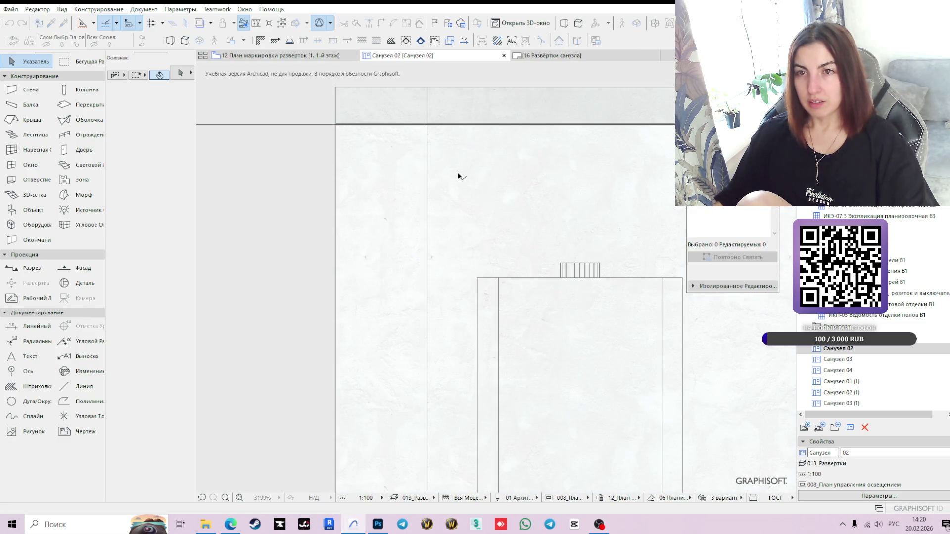
Step: Stretch the top elevation marker down 938 to just above the bottom marker
click(307, 59)
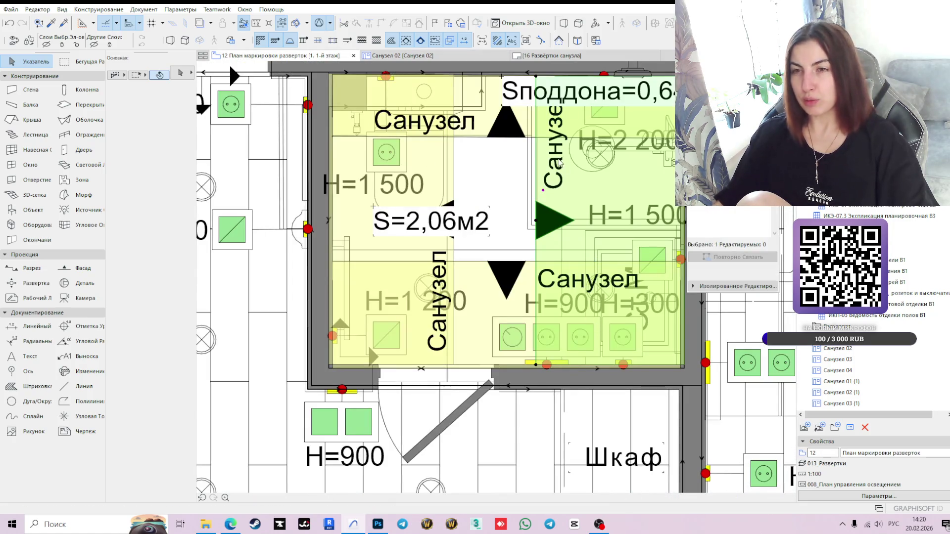
click(480, 140)
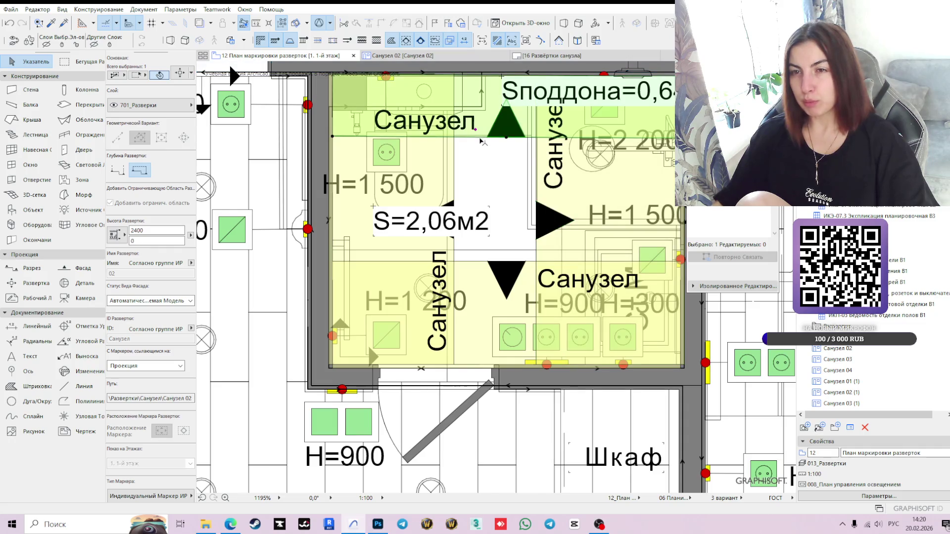
click(480, 139)
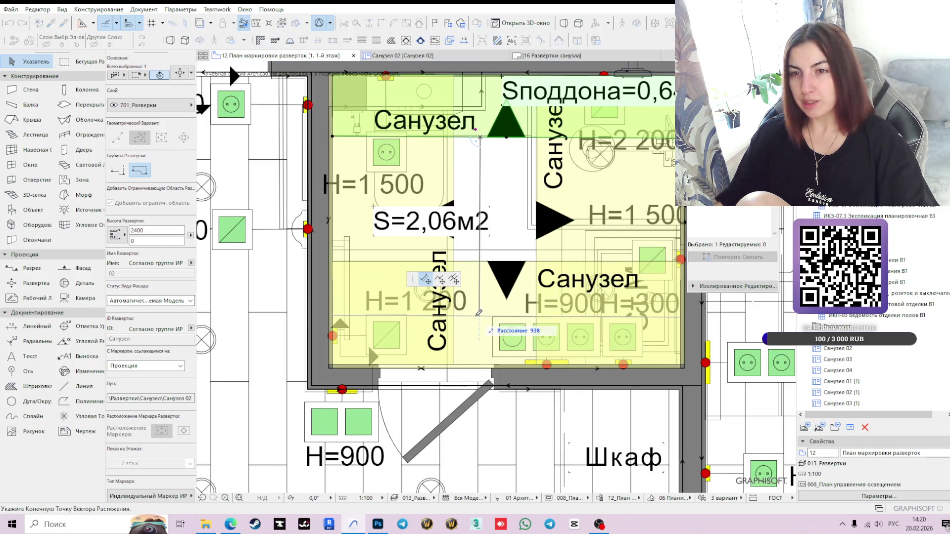
click(478, 313)
scroll(613, 200, down, 1)
scroll(593, 341, down, 1)
key(ctrl+Tab)
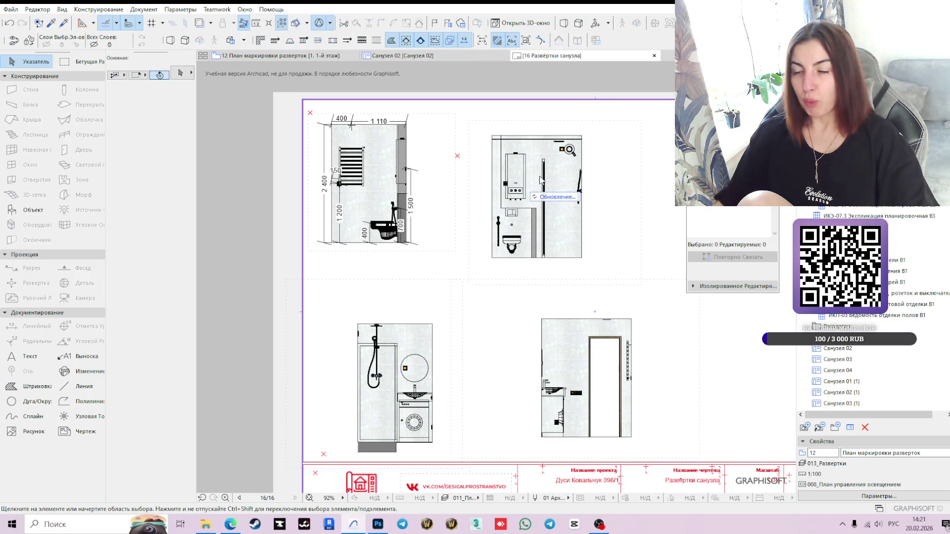
Step: Move the Душевой Гарнитур 27 shower set lower in the Санузел 02 elevation
click(417, 56)
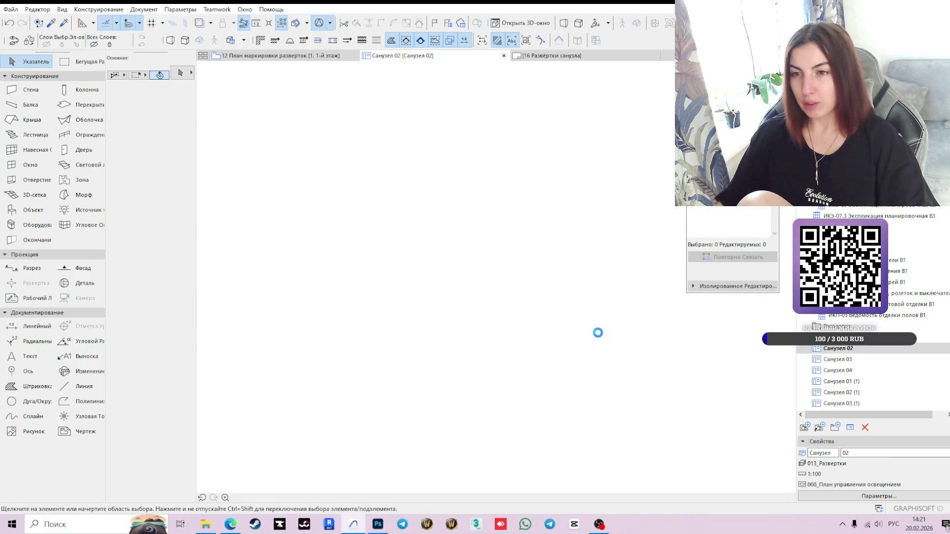
scroll(596, 330, down, 3)
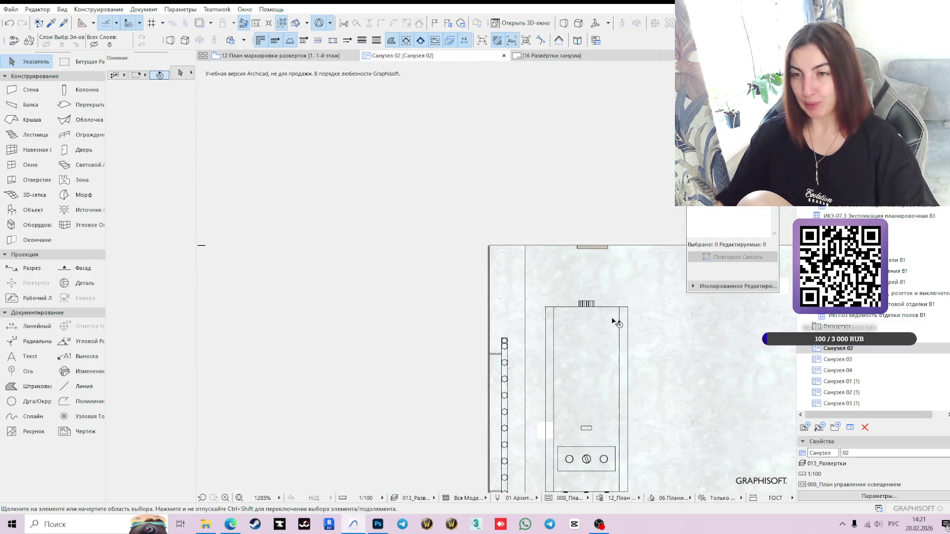
middle_drag(614, 322, 448, 212)
scroll(541, 332, down, 2)
middle_drag(541, 333, 511, 235)
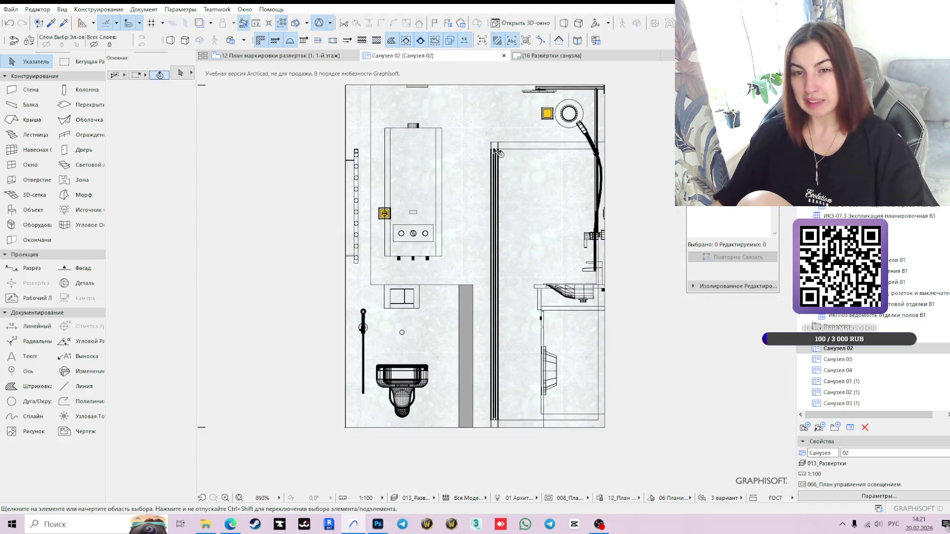
scroll(598, 86, up, 4)
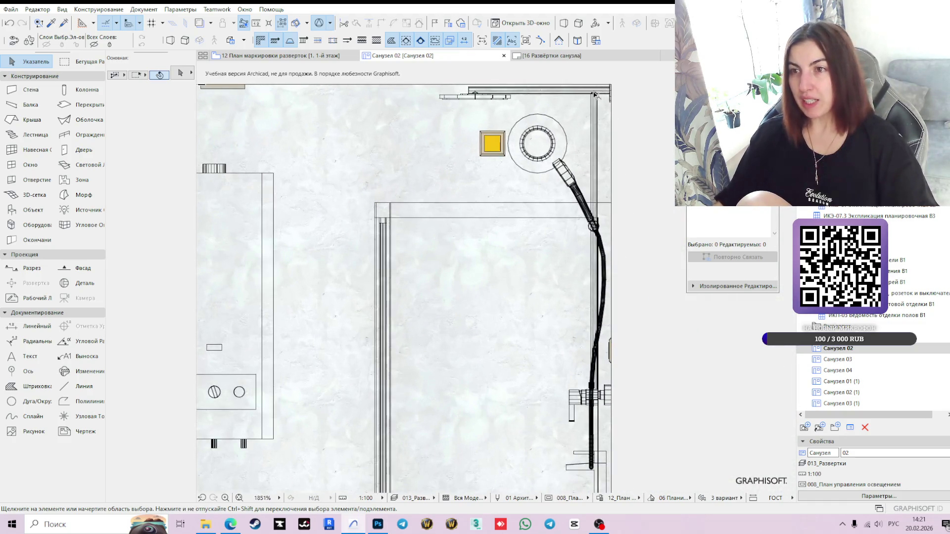
click(616, 117)
scroll(615, 117, down, 5)
scroll(609, 195, up, 2)
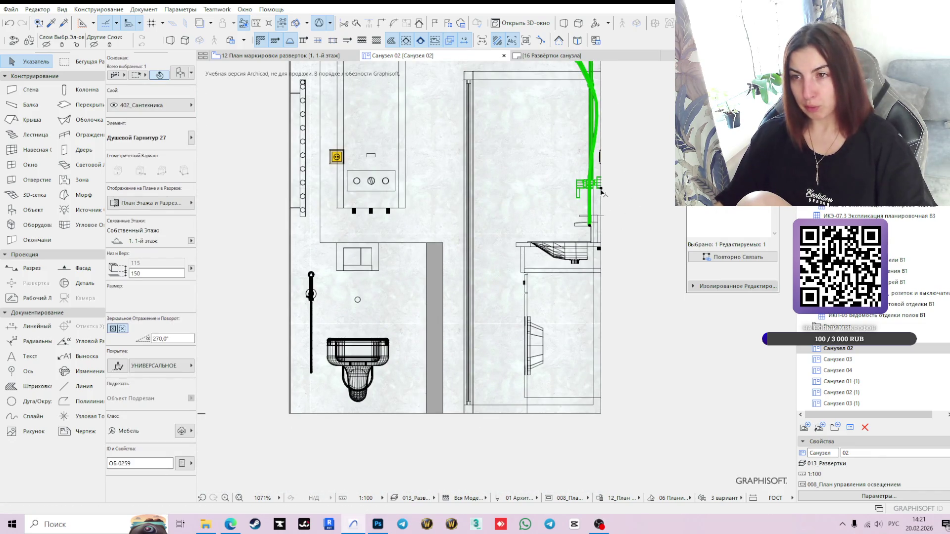
click(601, 189)
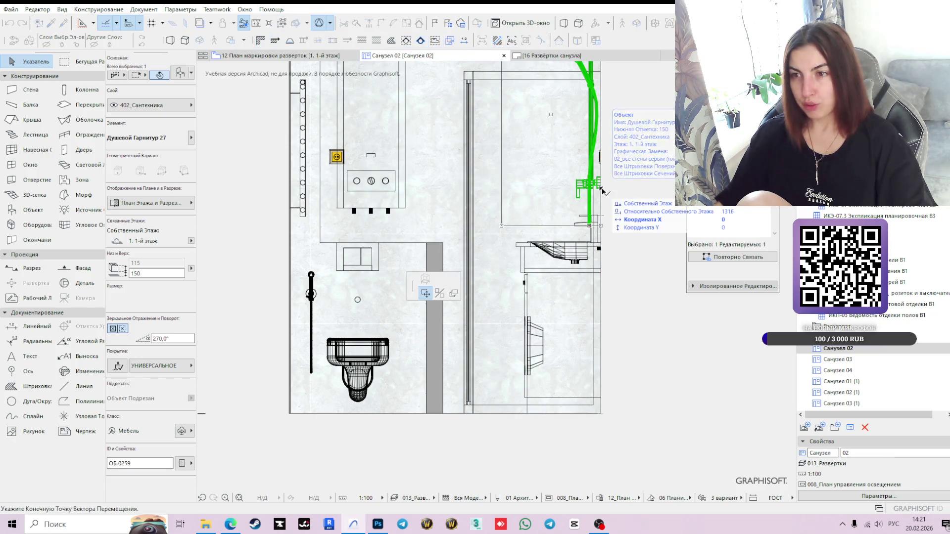
click(602, 295)
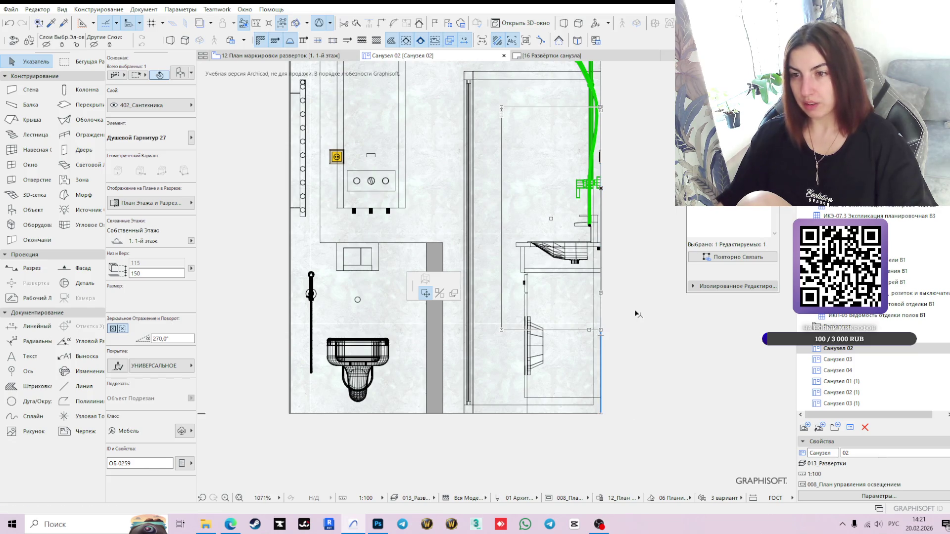
click(645, 373)
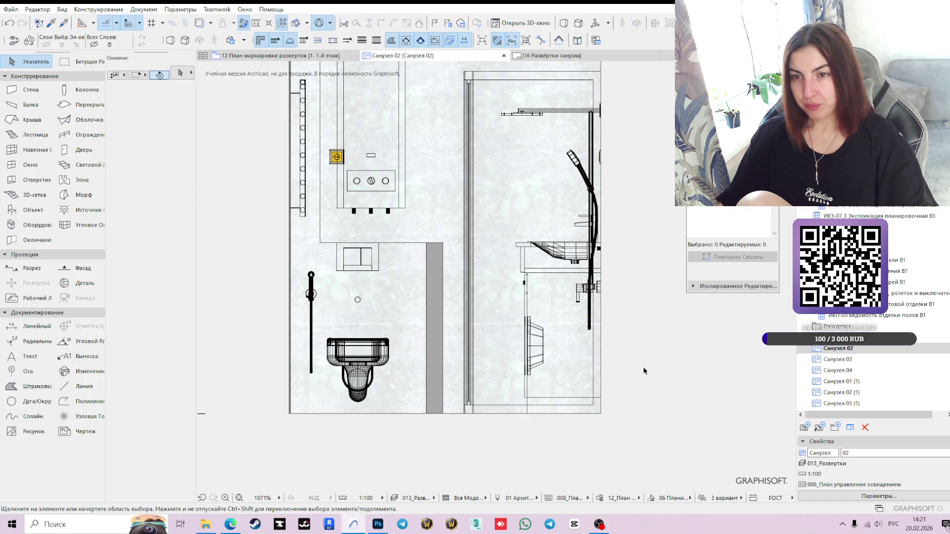
Step: Stretch the Санузел 02 elevation's top boundary upward
click(438, 339)
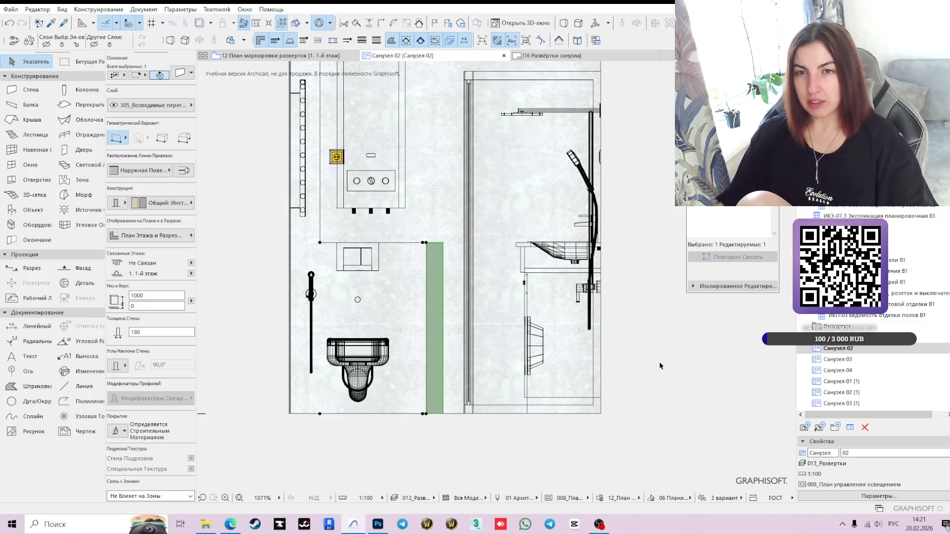
scroll(657, 365, down, 2)
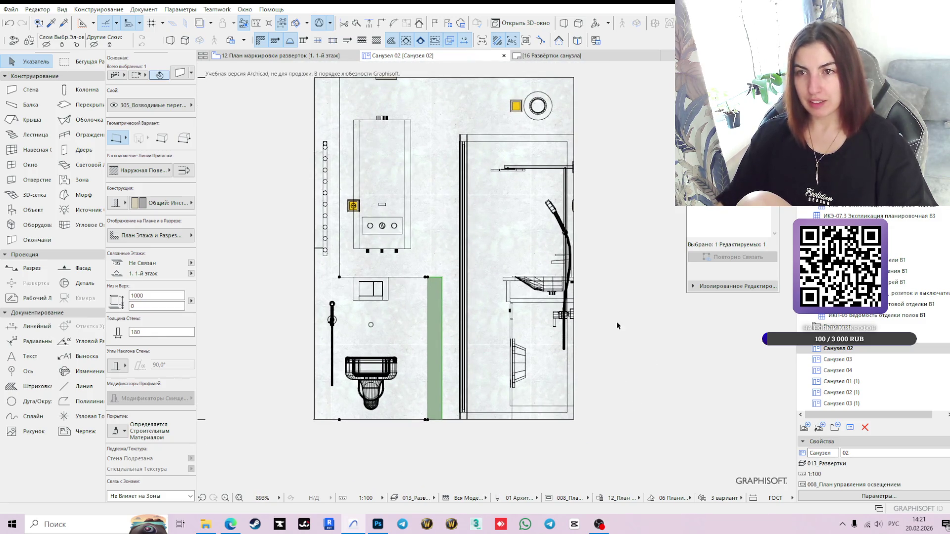
click(231, 56)
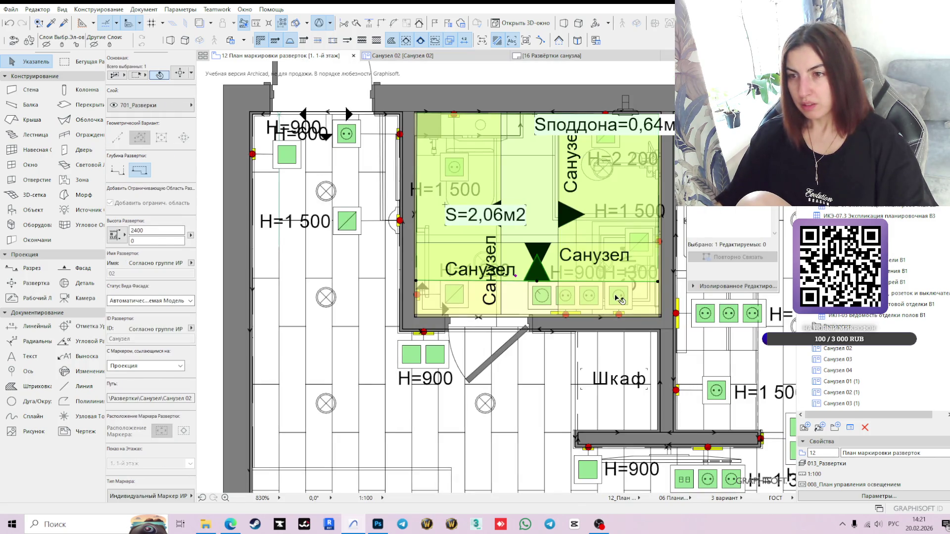
scroll(618, 297, up, 3)
click(442, 55)
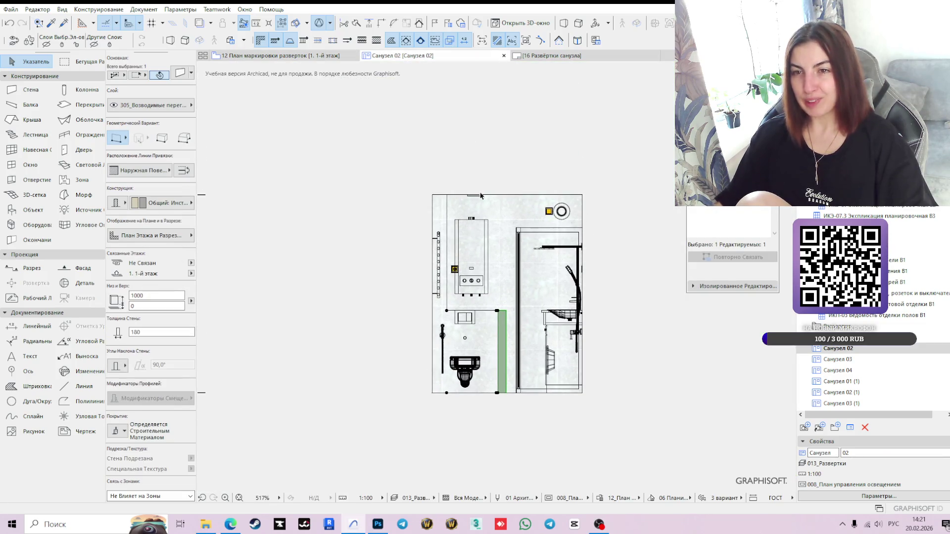
click(480, 196)
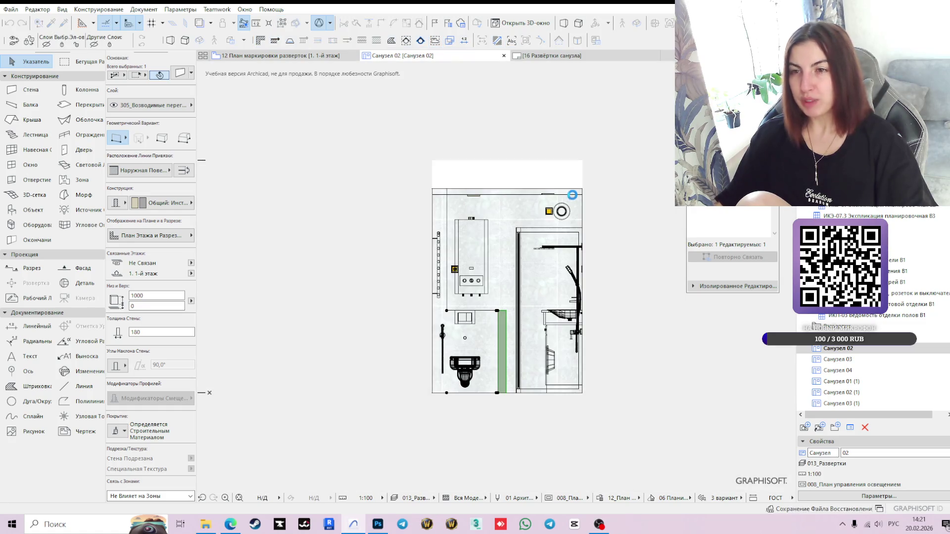
Step: Lower the ceiling light fixture slightly on the top wall
scroll(592, 183, up, 3)
scroll(527, 165, up, 3)
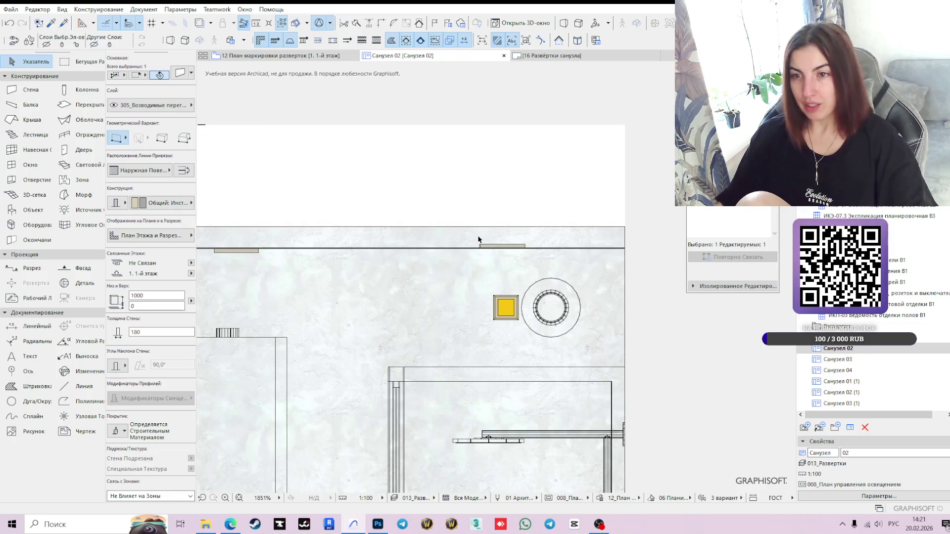
click(487, 245)
scroll(506, 245, up, 5)
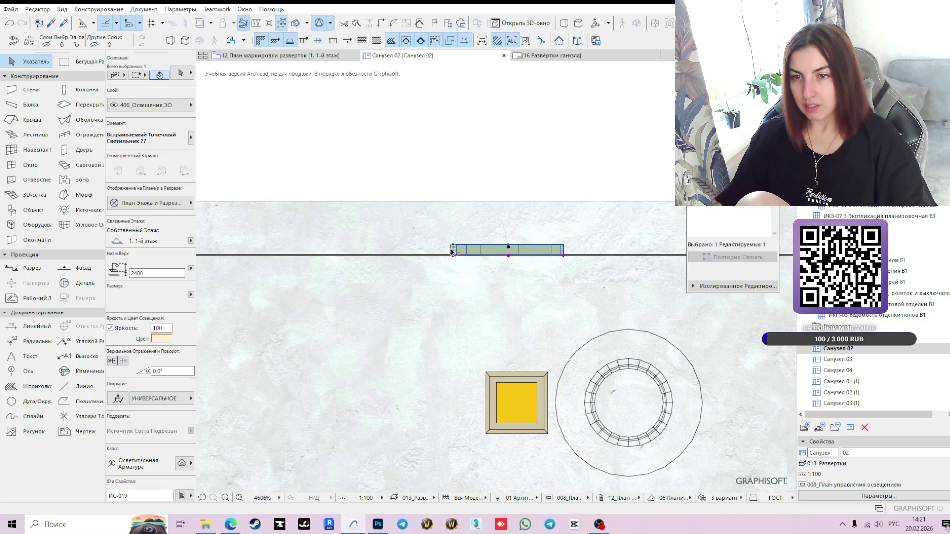
scroll(512, 242, up, 3)
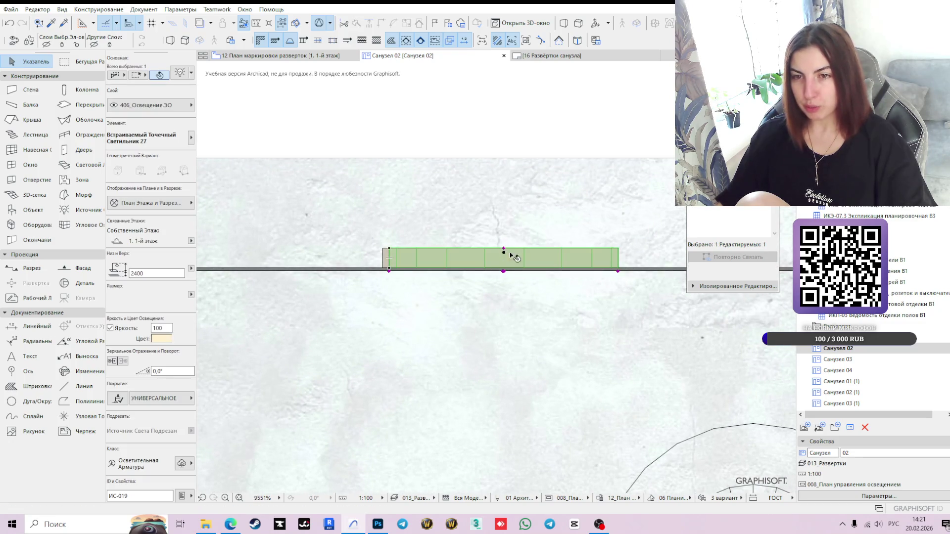
click(503, 249)
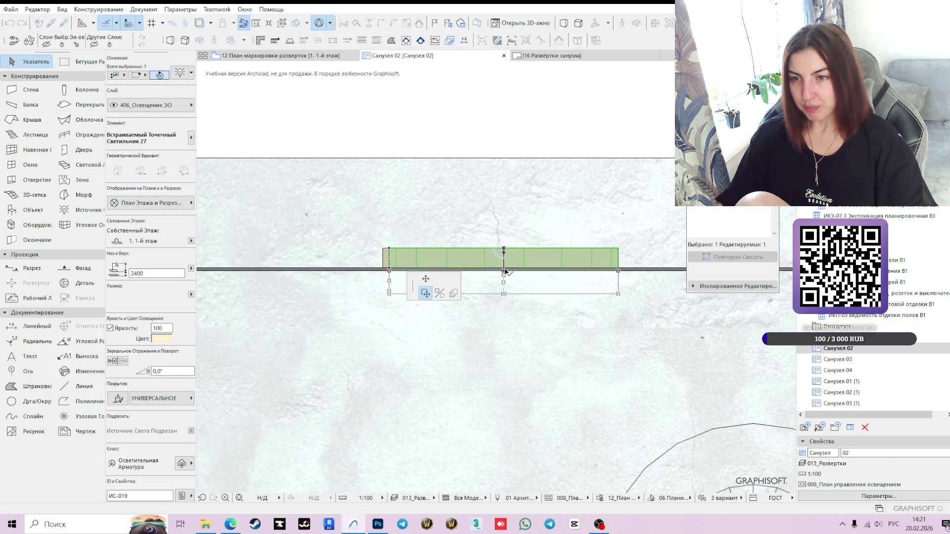
click(503, 254)
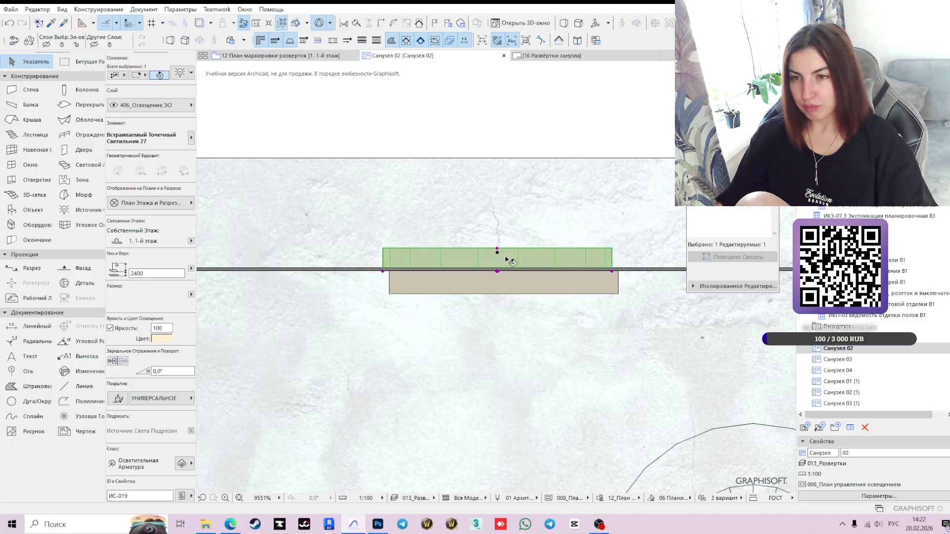
click(497, 250)
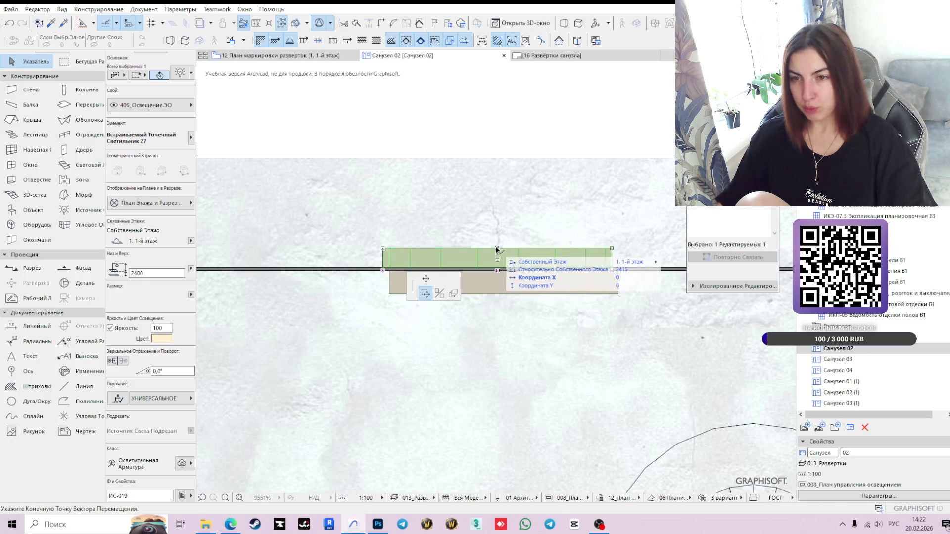
click(497, 272)
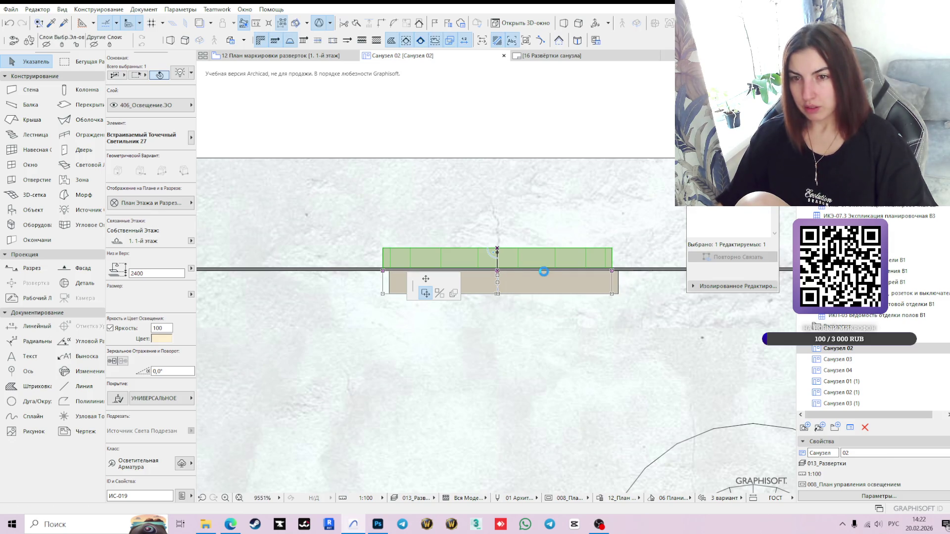
scroll(544, 274, down, 10)
scroll(539, 272, down, 1)
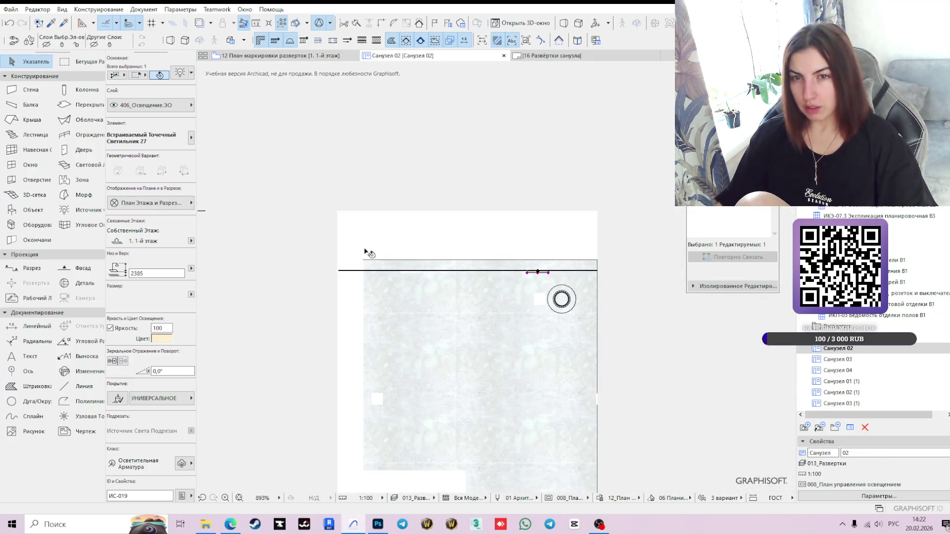
scroll(341, 263, up, 3)
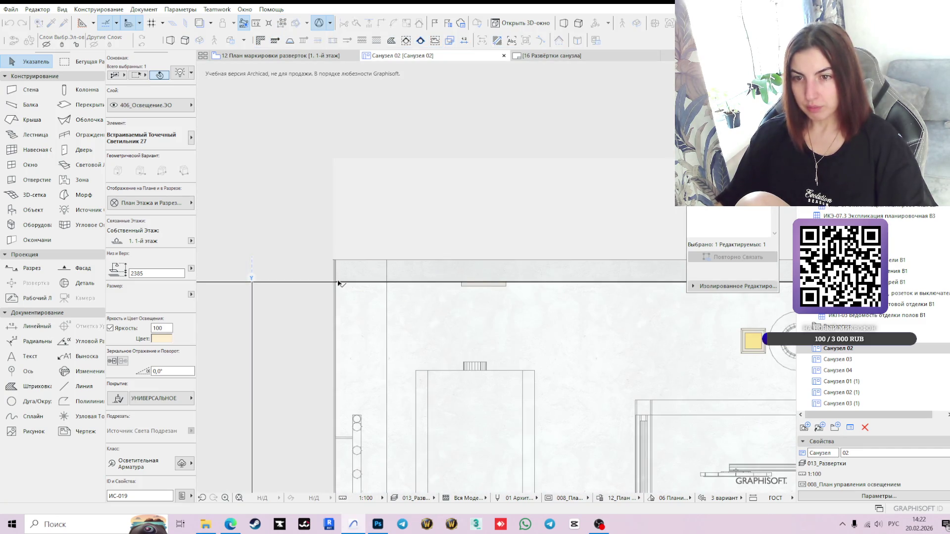
scroll(338, 283, down, 5)
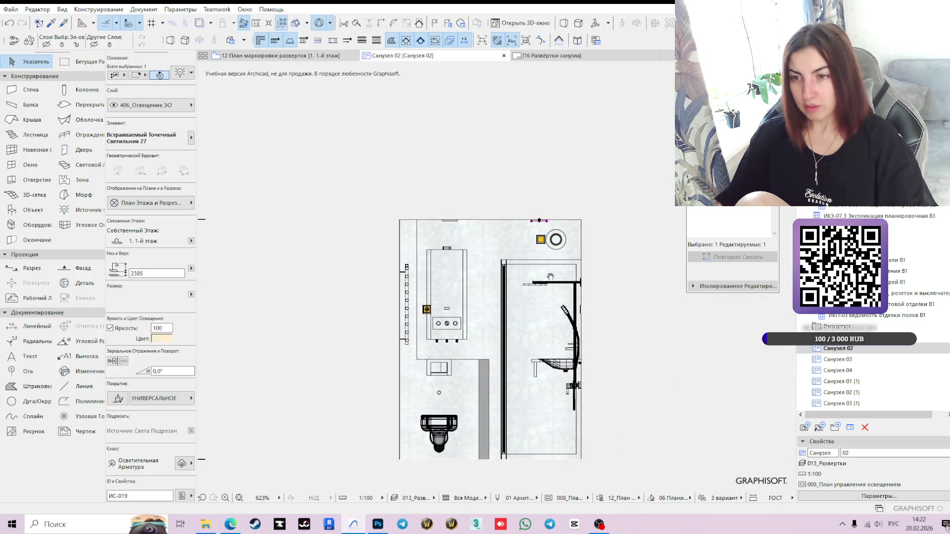
click(664, 361)
click(565, 56)
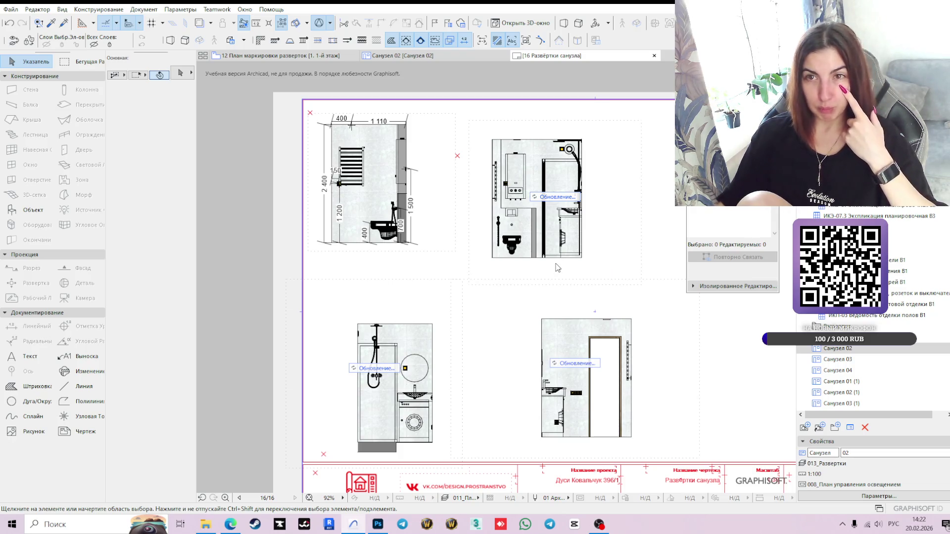
scroll(548, 172, up, 3)
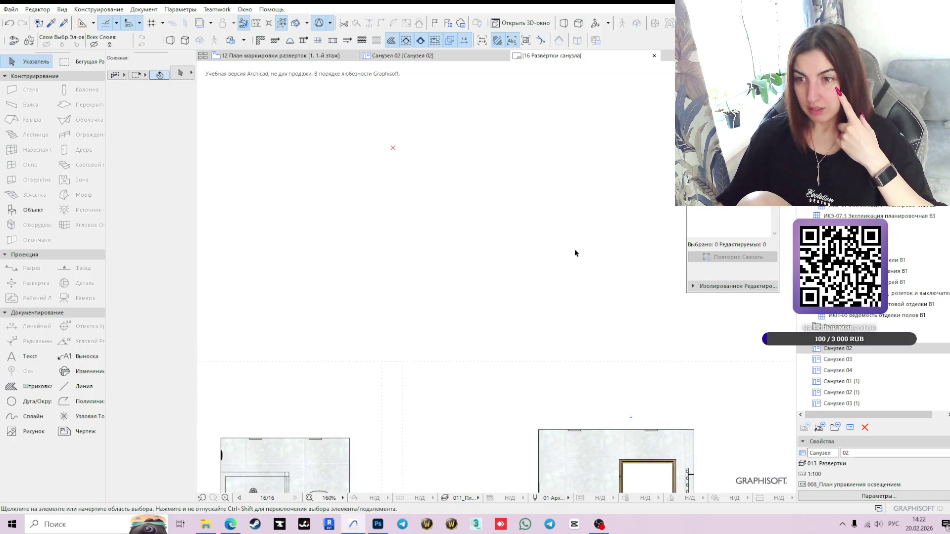
scroll(575, 253, up, 5)
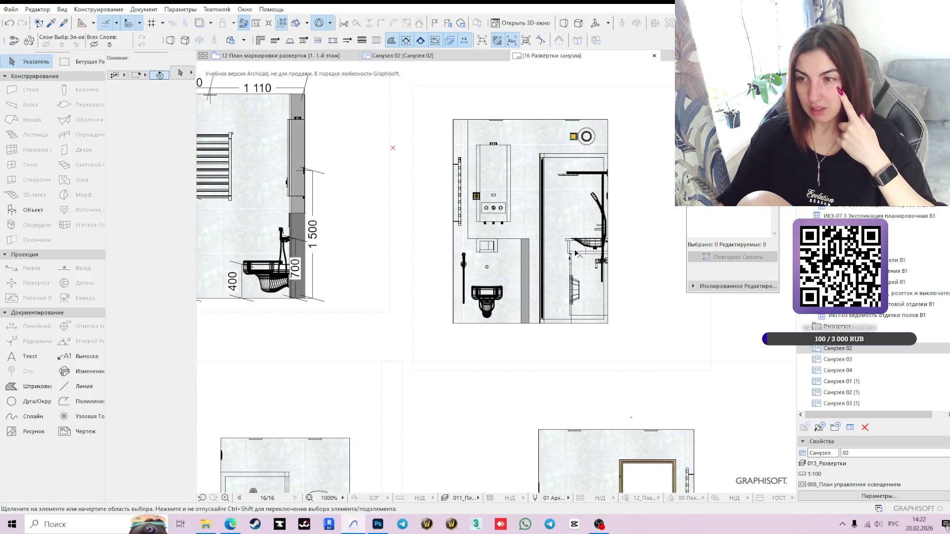
click(421, 56)
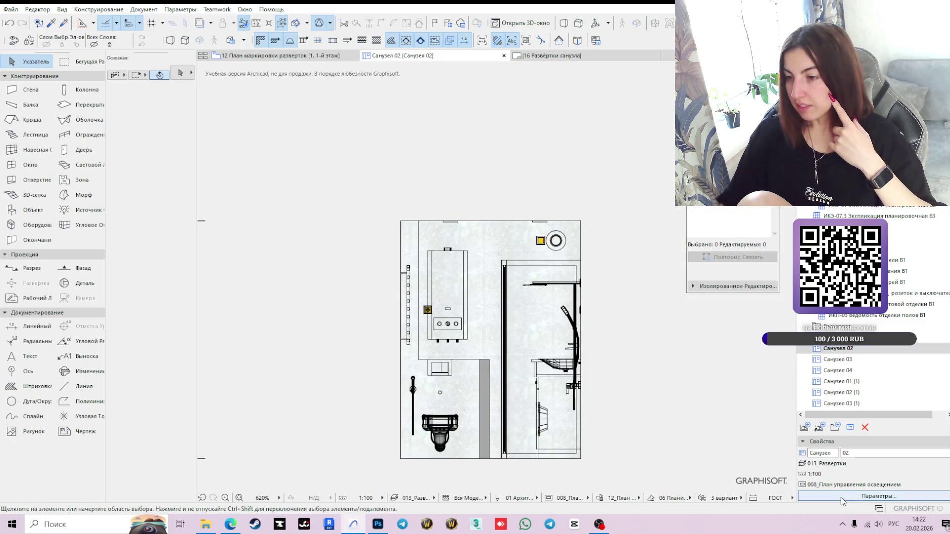
Step: Give Санузел 02 the 002_Планировочное решение model view options and 02_Планировочное решение graphic override
click(841, 497)
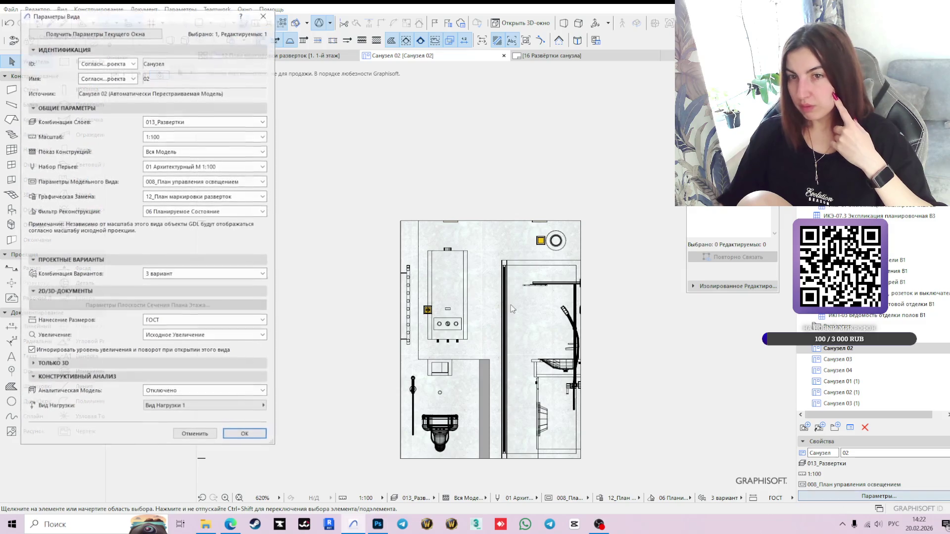
click(200, 181)
click(203, 202)
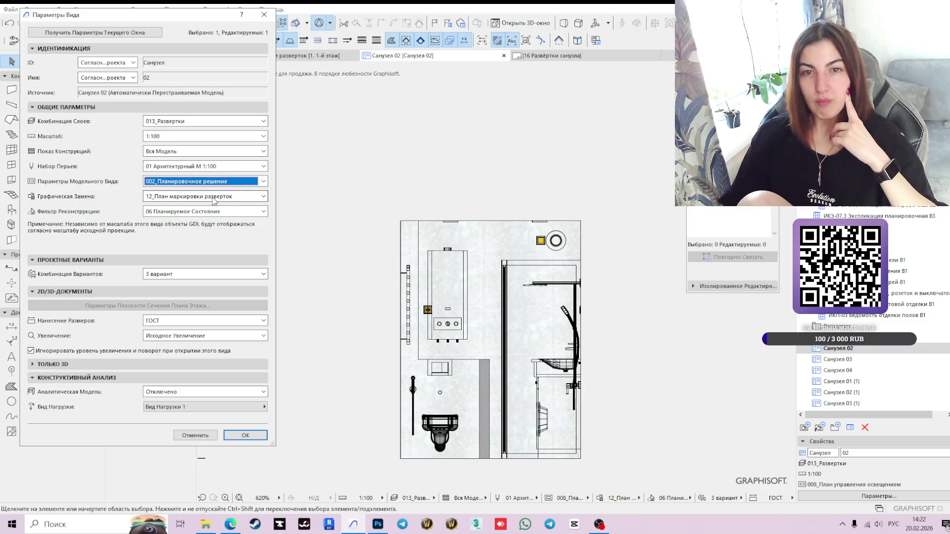
click(203, 196)
click(203, 233)
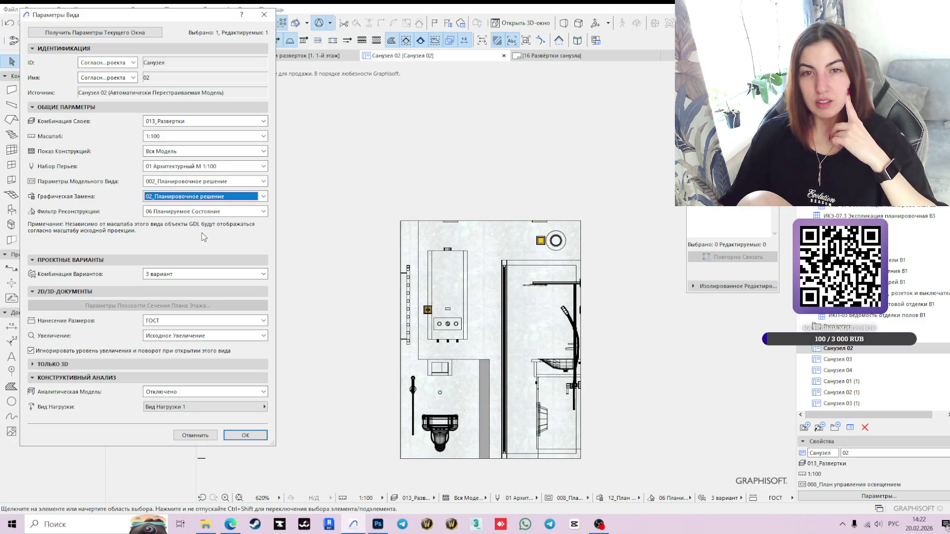
click(246, 435)
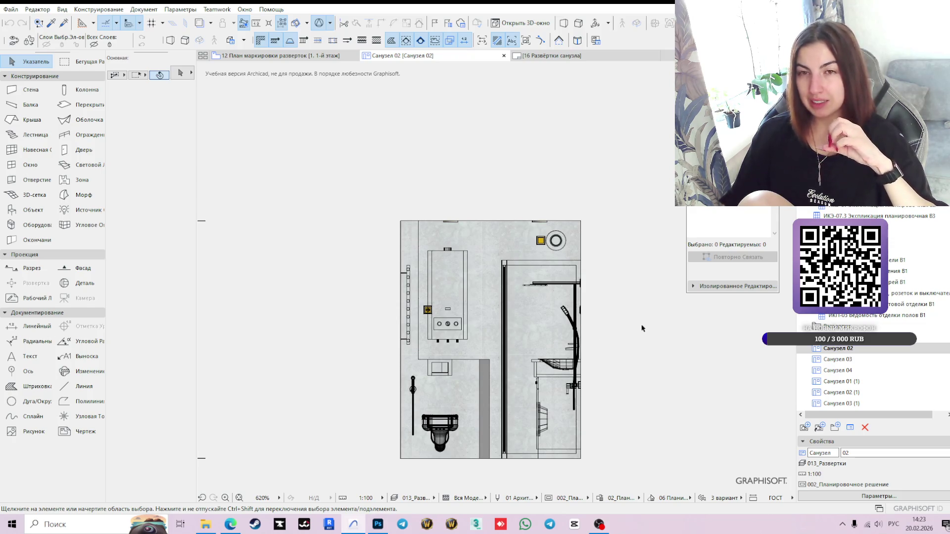
click(36, 326)
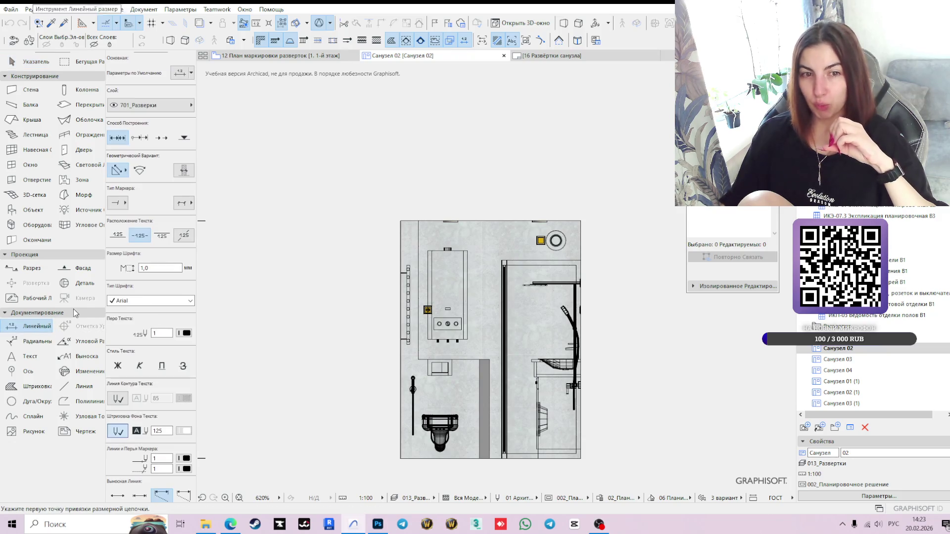
Step: Add the 508, 900, 413 top dimension chain and move it down near the wall top
scroll(479, 216, up, 2)
click(342, 225)
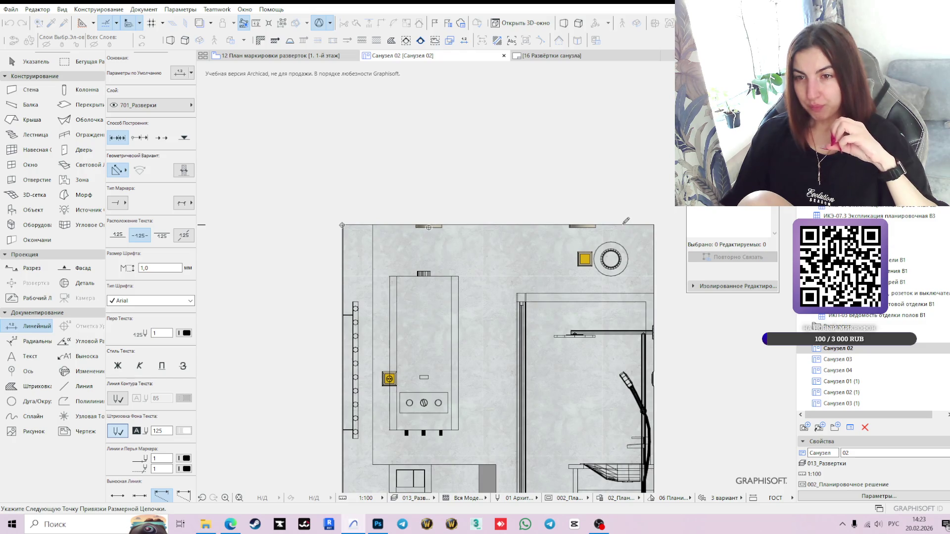
double_click(658, 221)
click(505, 190)
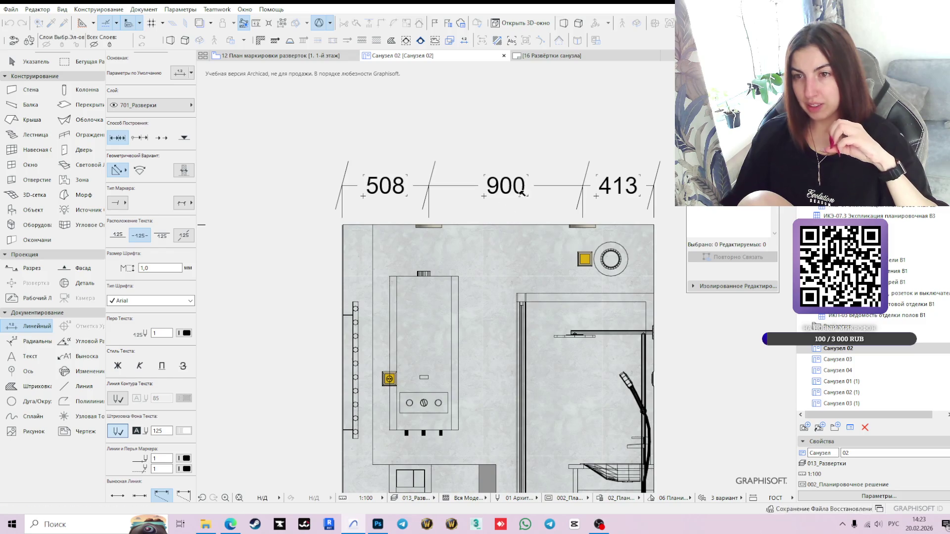
key(Escape)
click(537, 186)
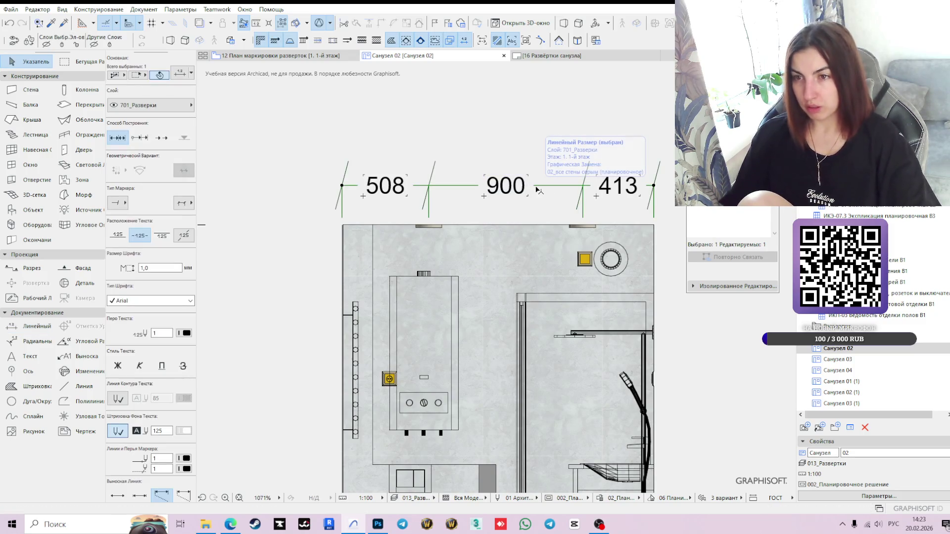
click(538, 187)
click(546, 215)
scroll(616, 306, down, 1)
scroll(616, 306, down, 1)
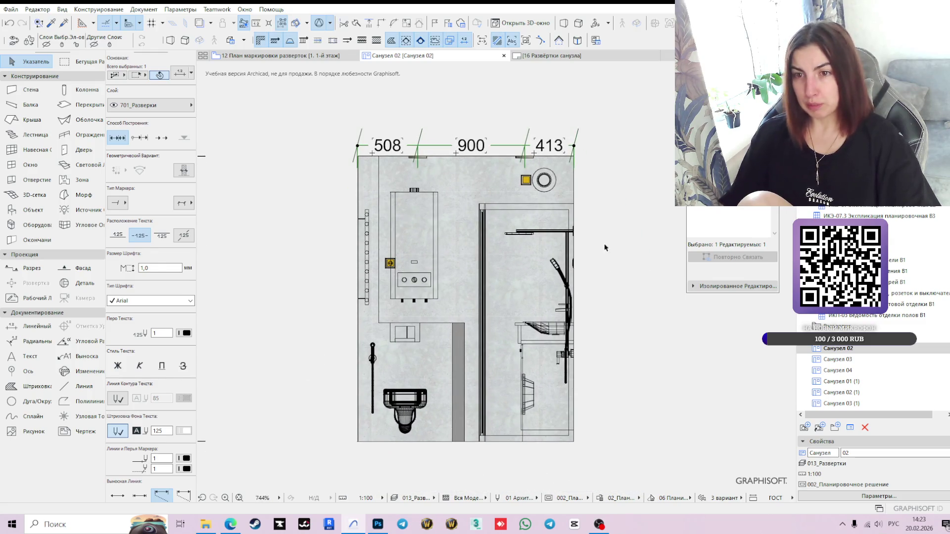
Step: Add a vertical 700 dimension from the floor to the fitting beside the toilet
click(30, 326)
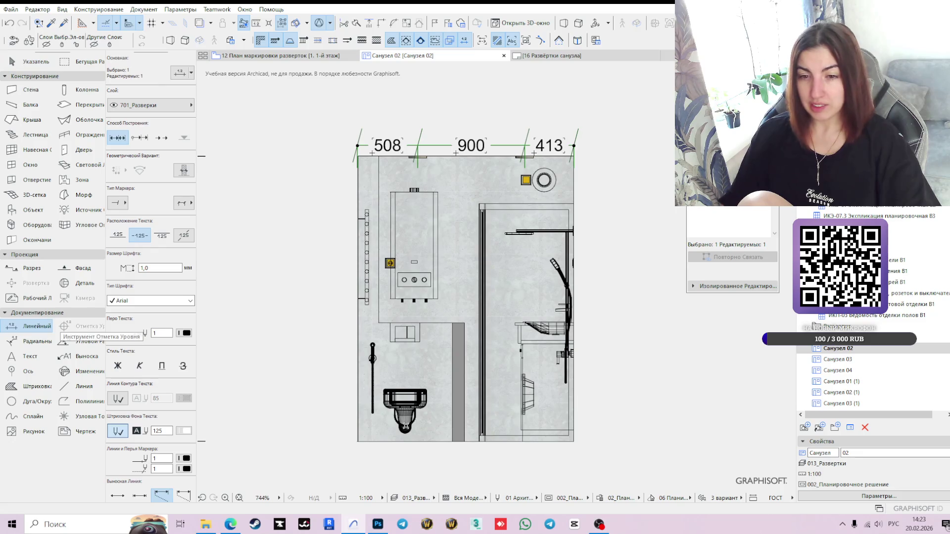
scroll(406, 428, up, 2)
key(Escape)
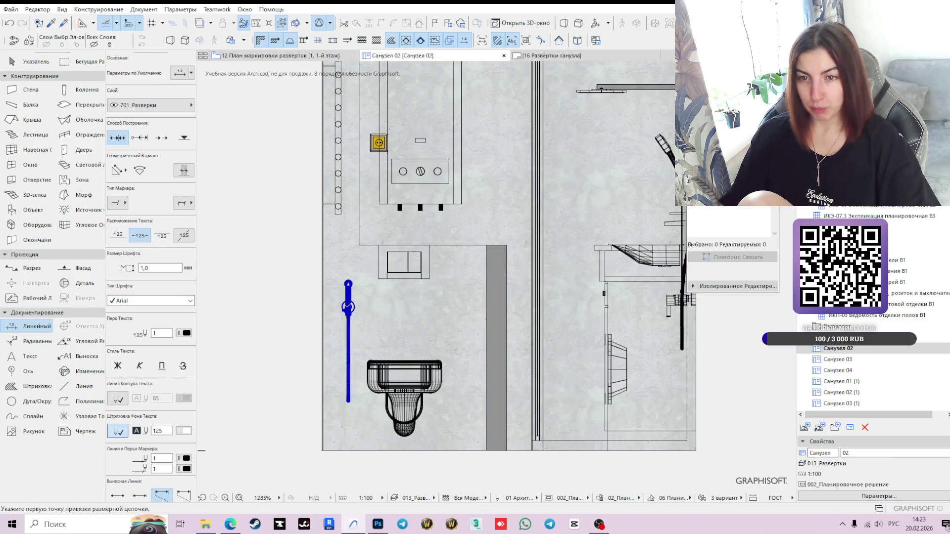
click(323, 450)
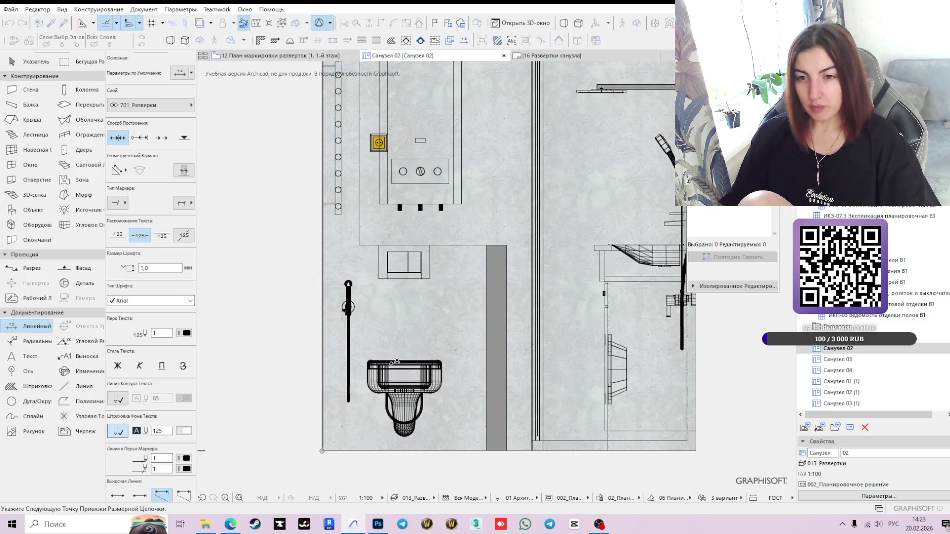
double_click(348, 307)
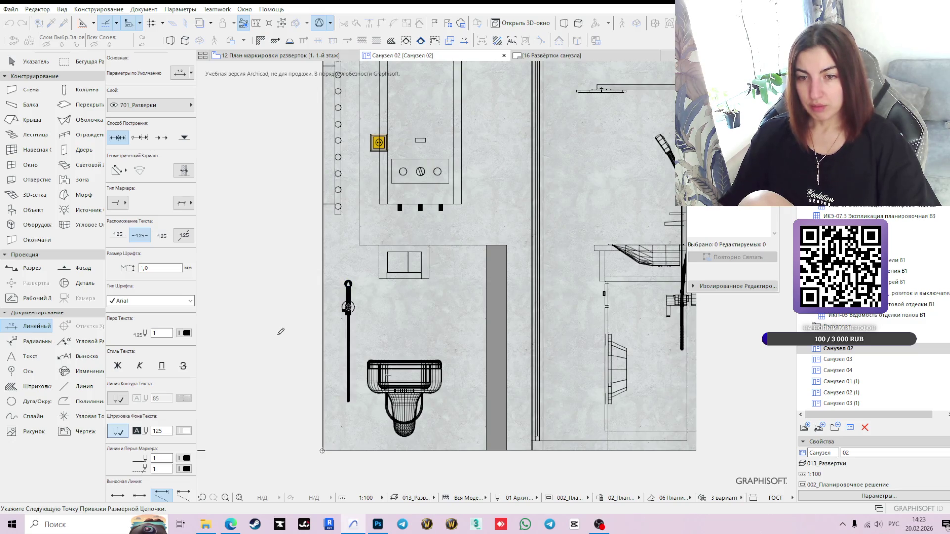
click(282, 383)
key(Escape)
click(283, 335)
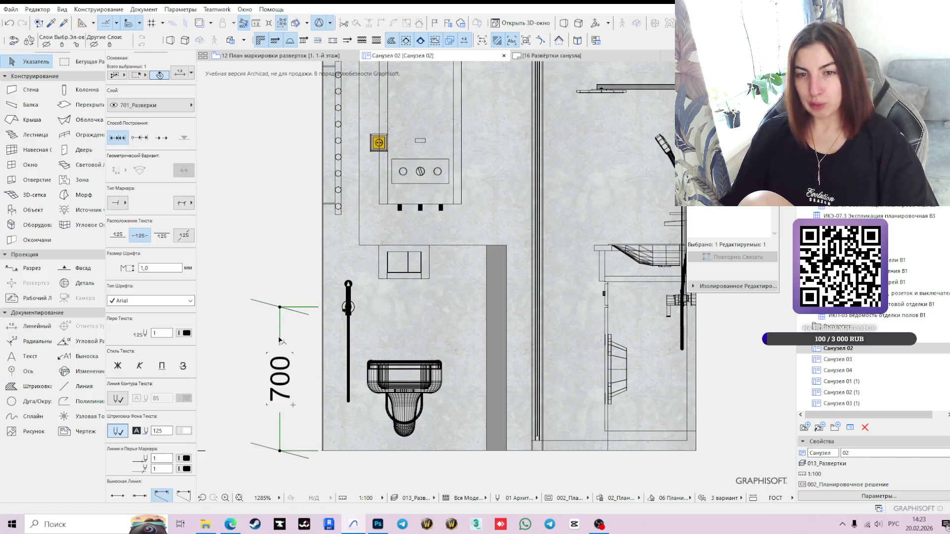
click(280, 337)
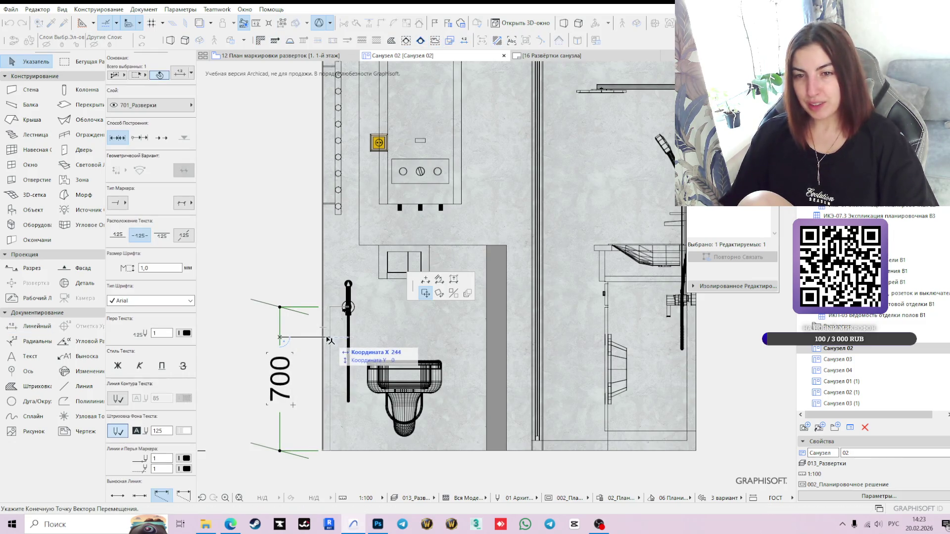
click(311, 341)
scroll(368, 349, down, 2)
click(38, 335)
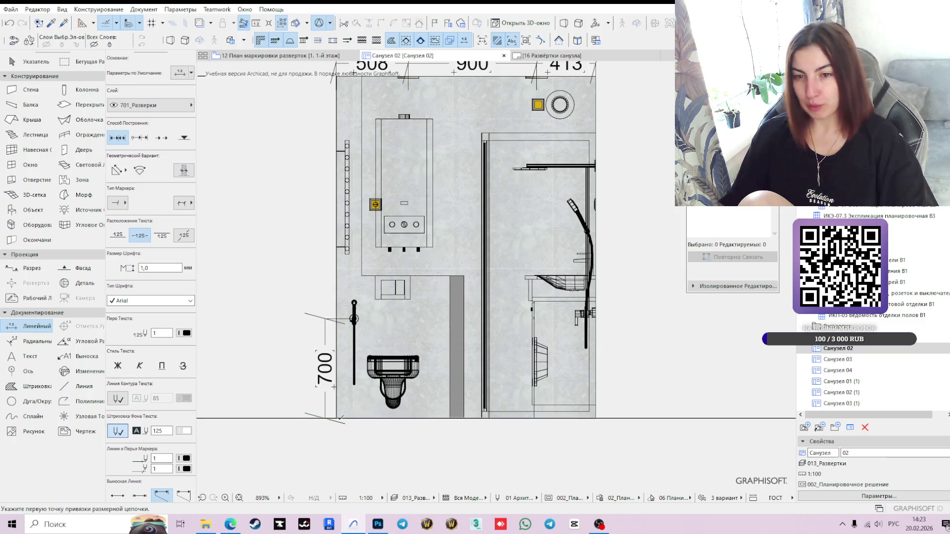
click(336, 419)
Step: Dimension the toilet height as 400 and position its label right of the toilet
double_click(393, 361)
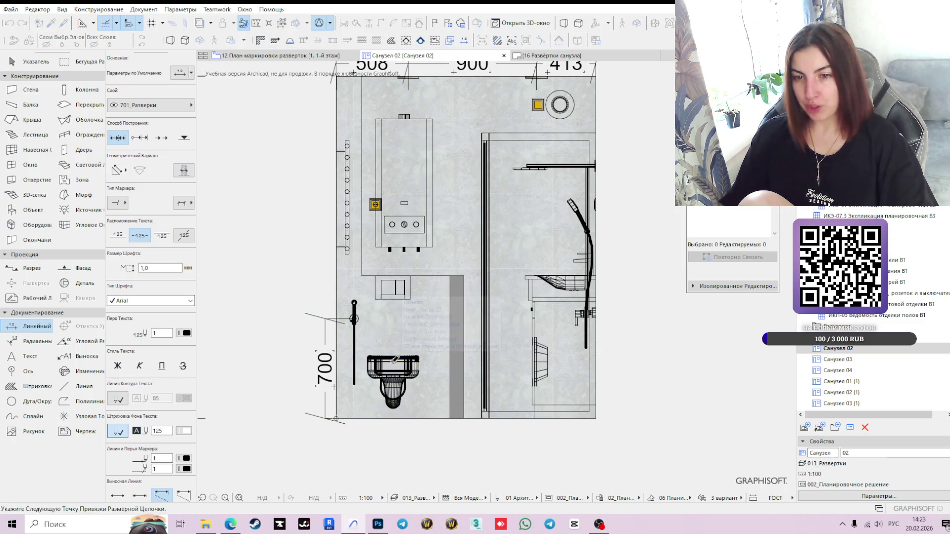
click(431, 390)
key(Escape)
scroll(425, 403, down, 2)
scroll(423, 413, up, 4)
click(418, 411)
click(414, 411)
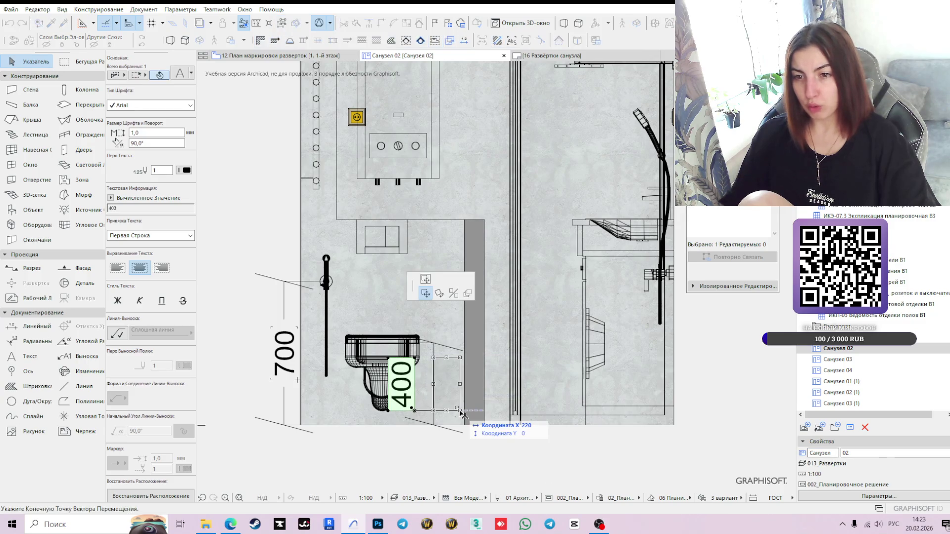
click(462, 415)
click(434, 422)
click(433, 421)
click(421, 422)
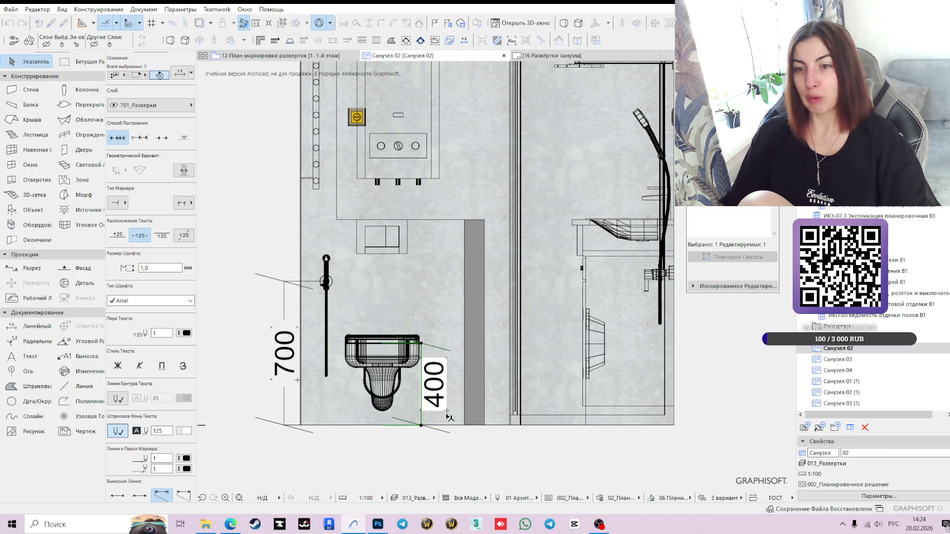
click(403, 443)
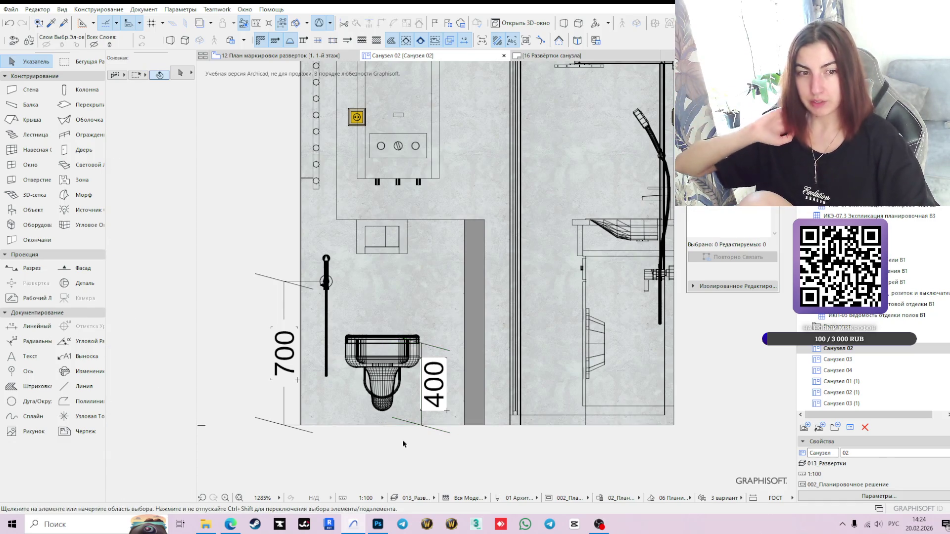
Step: Add a 1 500 floor-to-socket dimension and move it beside the toilet
click(36, 326)
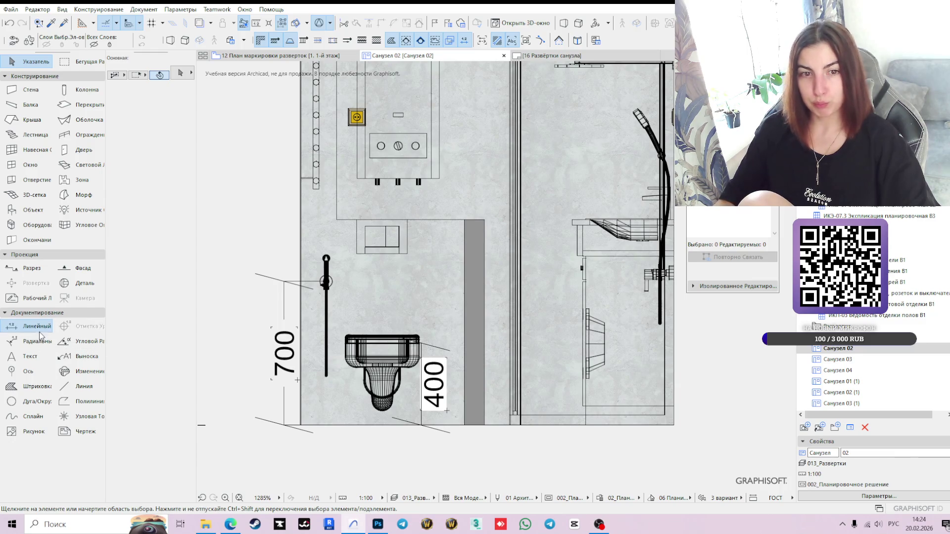
scroll(378, 370, down, 3)
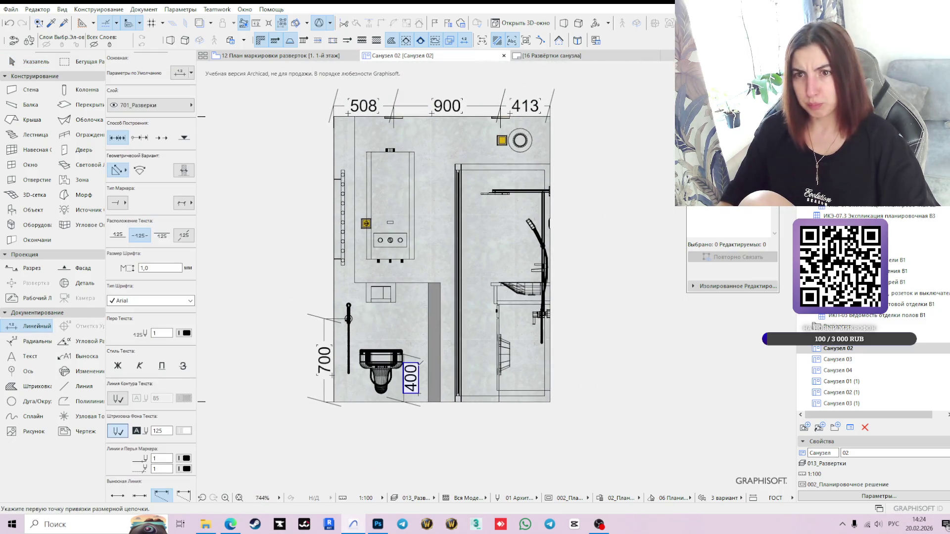
click(333, 402)
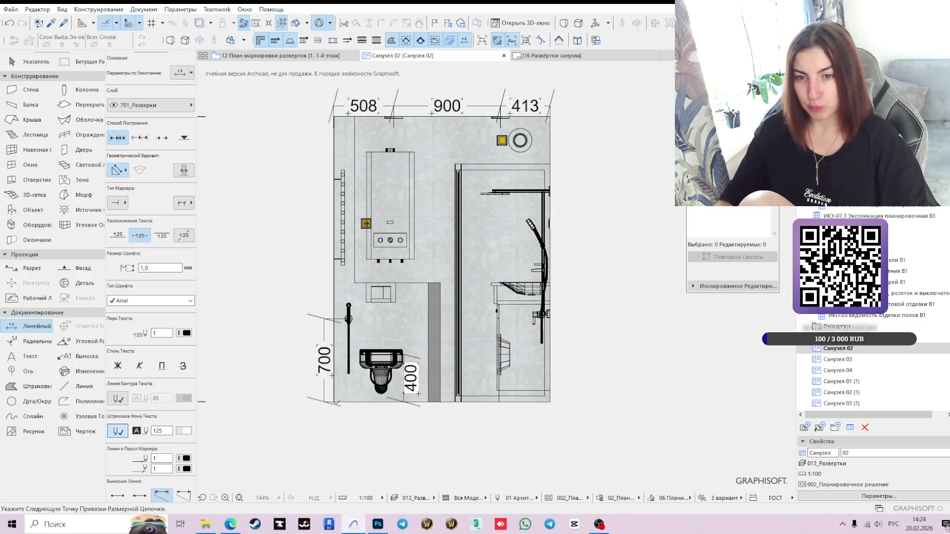
double_click(409, 280)
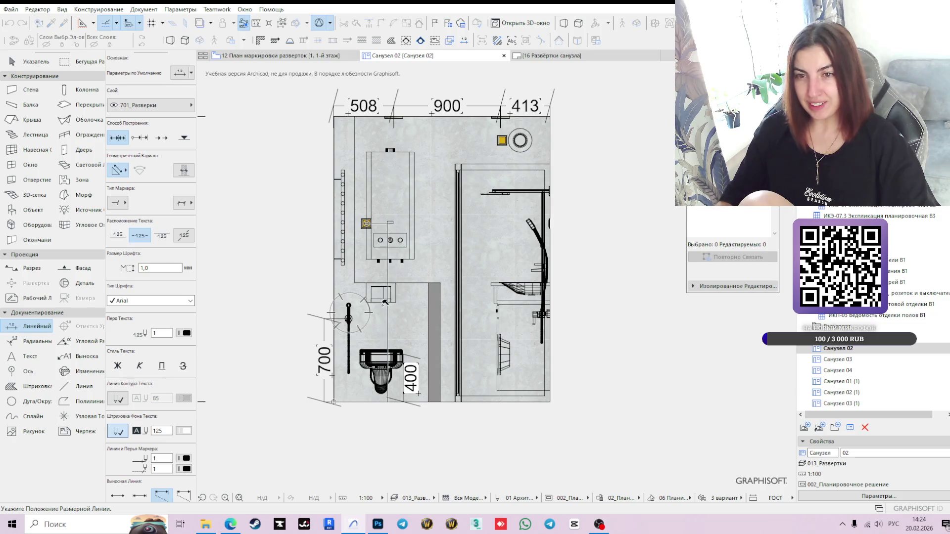
click(289, 311)
key(Escape)
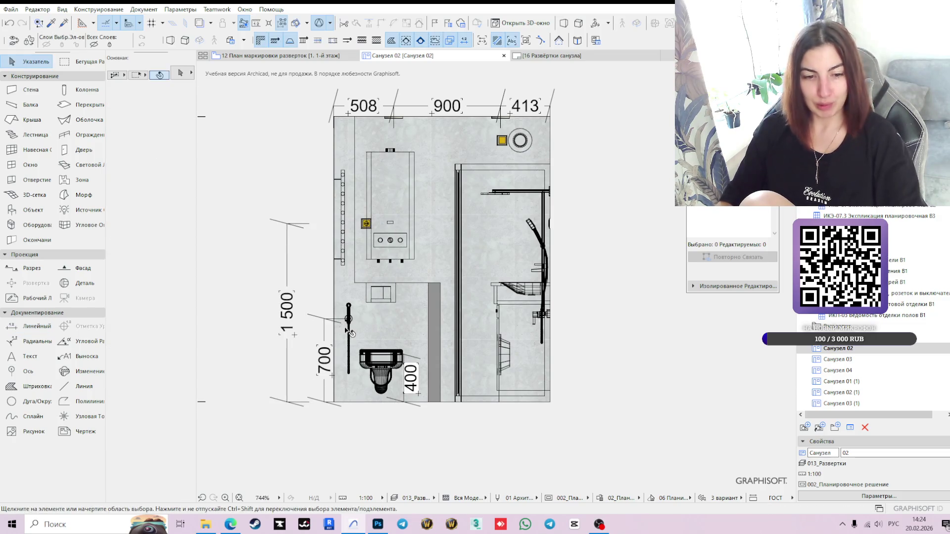
click(286, 279)
click(287, 279)
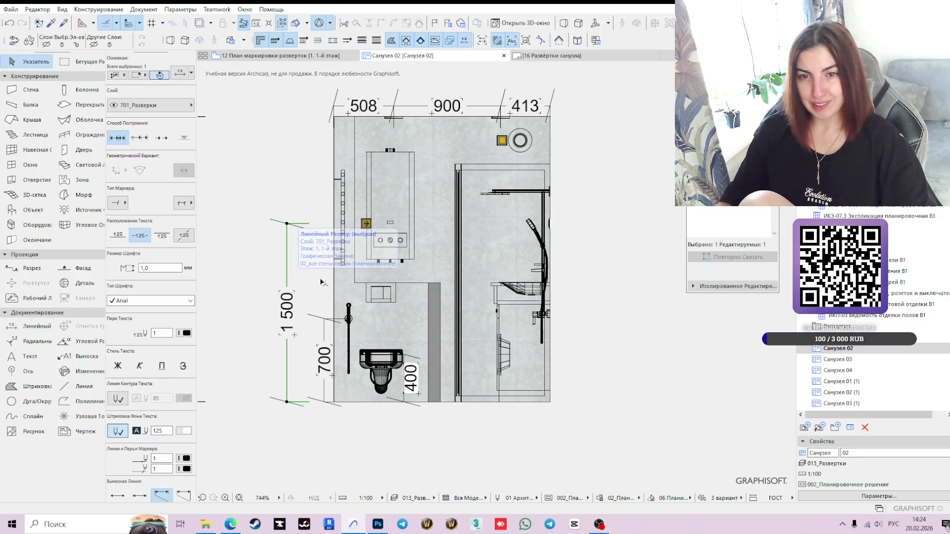
click(355, 278)
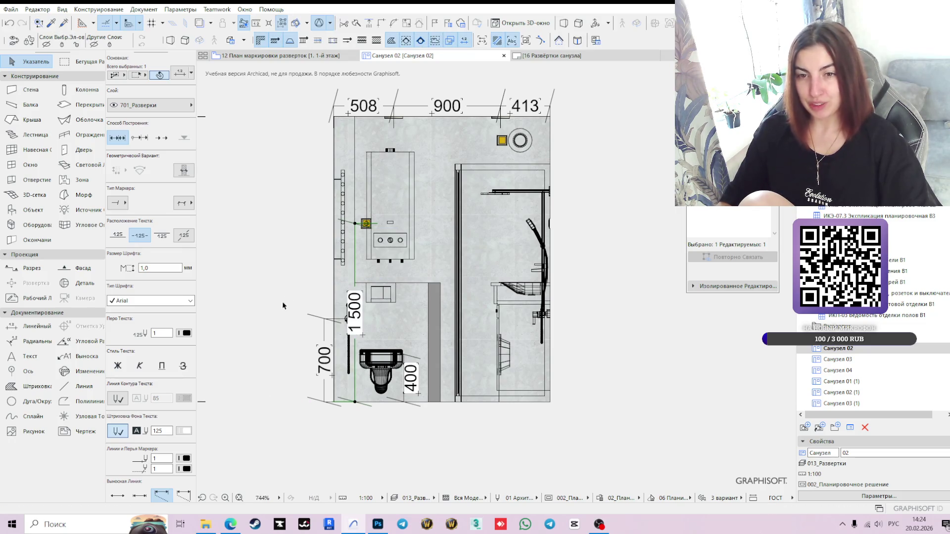
Step: Delete the separate 1 500 dimension from the Санузел 02 elevation
click(246, 343)
scroll(379, 265, up, 3)
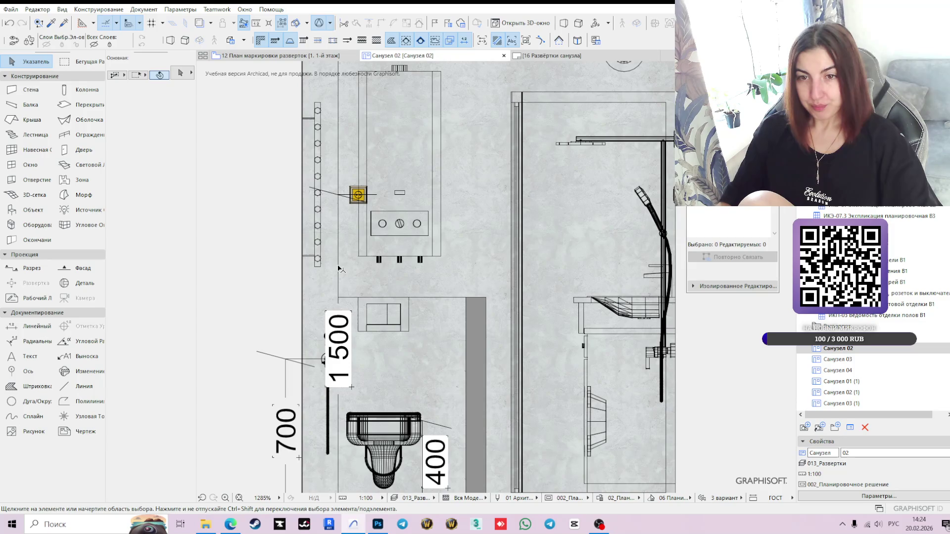
click(339, 269)
click(426, 274)
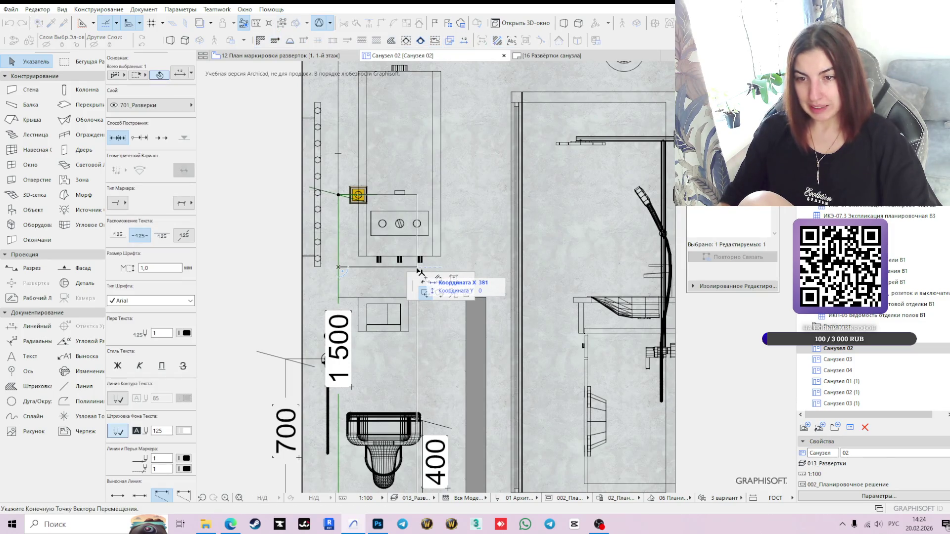
click(426, 280)
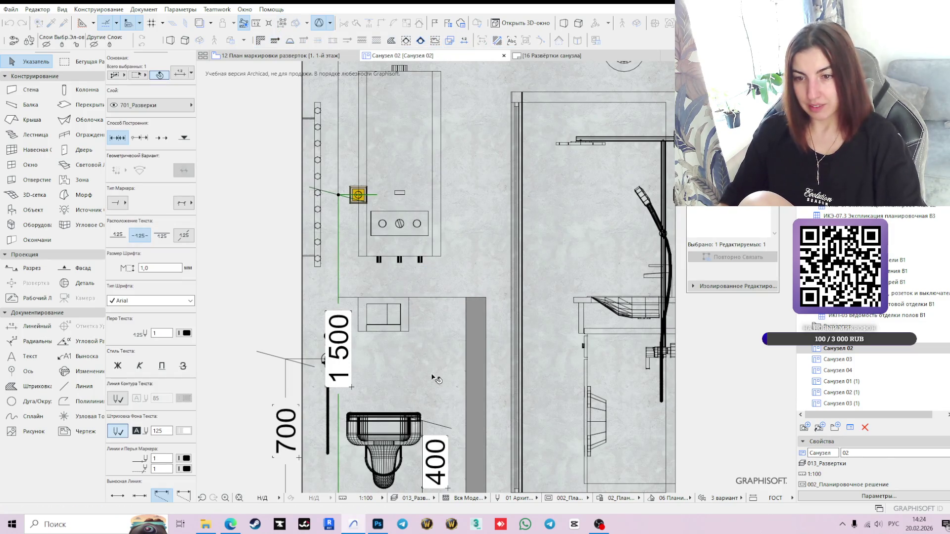
click(352, 304)
key(Delete)
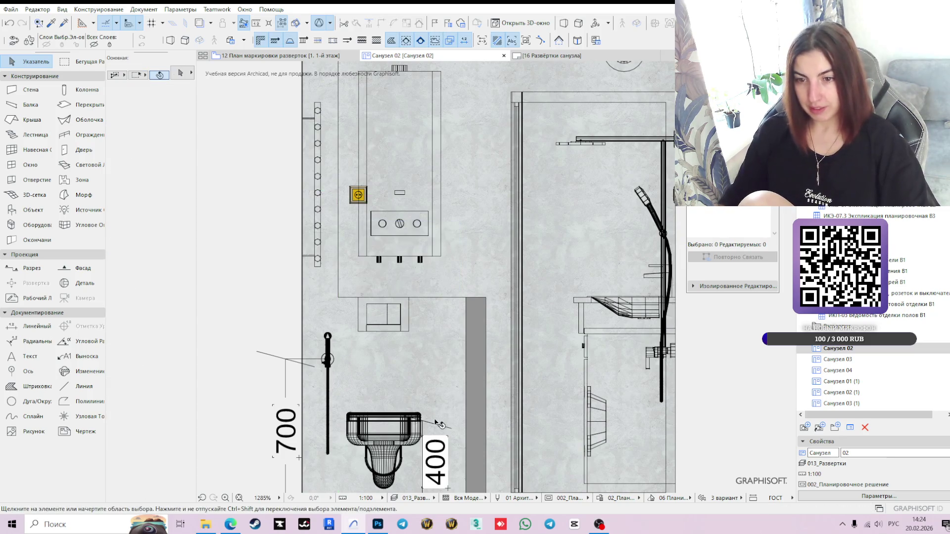
Step: Add a 1 100 segment above the 400 dimension, starting at socket level
click(423, 434)
click(420, 275)
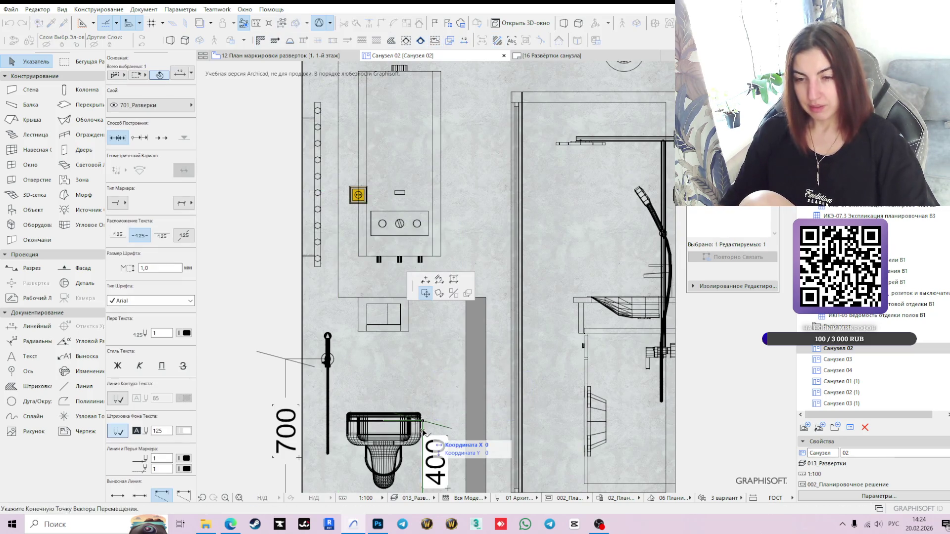
click(421, 275)
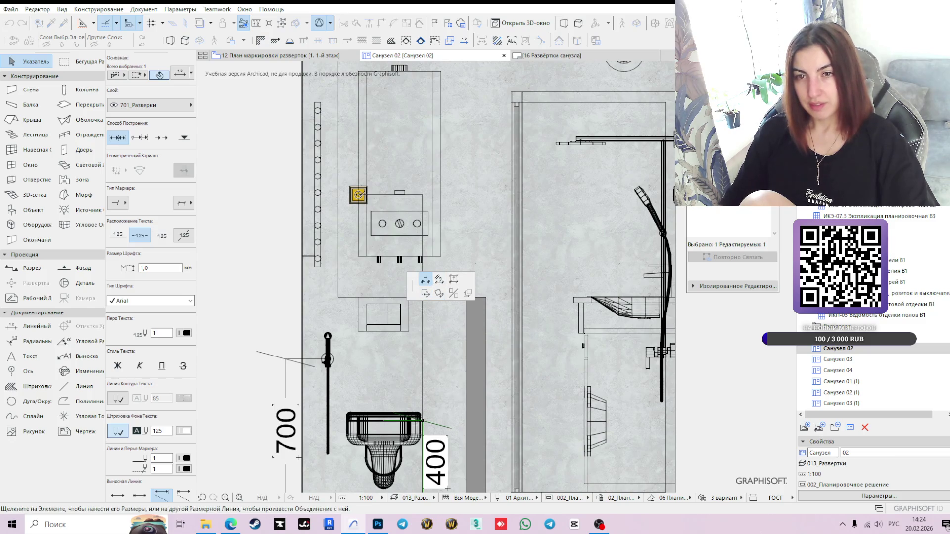
click(422, 194)
scroll(469, 351, down, 3)
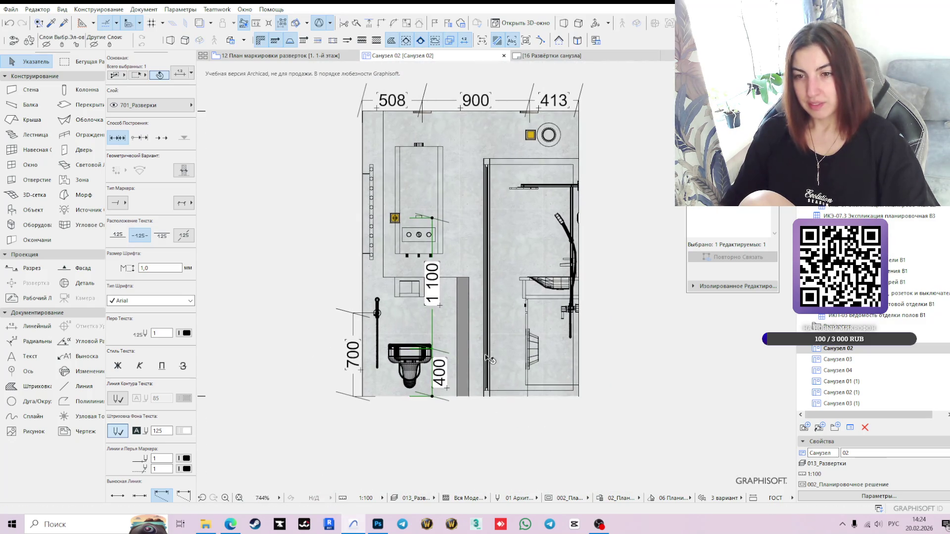
Step: Move the vertical 400 and 1 100 dimension chain left beside the toilet
click(435, 436)
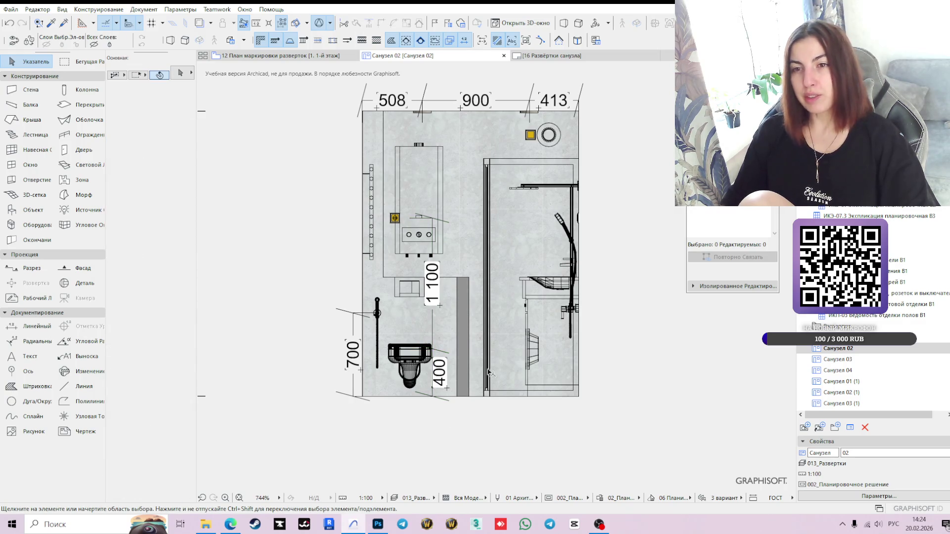
click(432, 327)
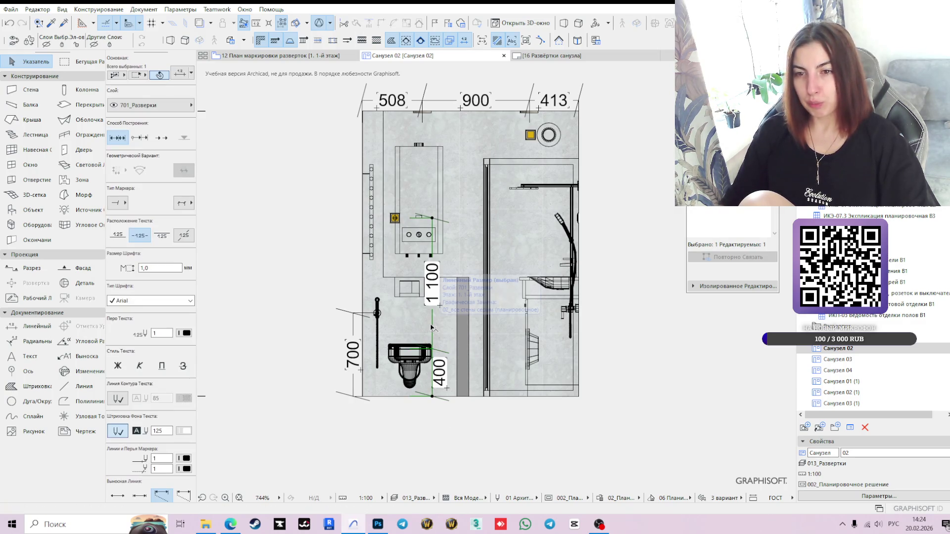
click(425, 296)
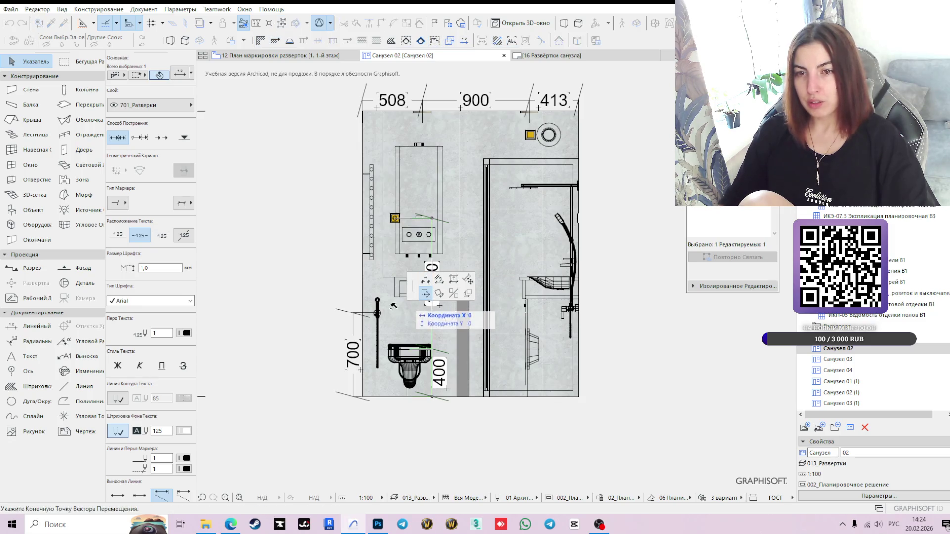
click(392, 327)
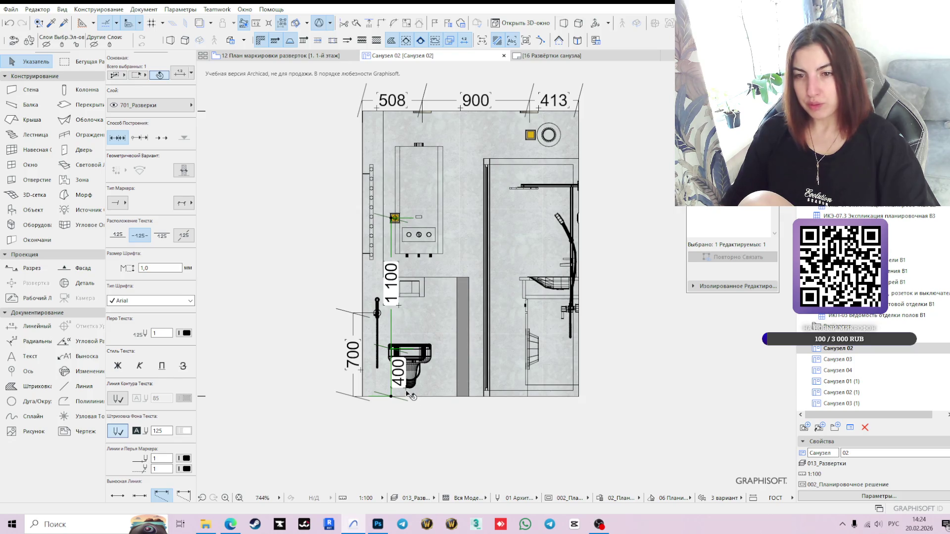
click(410, 394)
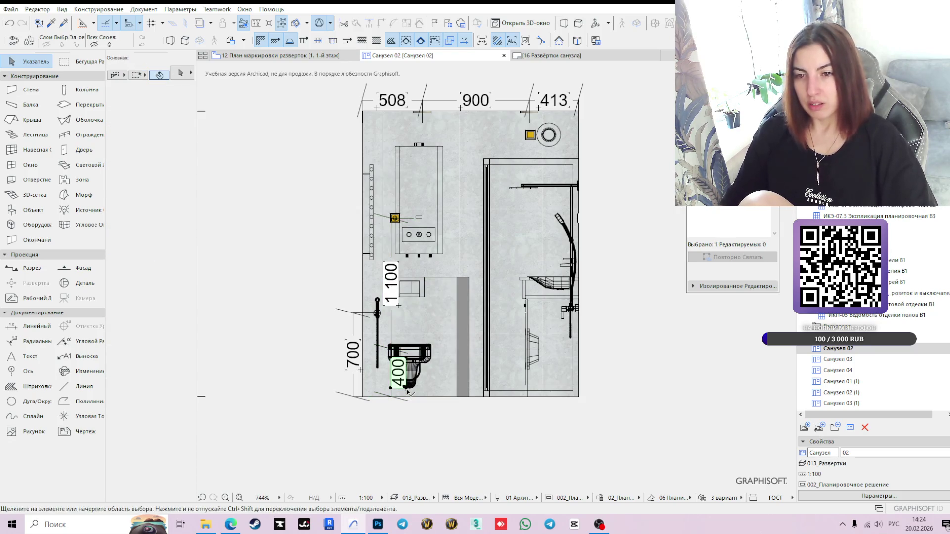
Step: Shift the 400 dimension label further left so it clears the toilet
click(407, 392)
click(389, 389)
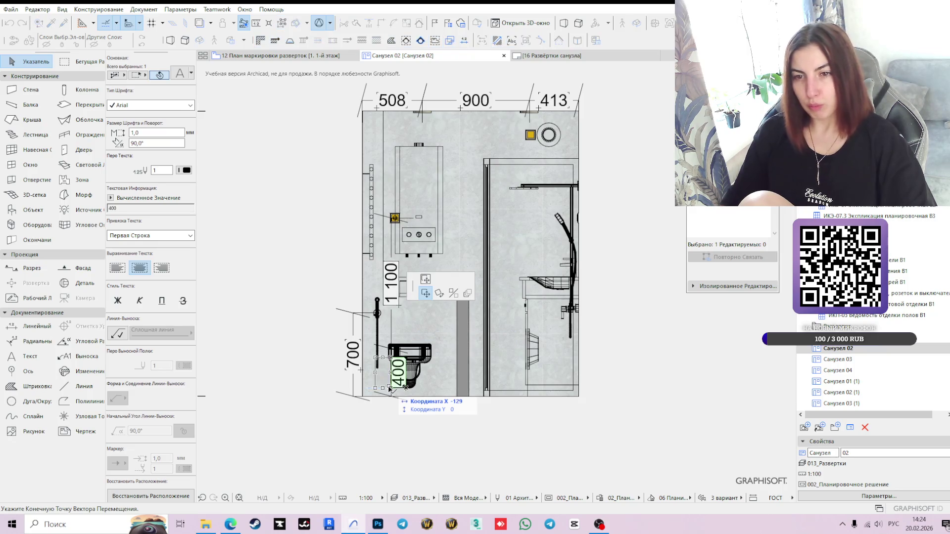
click(389, 389)
click(470, 434)
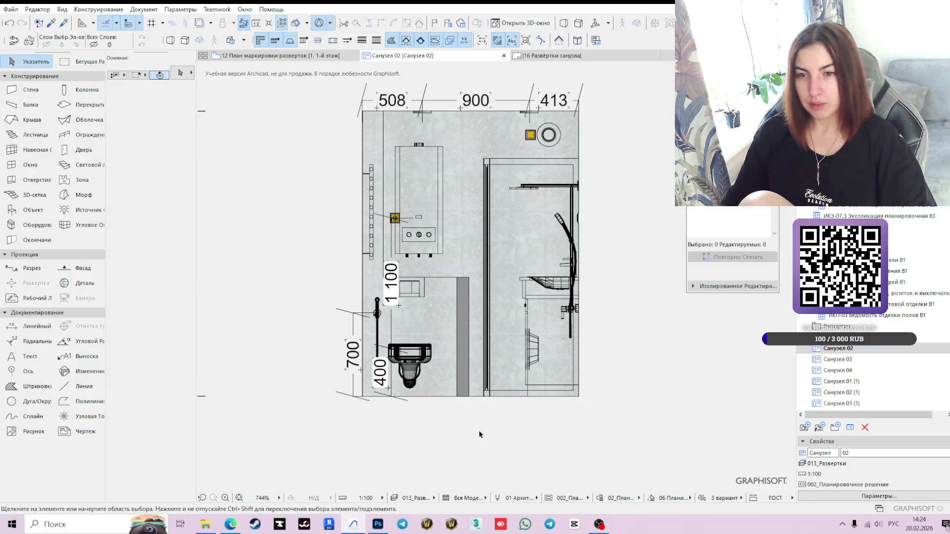
scroll(490, 433, down, 2)
middle_drag(597, 299, 563, 330)
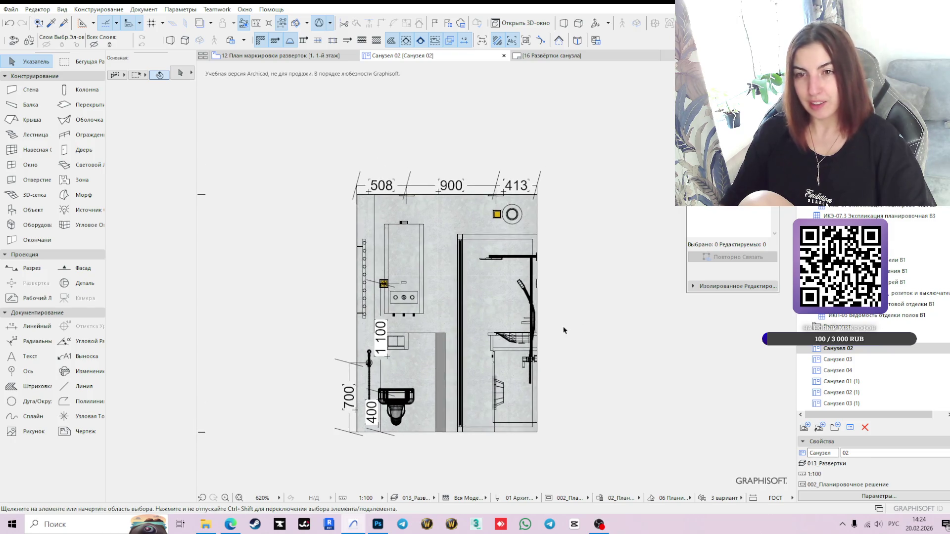
Step: Activate Linear Dimension and open the elevation marking floor plan
click(35, 326)
scroll(434, 288, up, 1)
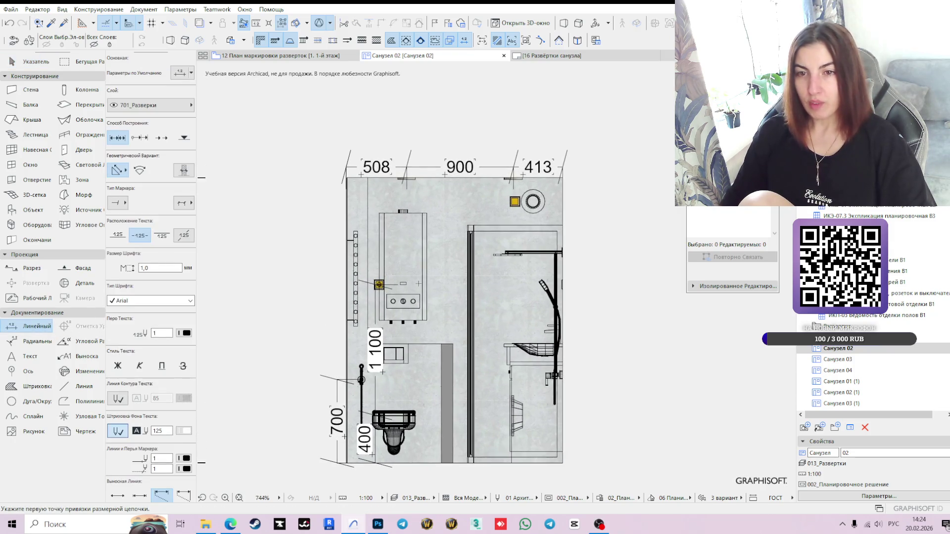
click(336, 55)
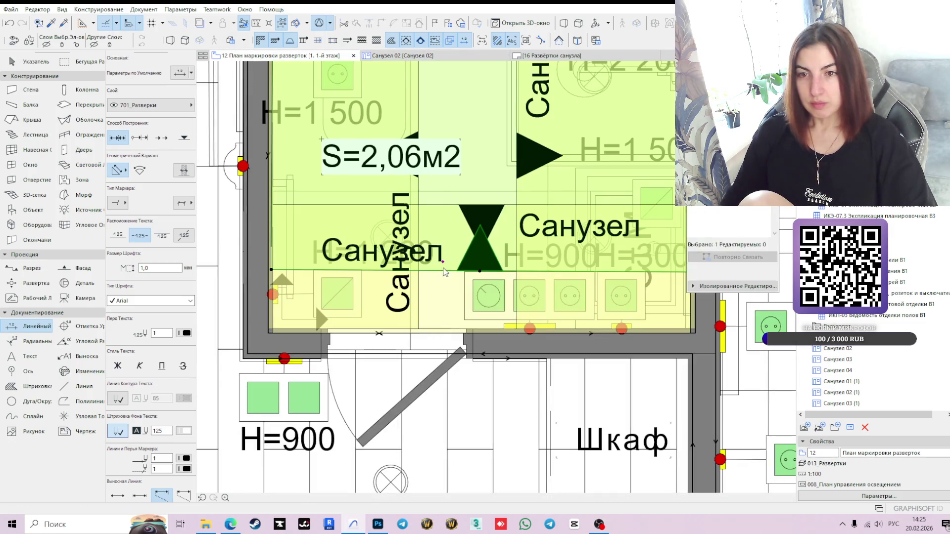
click(419, 56)
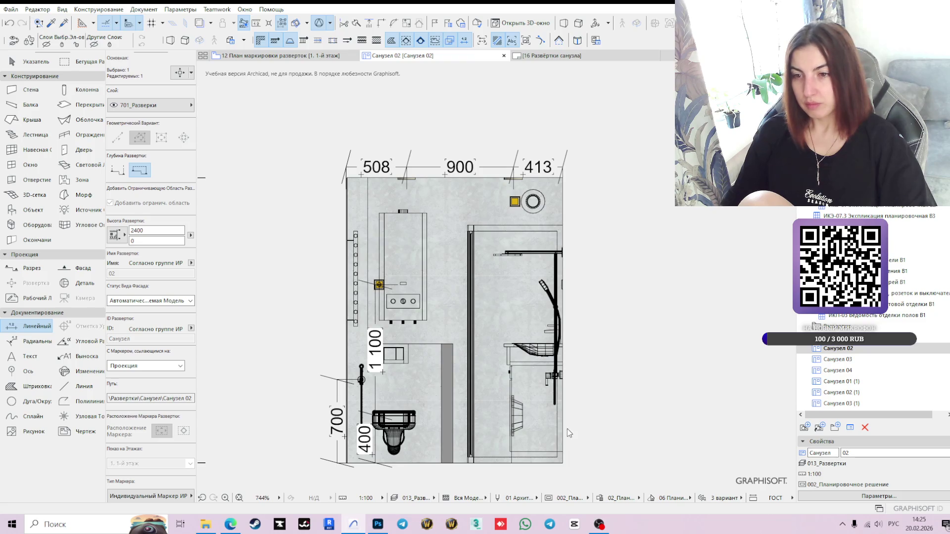
key(Escape)
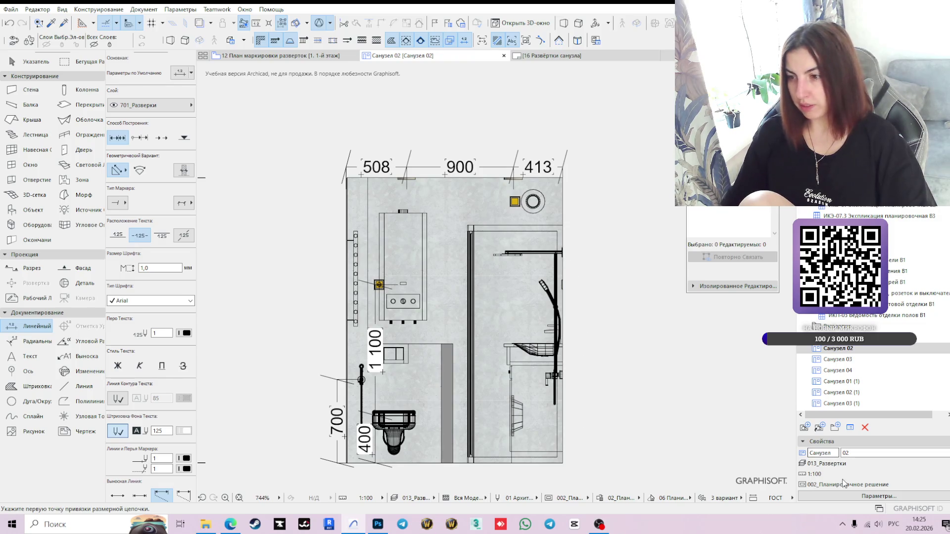
click(843, 496)
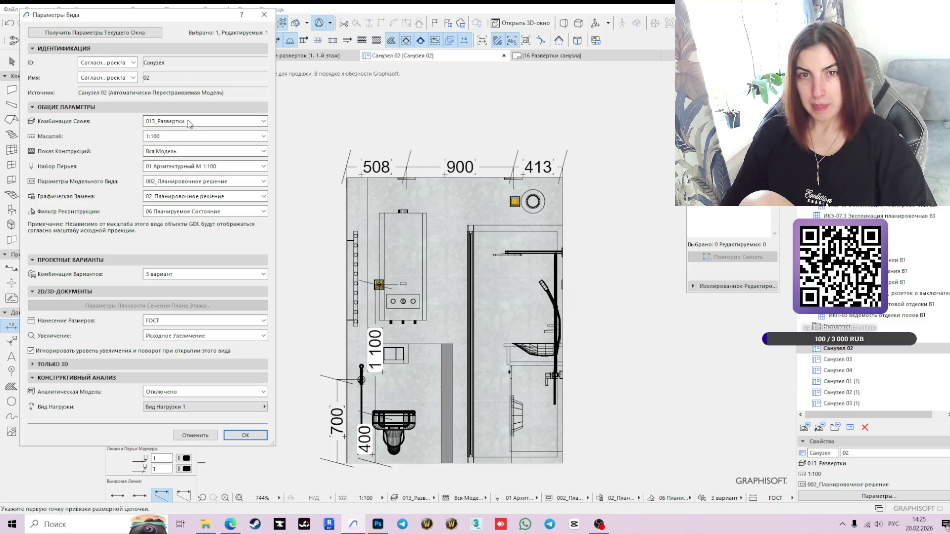
click(190, 123)
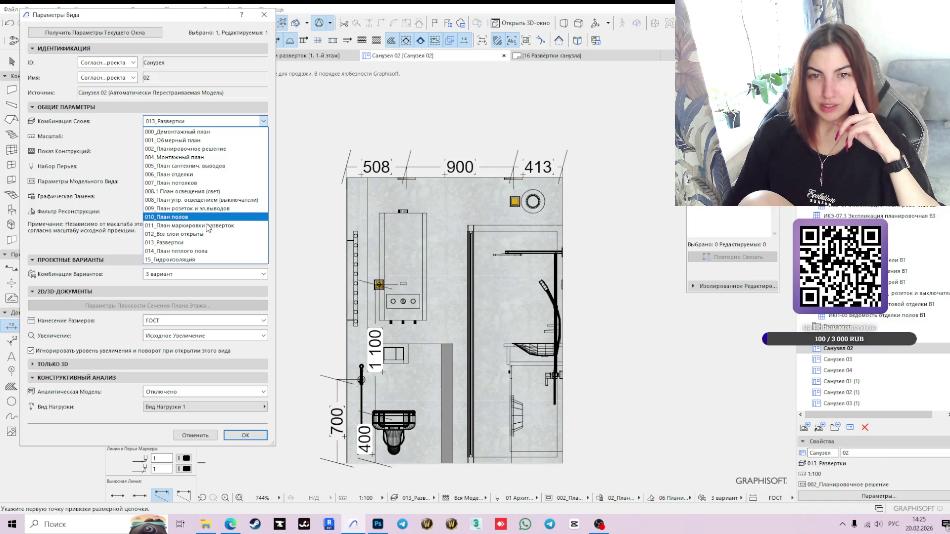
click(197, 433)
click(197, 433)
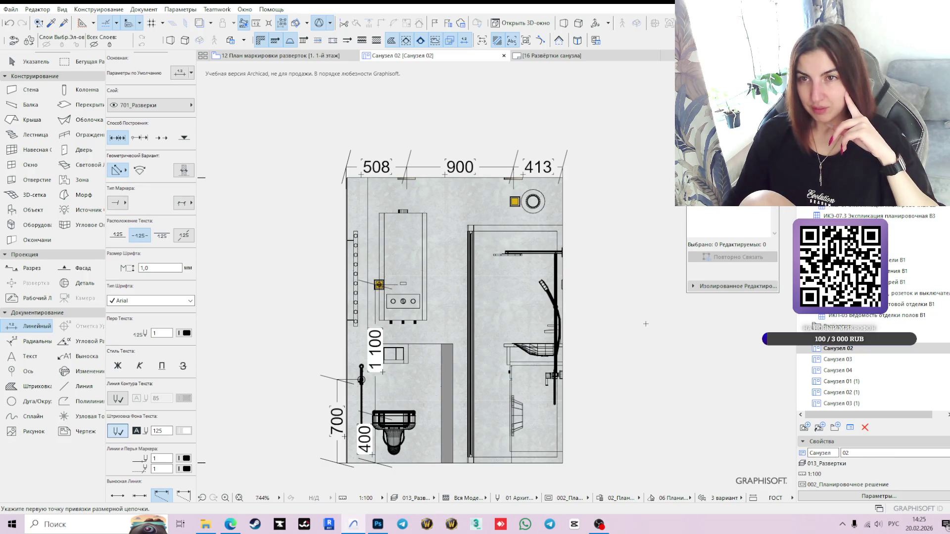
Step: Read the bathroom wall dimensions on 08 План освещения, then go back to Санузел 02
click(319, 54)
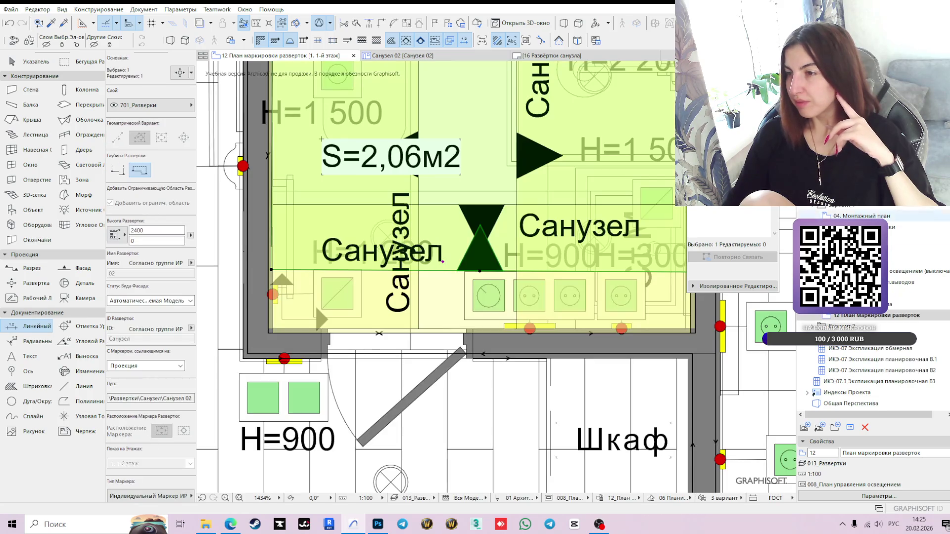
click(915, 271)
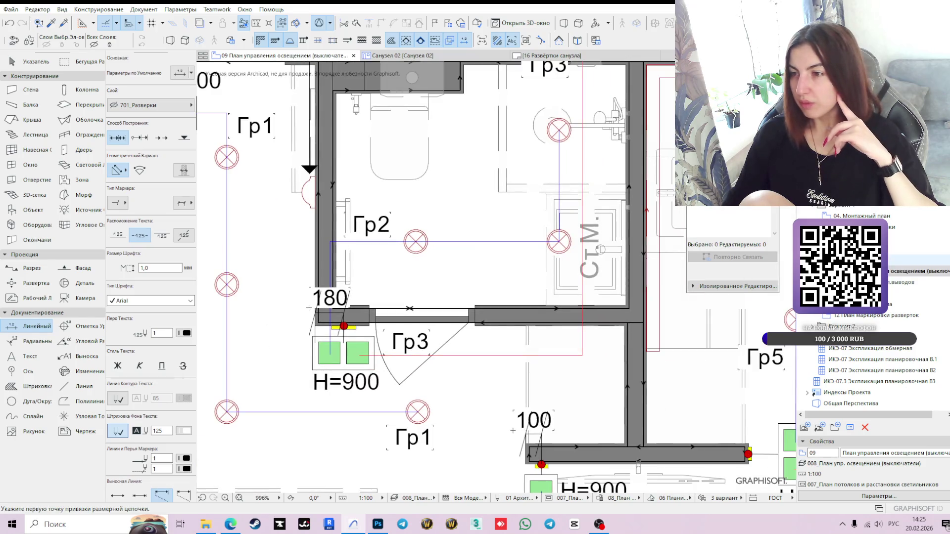
click(915, 260)
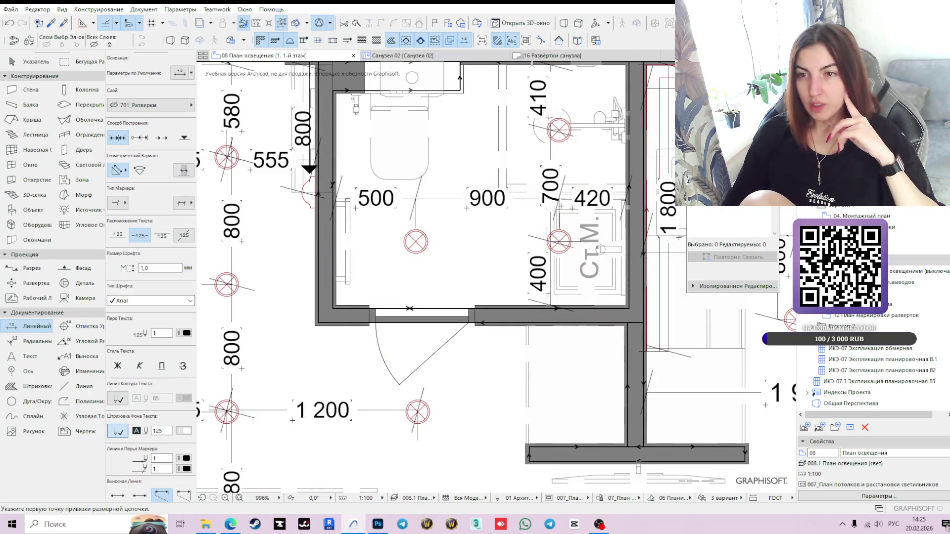
scroll(304, 372, down, 3)
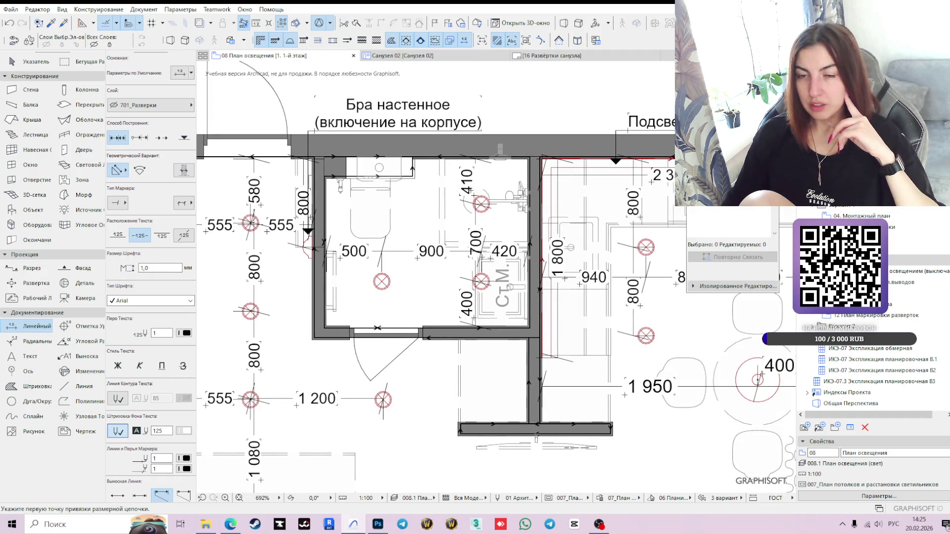
click(463, 55)
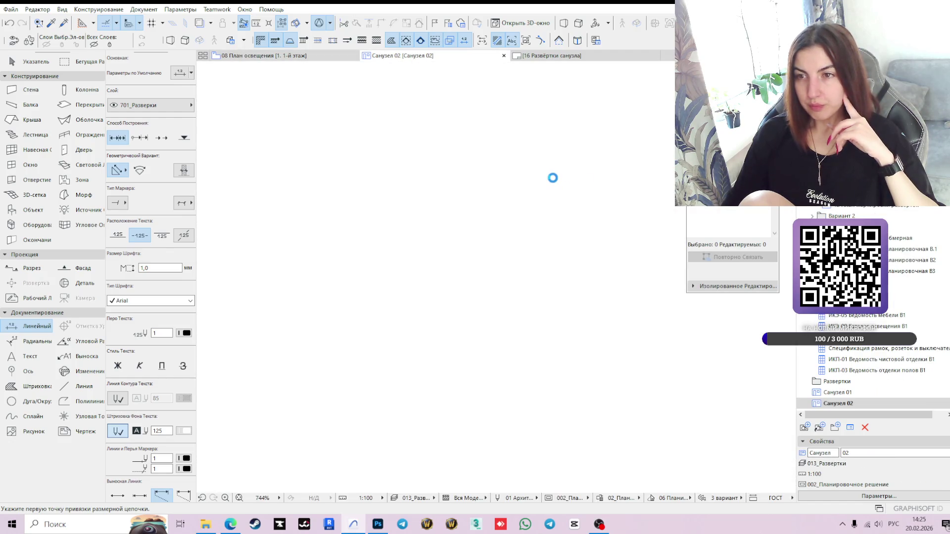
Step: Move the 413 dimension's right witness point to make it 410, then show 08 План освещения
scroll(544, 149, up, 6)
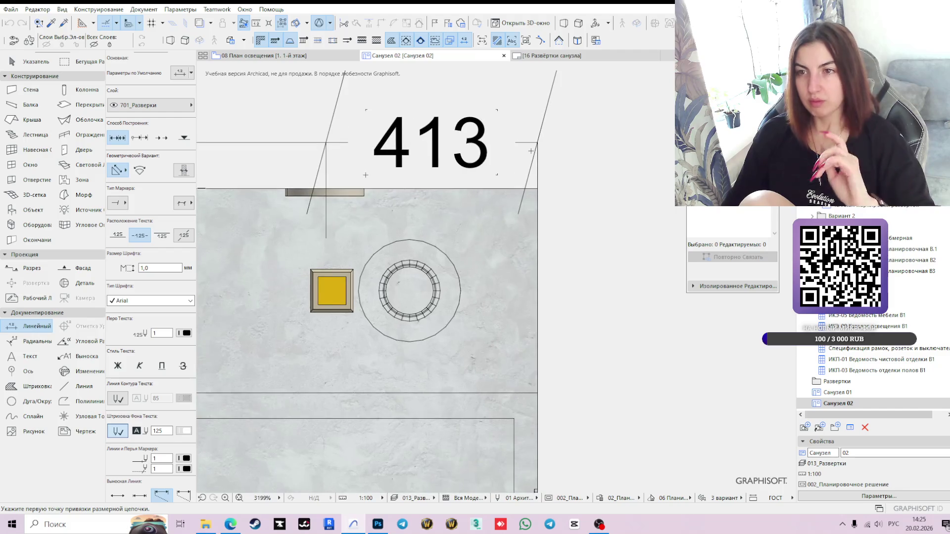
key(Escape)
click(537, 143)
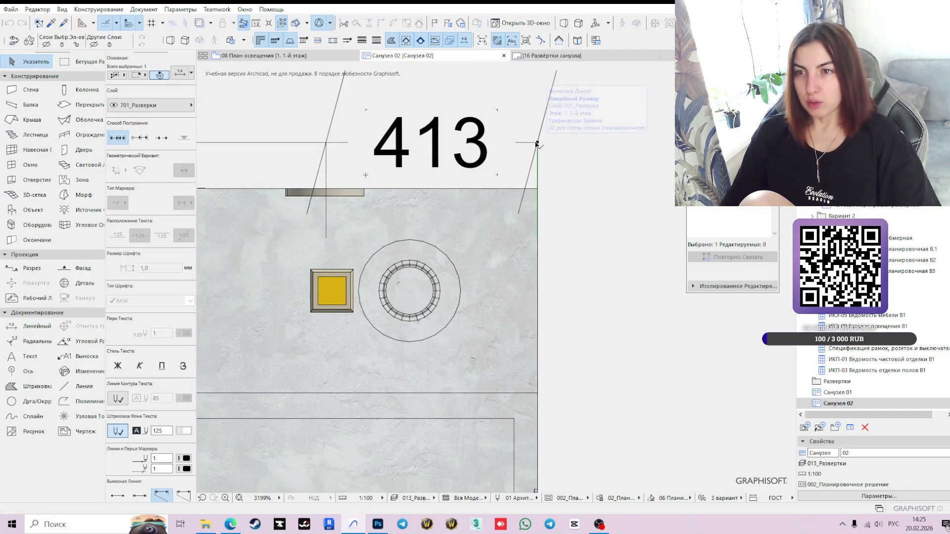
click(535, 142)
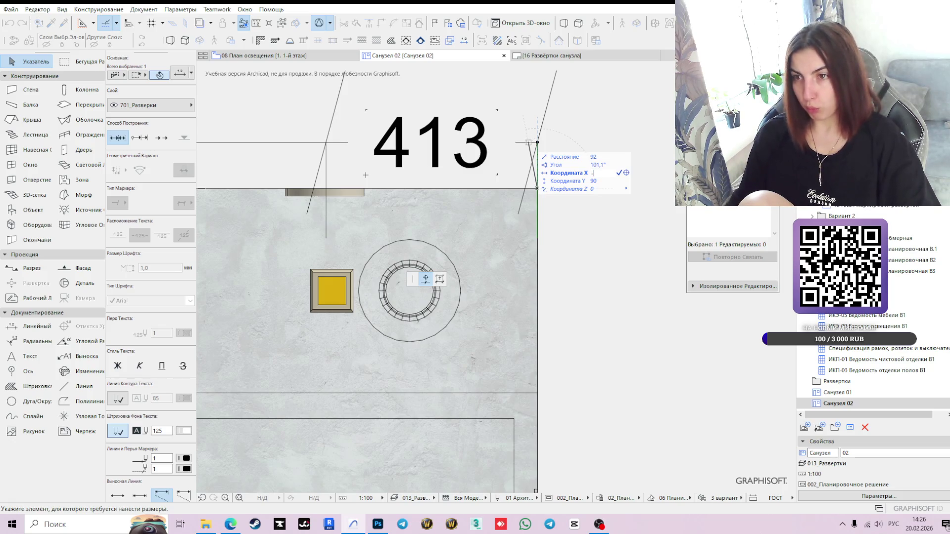
click(535, 142)
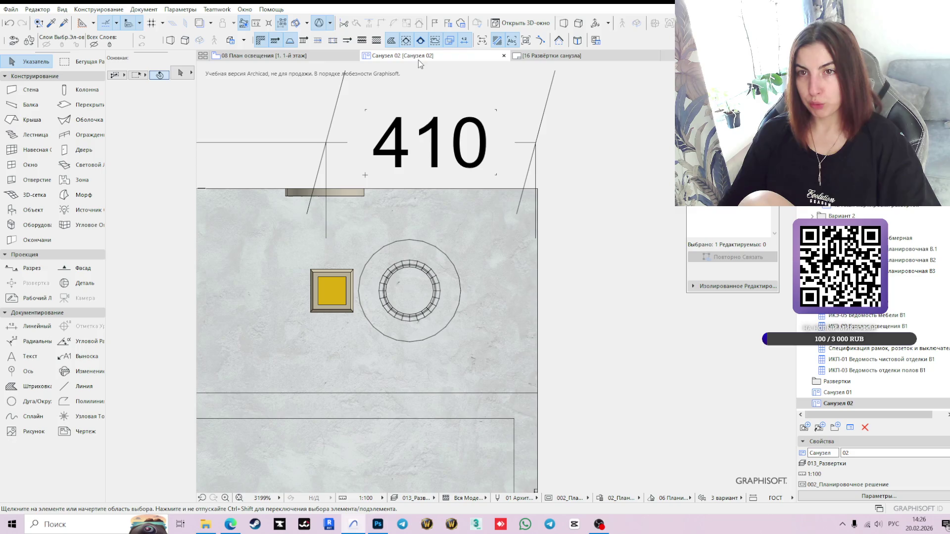
click(282, 57)
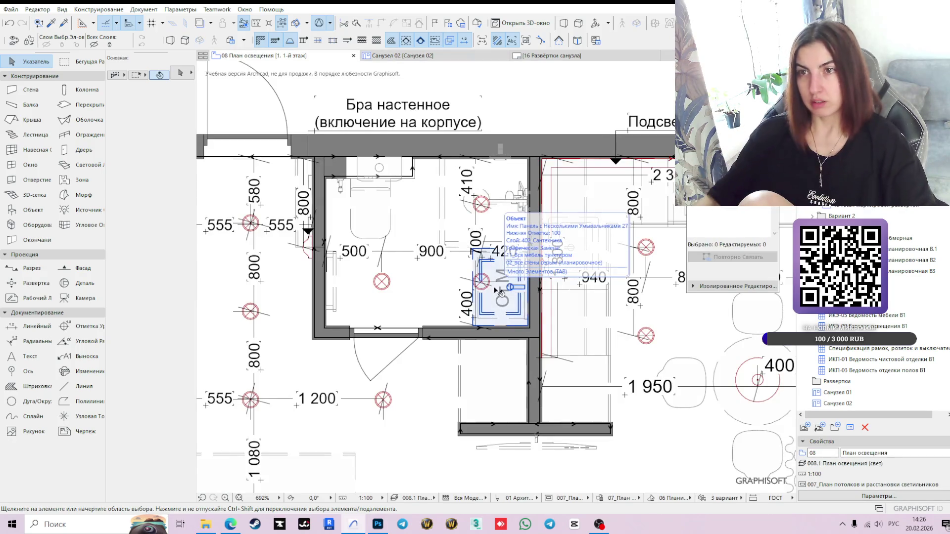
Step: Frame the elevation's top dimension chain and compare it with 08 План освещения
click(410, 60)
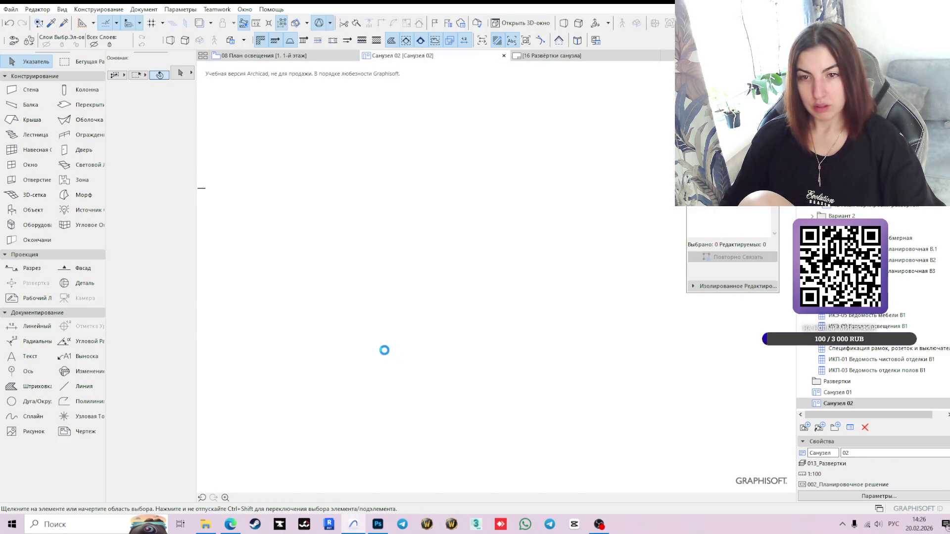
scroll(334, 317, down, 2)
scroll(335, 317, down, 1)
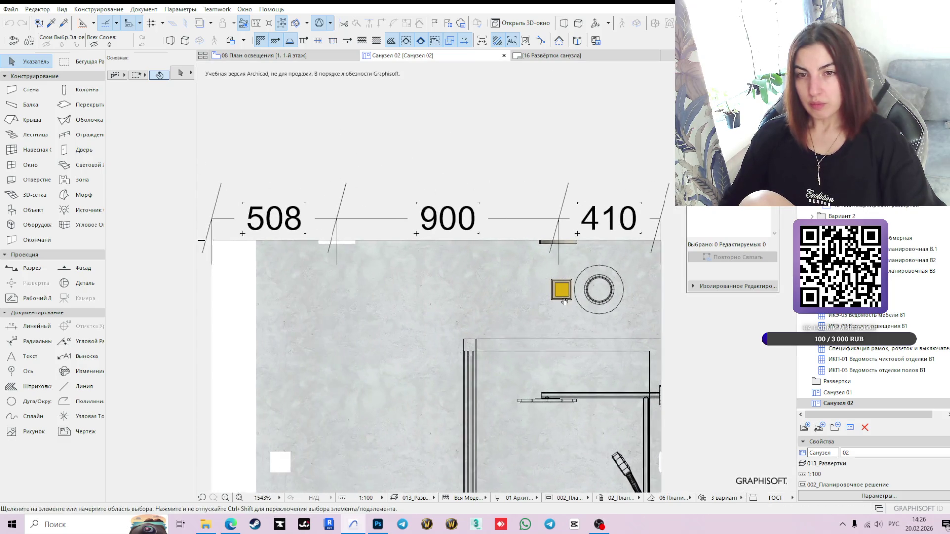
middle_drag(297, 245, 415, 109)
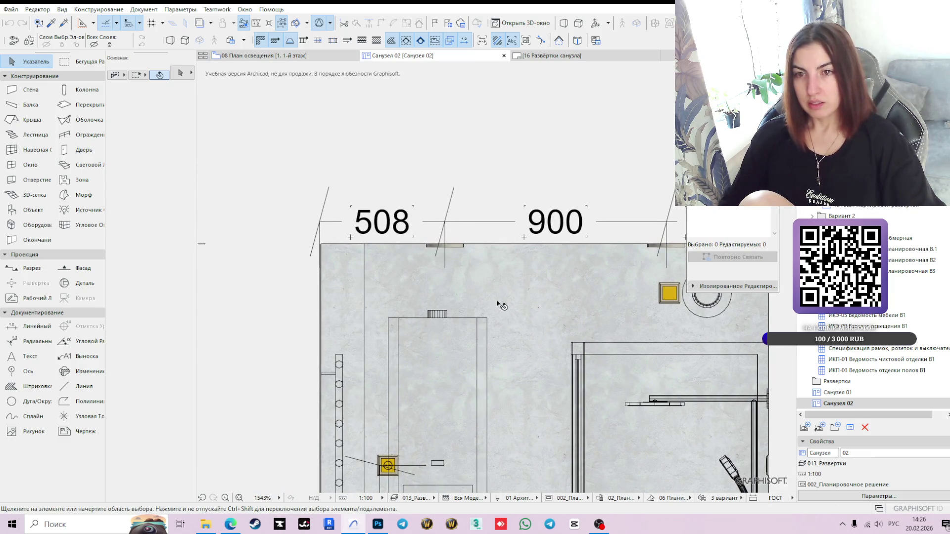
scroll(472, 298, down, 2)
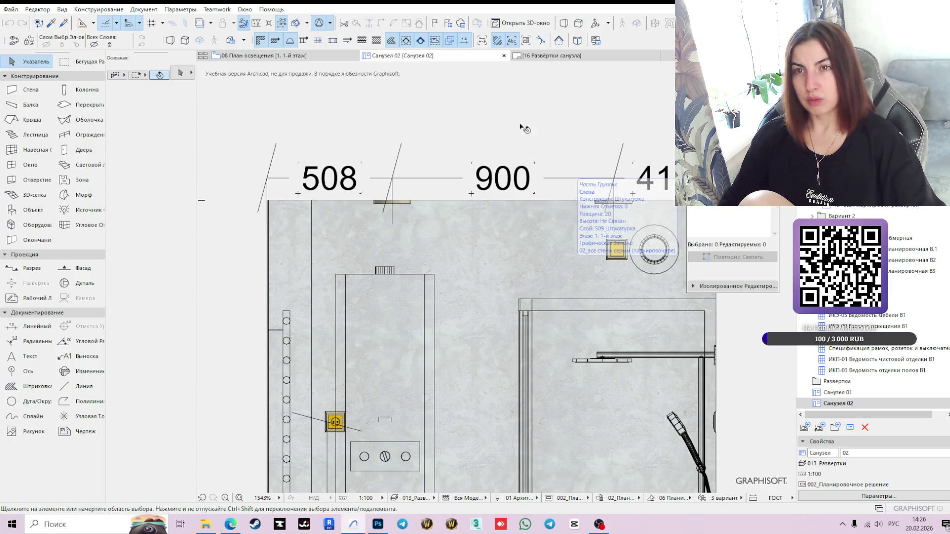
click(287, 59)
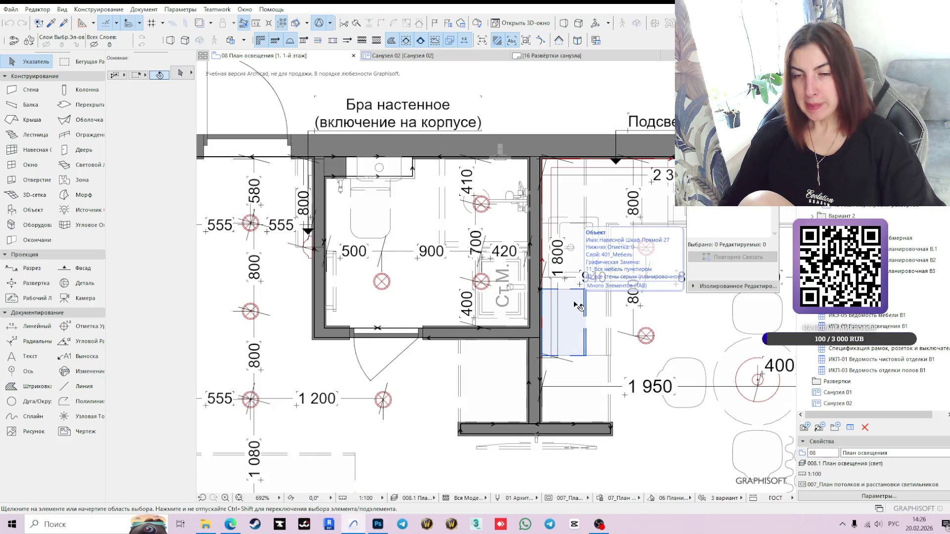
key(ctrl+Tab)
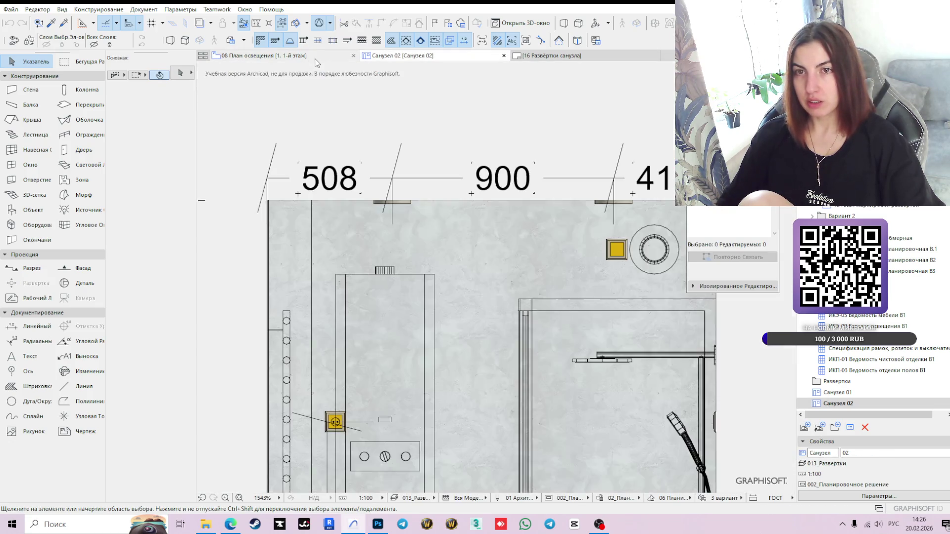
Step: Read the bathroom dimensions on the lighting plan, then return to Санузел 02
click(315, 59)
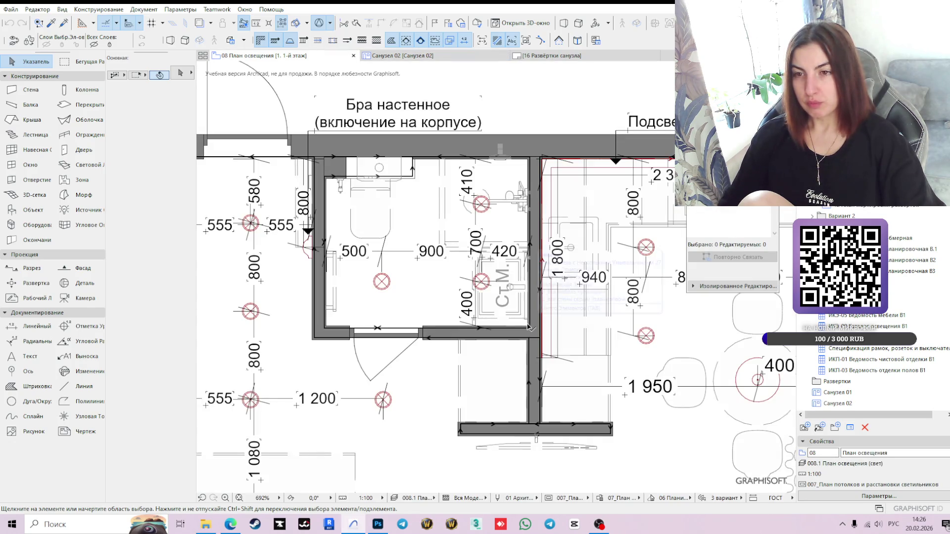
scroll(374, 262, up, 10)
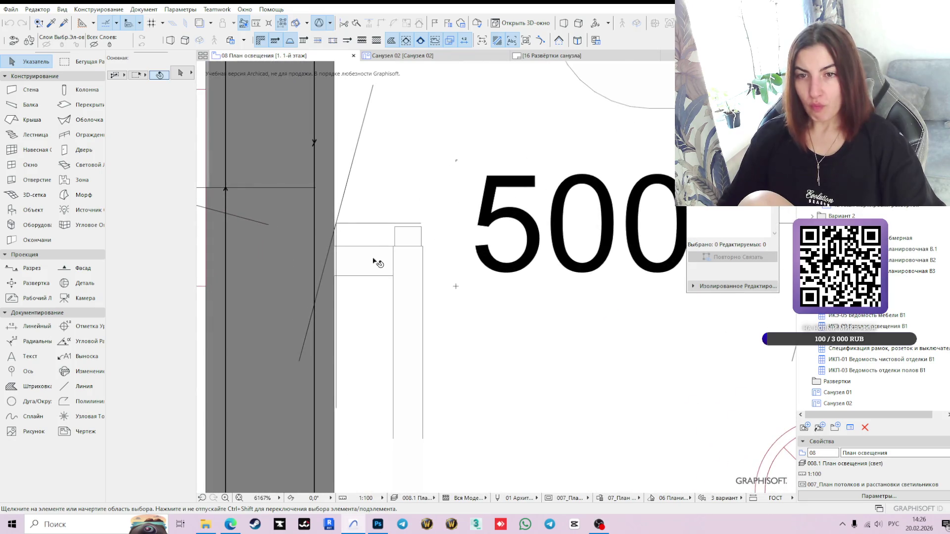
scroll(351, 243, down, 5)
scroll(503, 321, down, 2)
mouse_move(546, 322)
middle_down()
mouse_move(416, 297)
mouse_move(462, 333)
mouse_move(429, 339)
middle_up()
scroll(569, 323, down, 2)
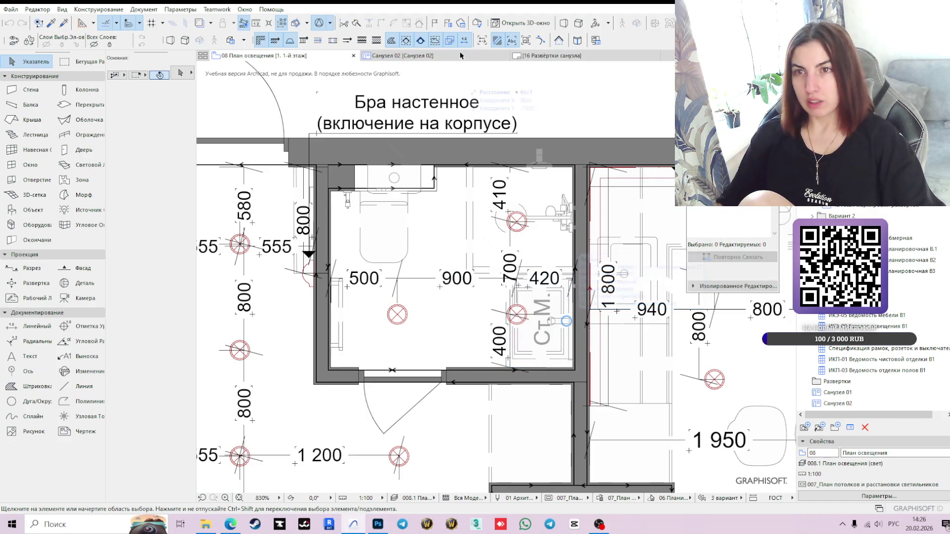
mouse_move(440, 60)
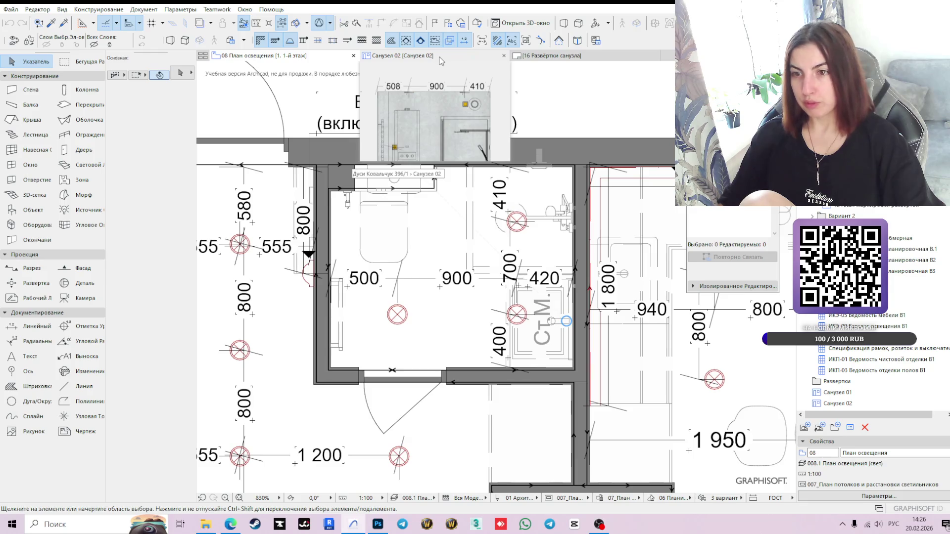
click(439, 58)
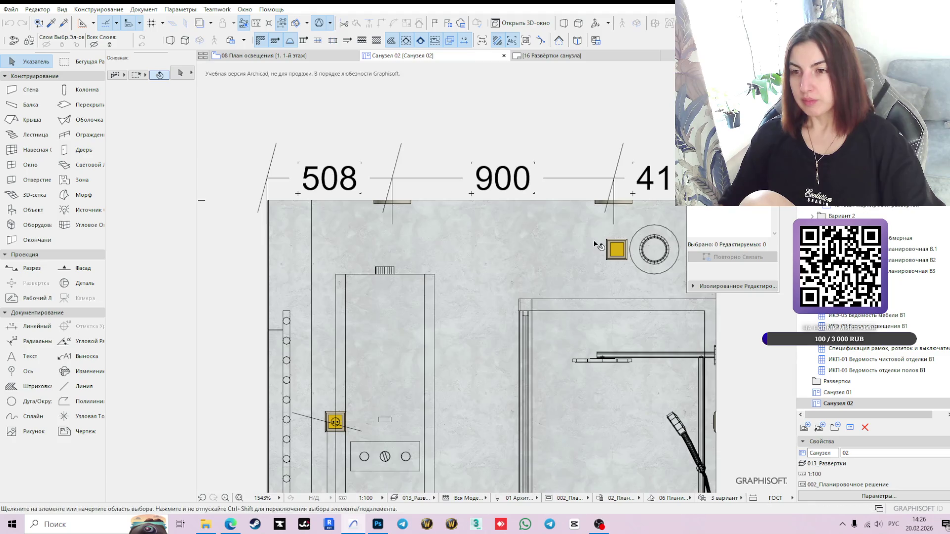
Step: Edit the top chain's end node offset so the dimension reads 420
scroll(596, 246, down, 3)
scroll(541, 224, up, 4)
click(541, 221)
click(540, 220)
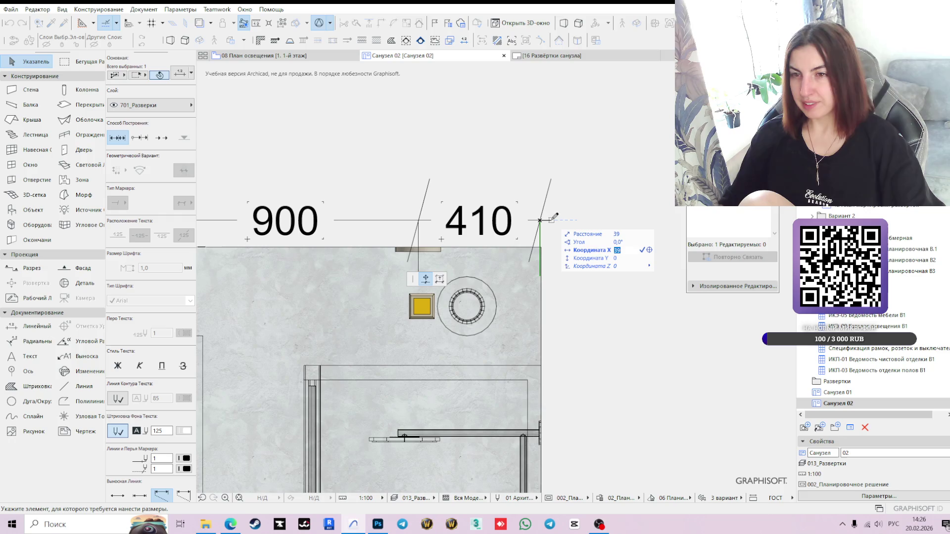
key(Return)
scroll(536, 229, down, 3)
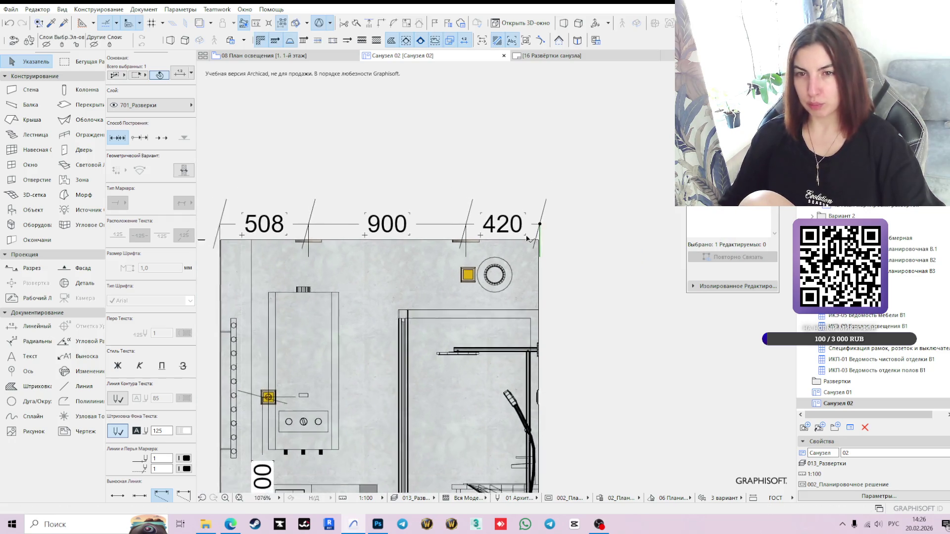
Step: Verify the 420 dimension against the lighting plan and the bathroom elevations layout
click(267, 56)
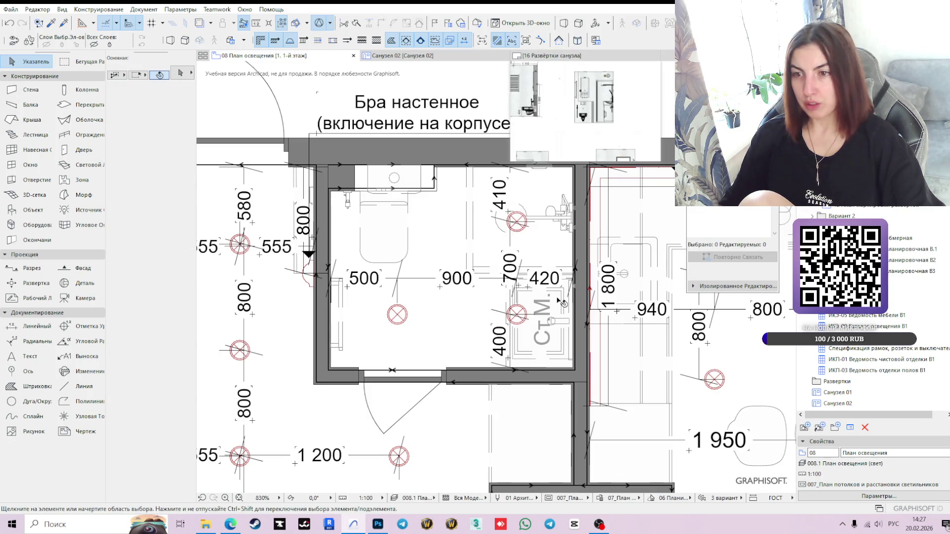
scroll(583, 287, up, 3)
scroll(595, 280, up, 2)
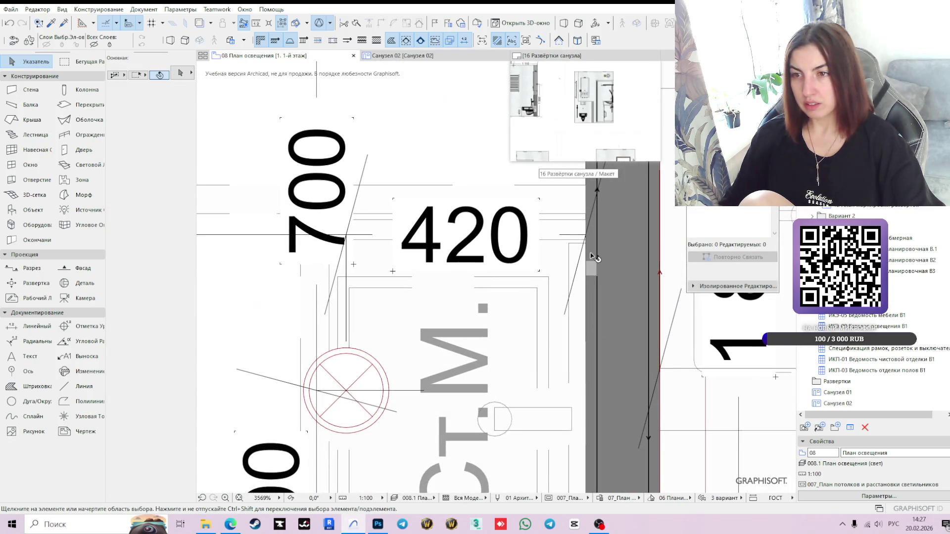
click(558, 235)
click(544, 56)
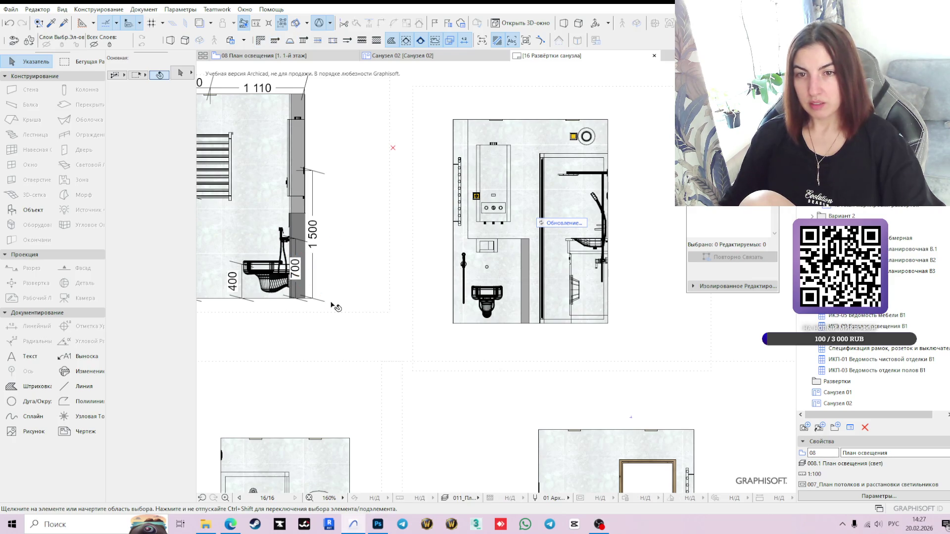
click(415, 57)
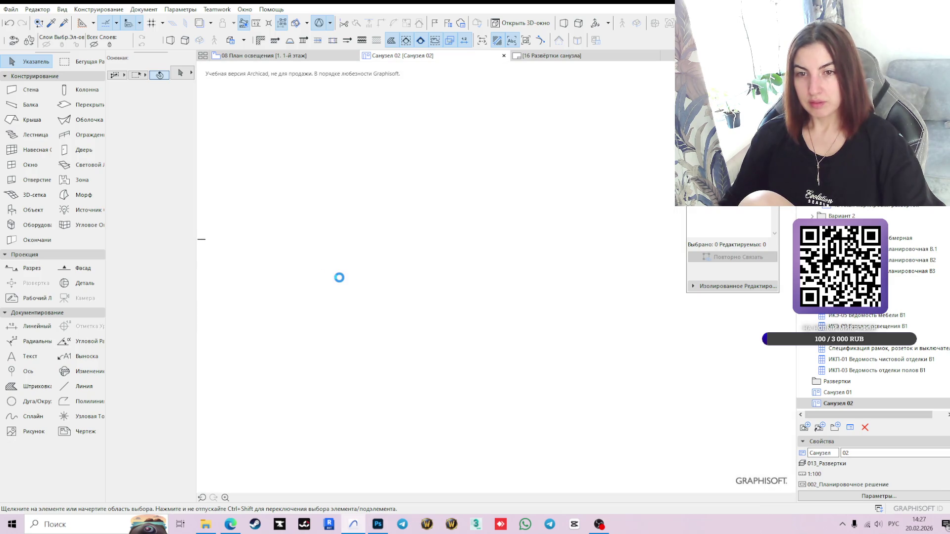
scroll(249, 230, up, 2)
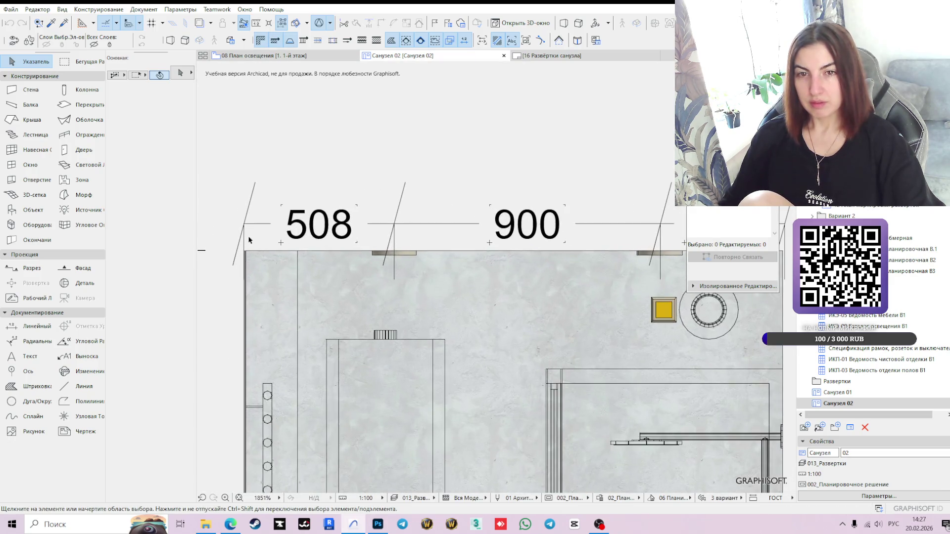
scroll(247, 232, up, 2)
Step: Snap the 508 dimension's node to the wall edge to get 500, then extend the elevation's lower boundary
click(241, 216)
click(241, 217)
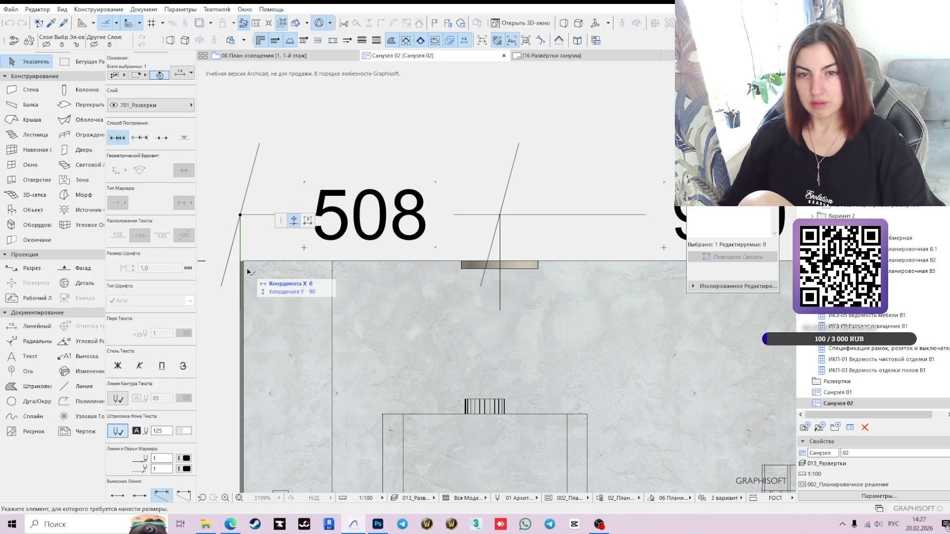
click(245, 264)
scroll(343, 283, down, 5)
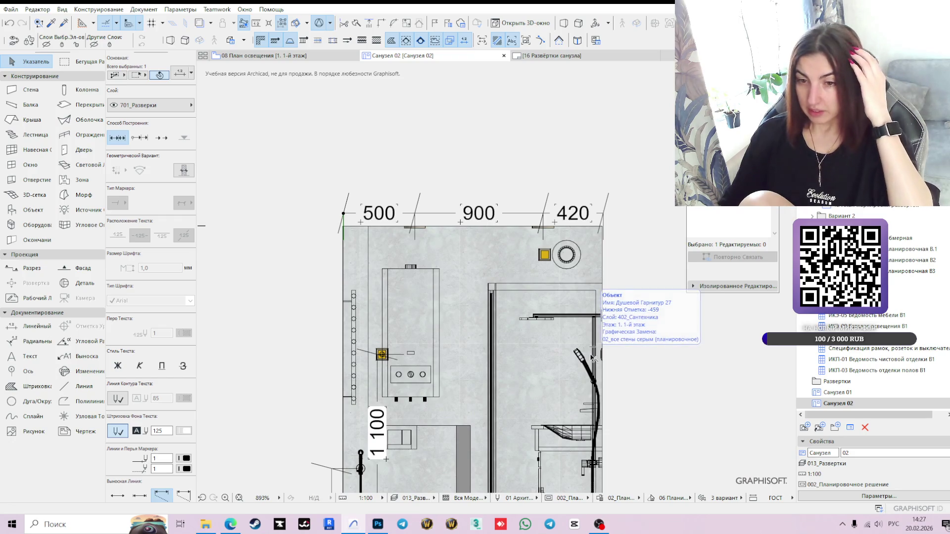
scroll(594, 358, down, 1)
middle_drag(599, 360, 556, 246)
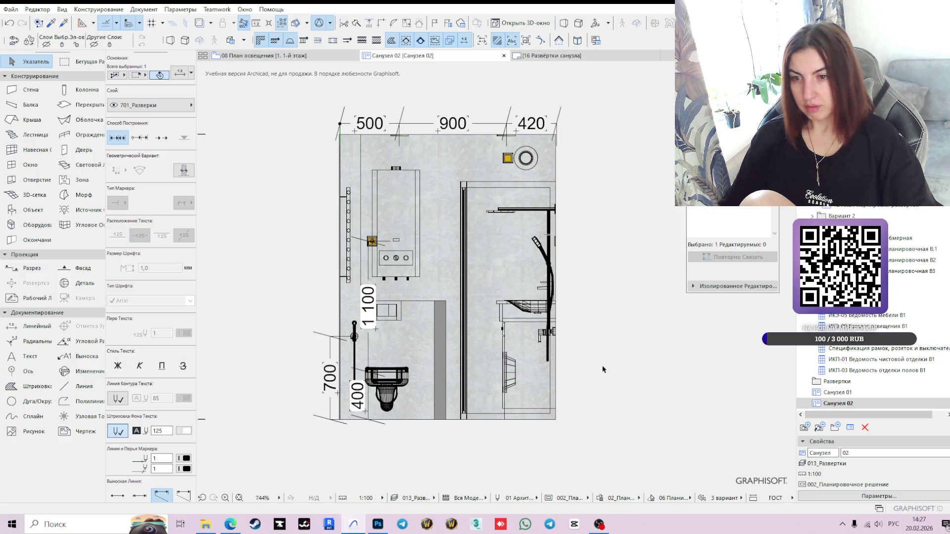
click(602, 370)
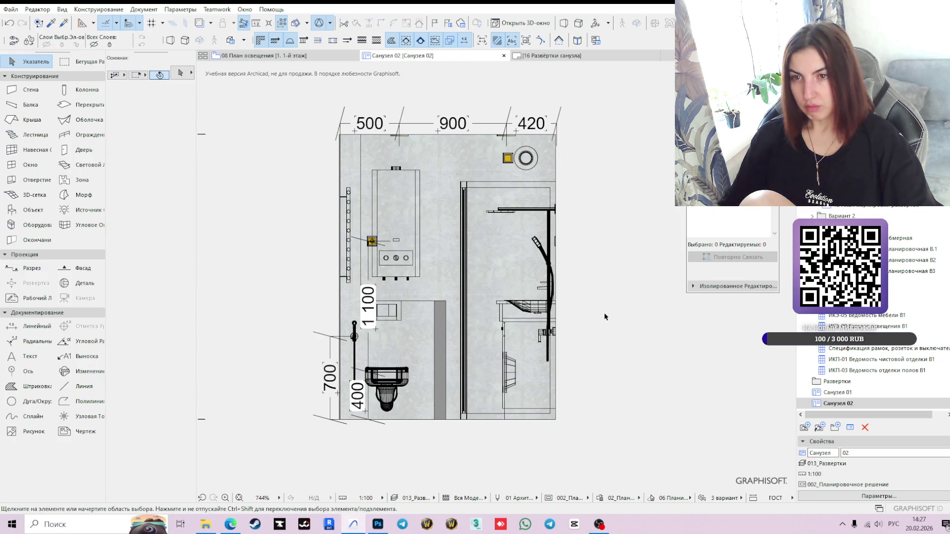
drag(272, 422, 288, 463)
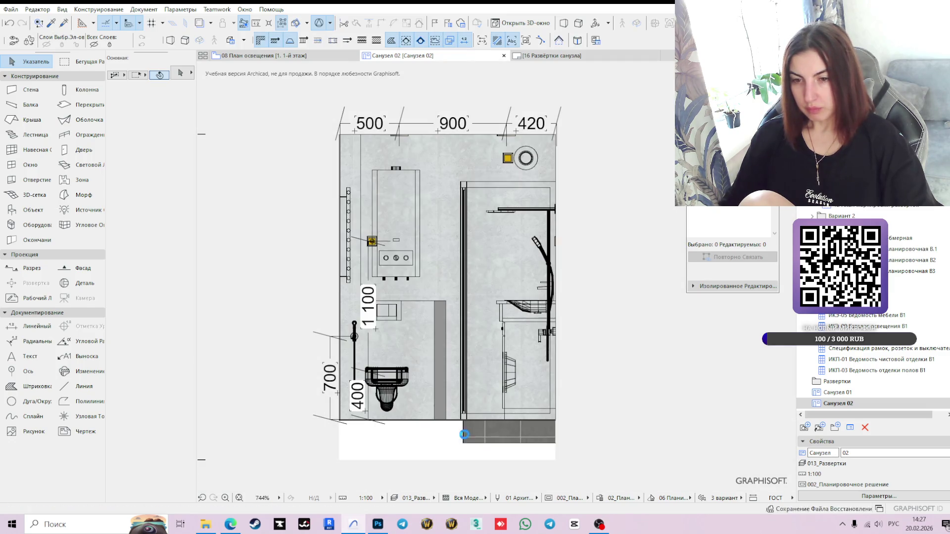
Step: Raise the shower tray slab 200 by moving its corner node
click(470, 442)
click(463, 443)
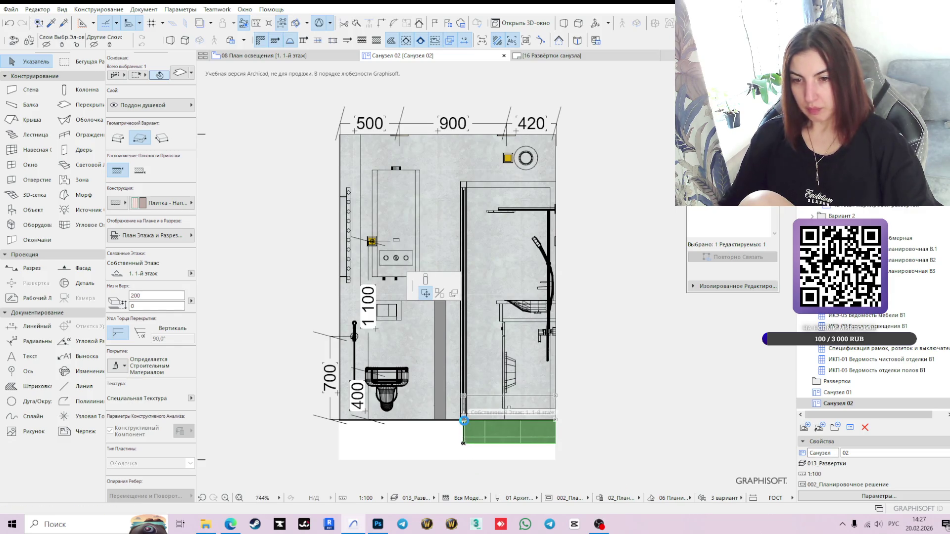
click(463, 419)
Step: Reset the elevation's bottom limit to the floor line
click(314, 462)
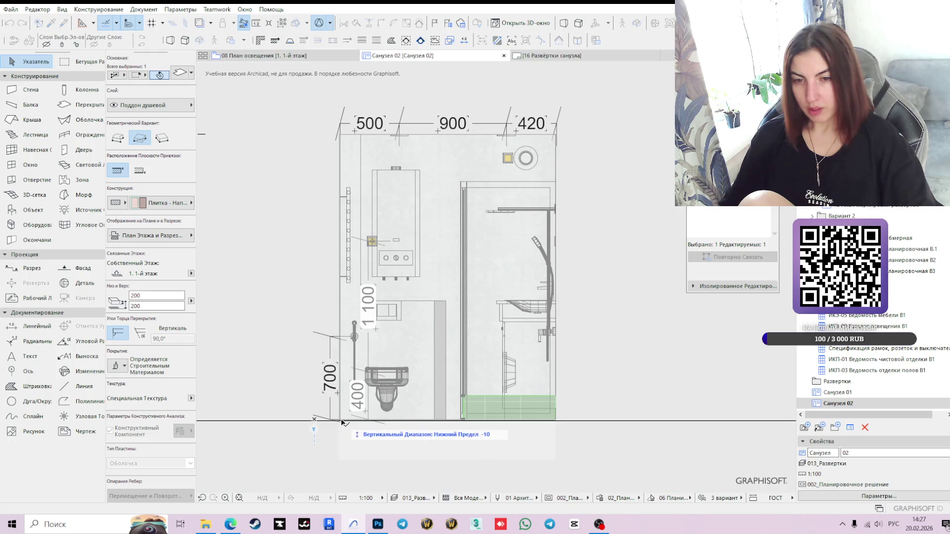
click(342, 421)
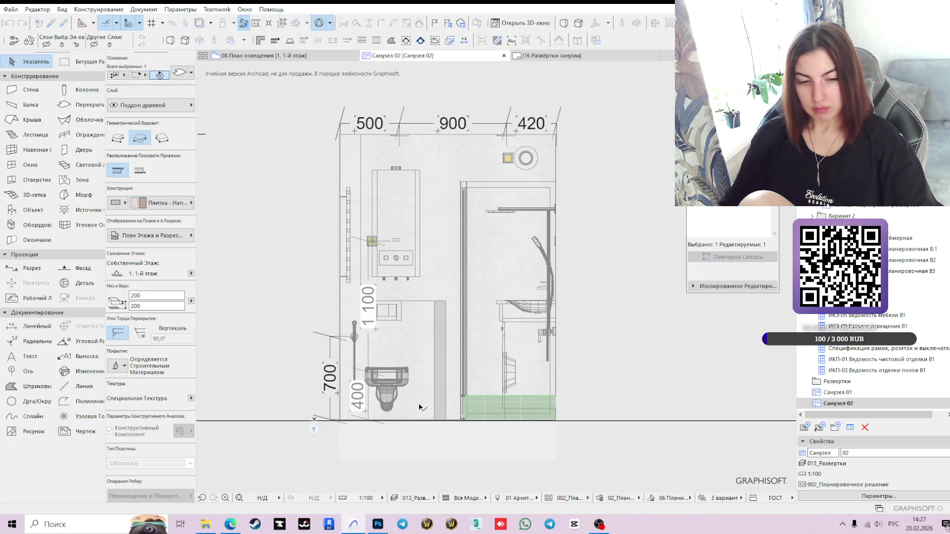
scroll(366, 415, up, 5)
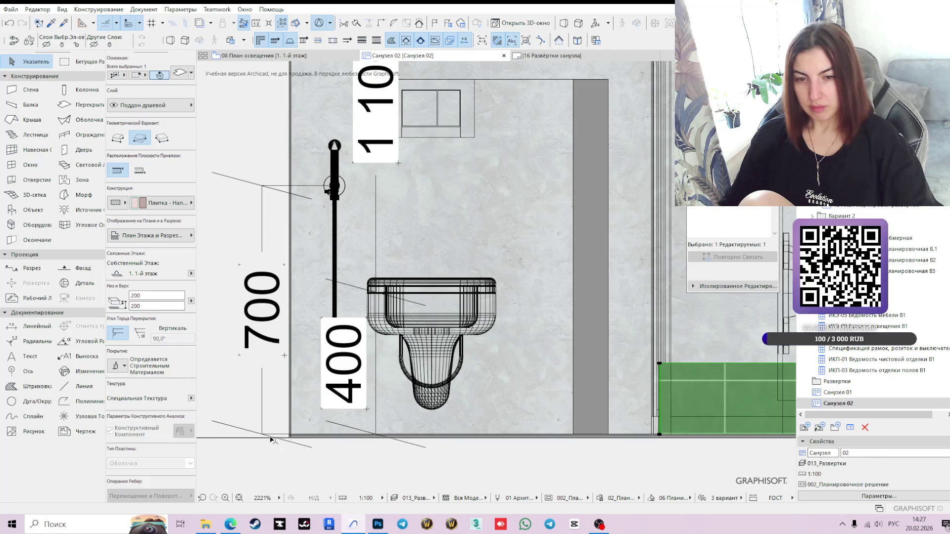
click(270, 436)
click(414, 438)
scroll(473, 420, down, 5)
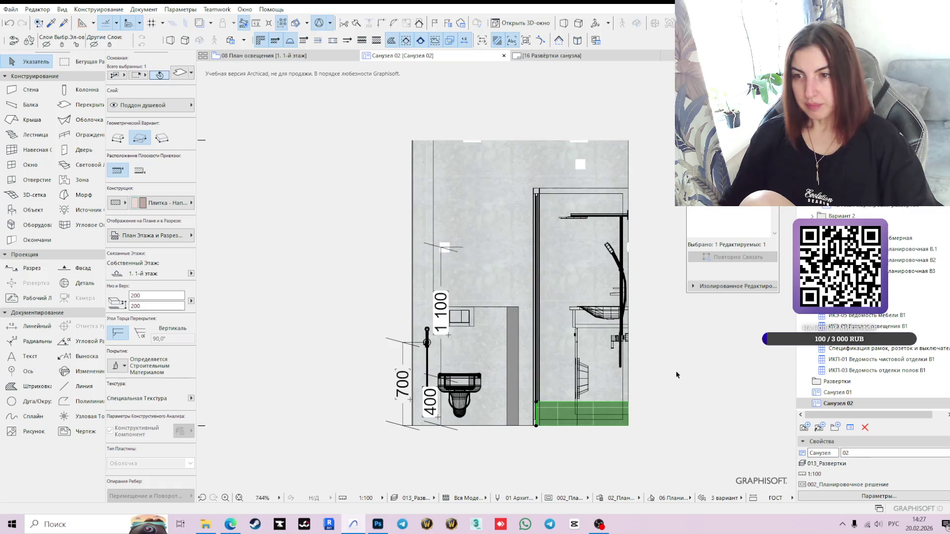
click(46, 331)
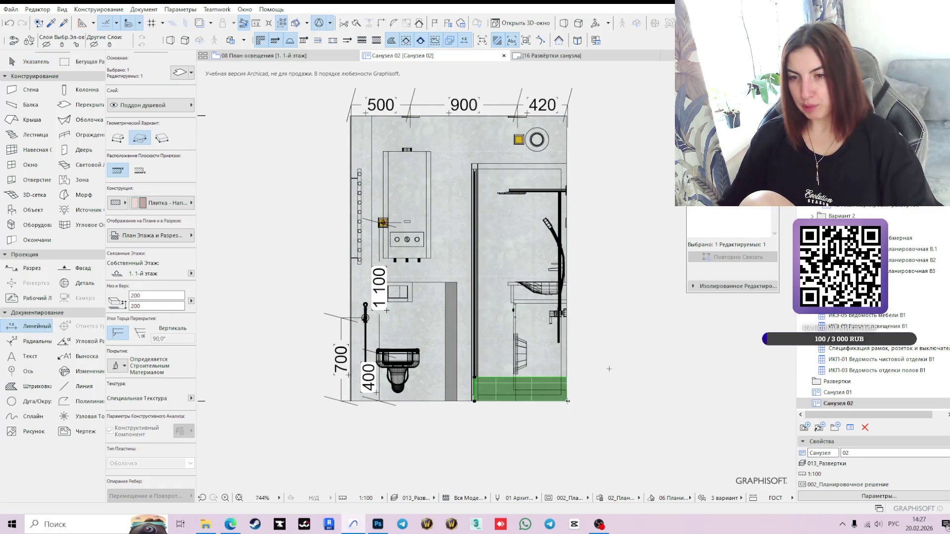
key(Escape)
key(Escape)
Step: Place a 2 200 vertical height dimension from the floor corner over the shower
click(36, 326)
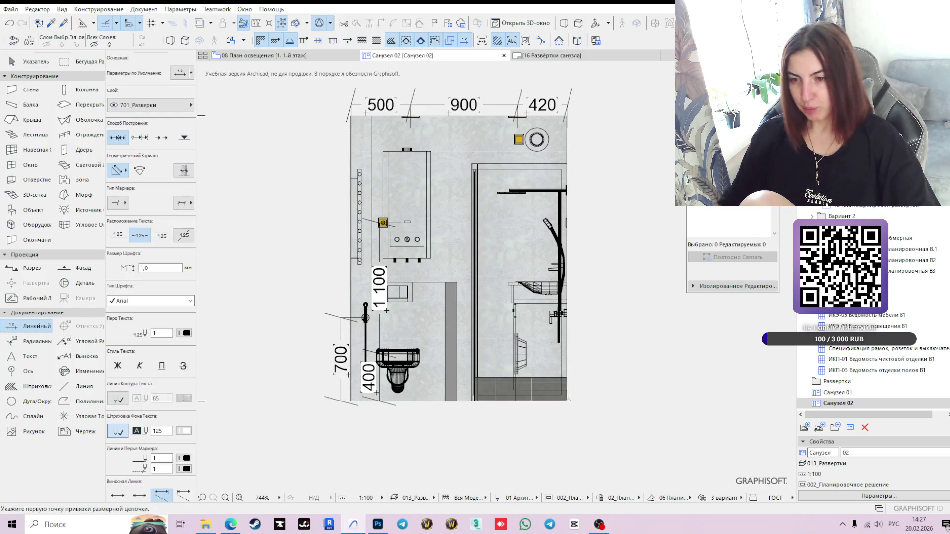
click(566, 401)
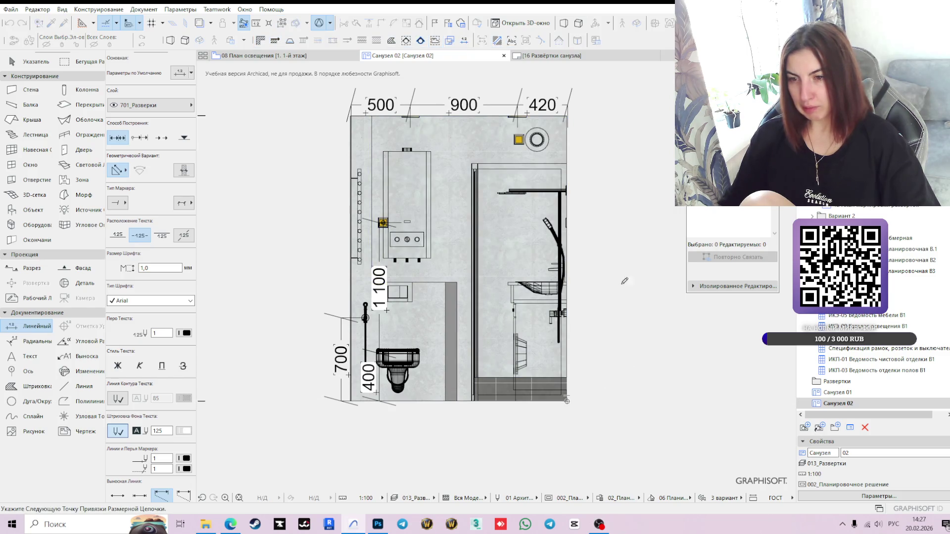
double_click(499, 248)
click(500, 248)
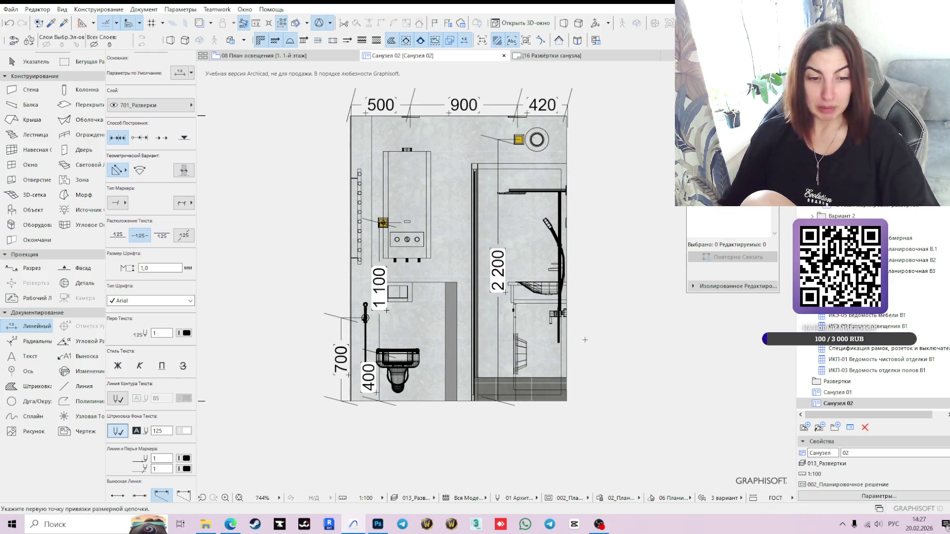
Step: Add a top-right dimension near the ceiling fixture and edit its node so 402 reads 400
click(567, 401)
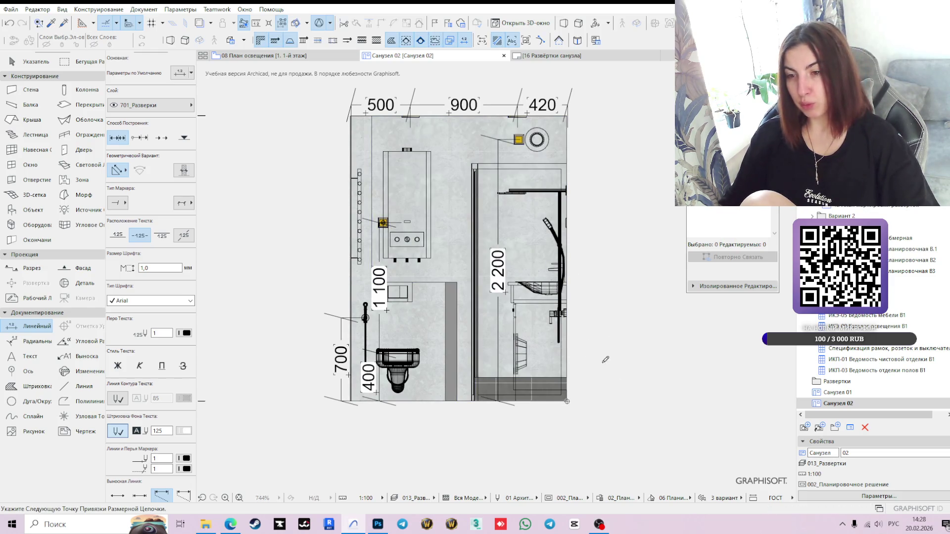
double_click(548, 151)
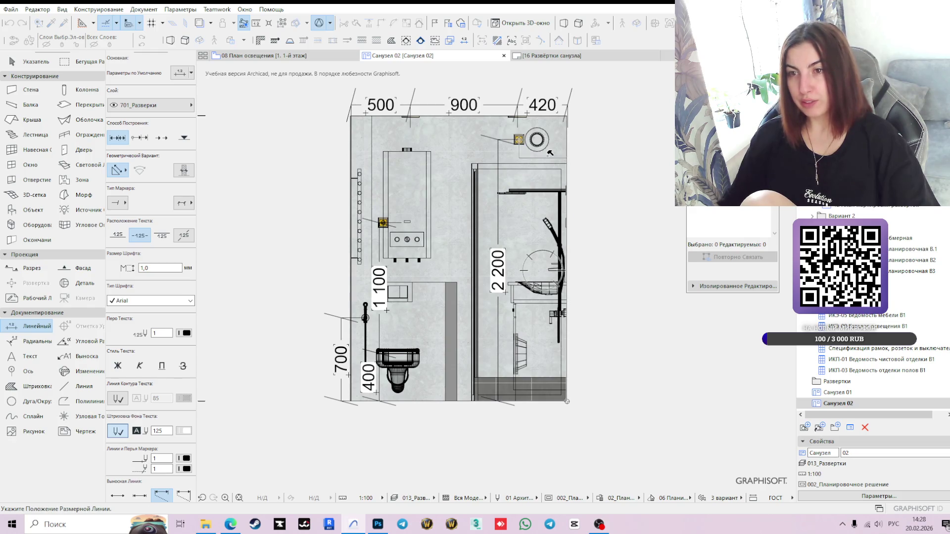
click(549, 153)
scroll(568, 154, up, 10)
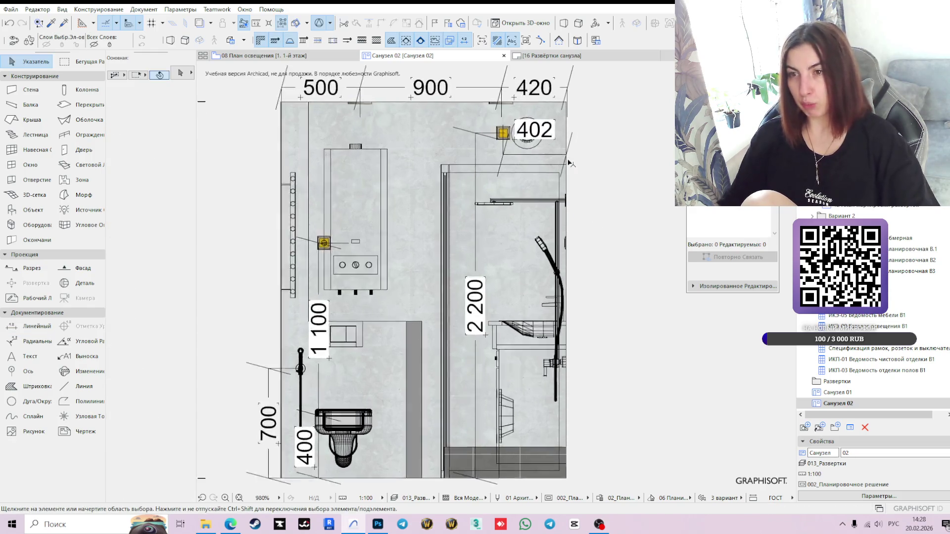
click(565, 147)
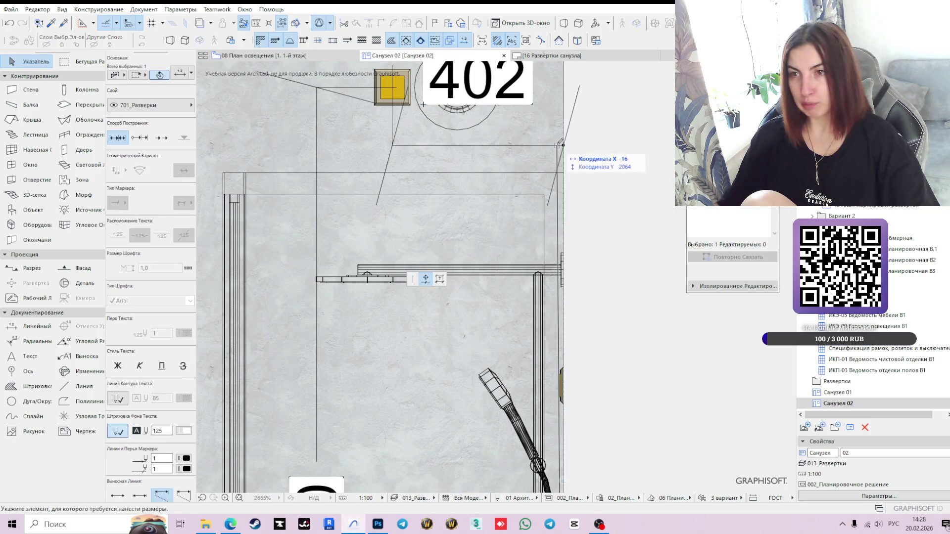
key(Tab)
key(BackSpace)
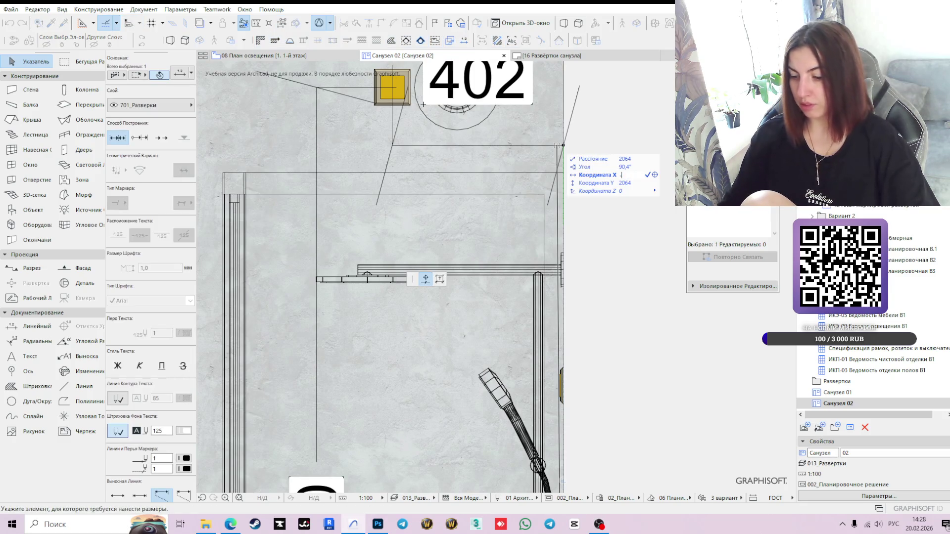
key(Return)
scroll(475, 251, down, 2)
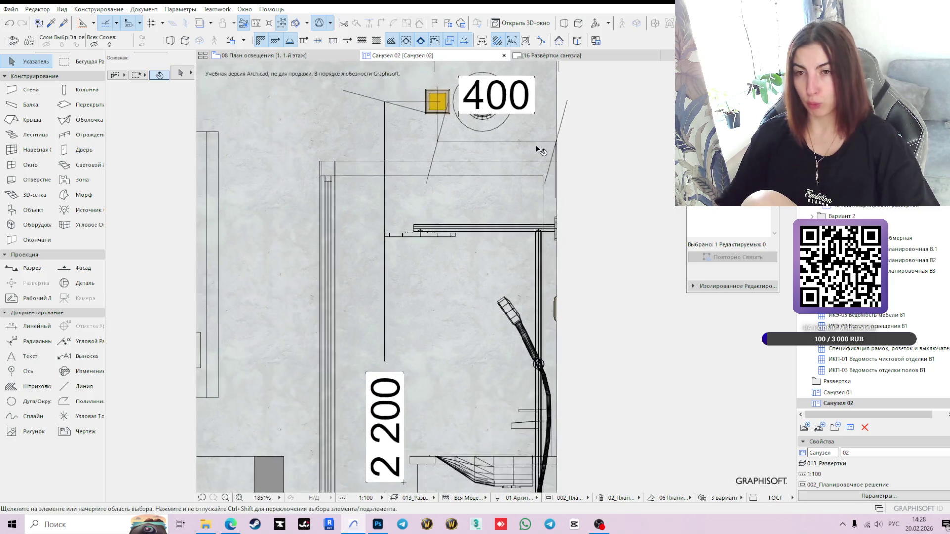
Step: Move the 400 dimension text down below the ceiling fixture
click(449, 224)
click(447, 222)
middle_drag(450, 333, 464, 409)
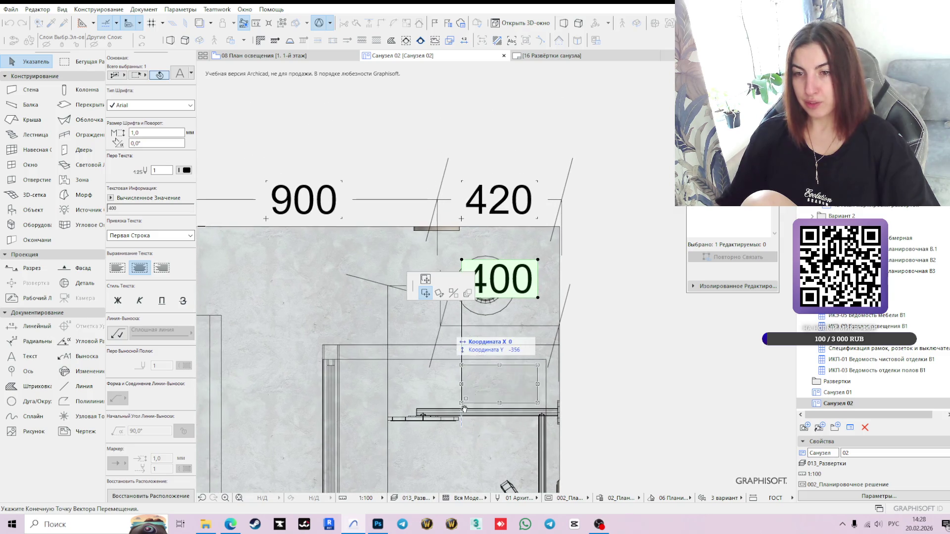
click(487, 343)
click(487, 343)
key(Escape)
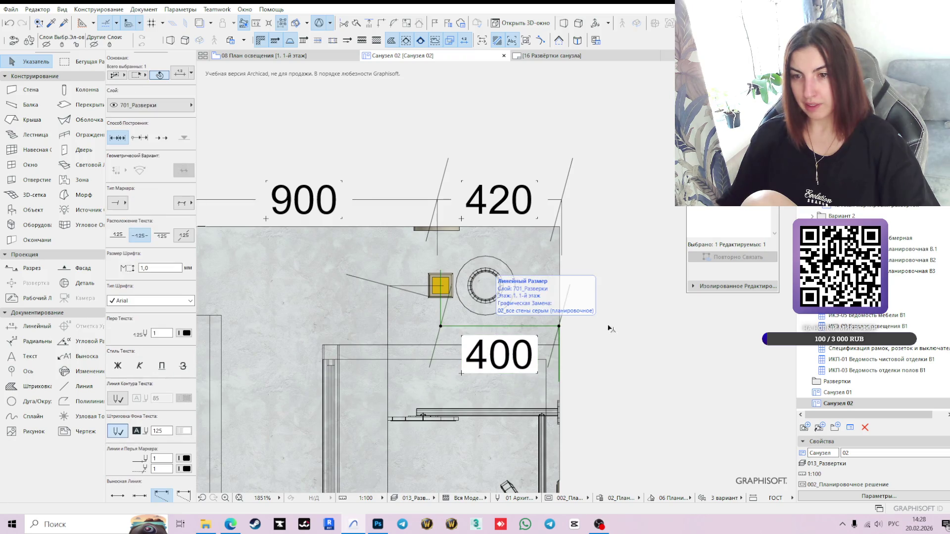
scroll(615, 396, down, 2)
middle_drag(614, 398, 614, 286)
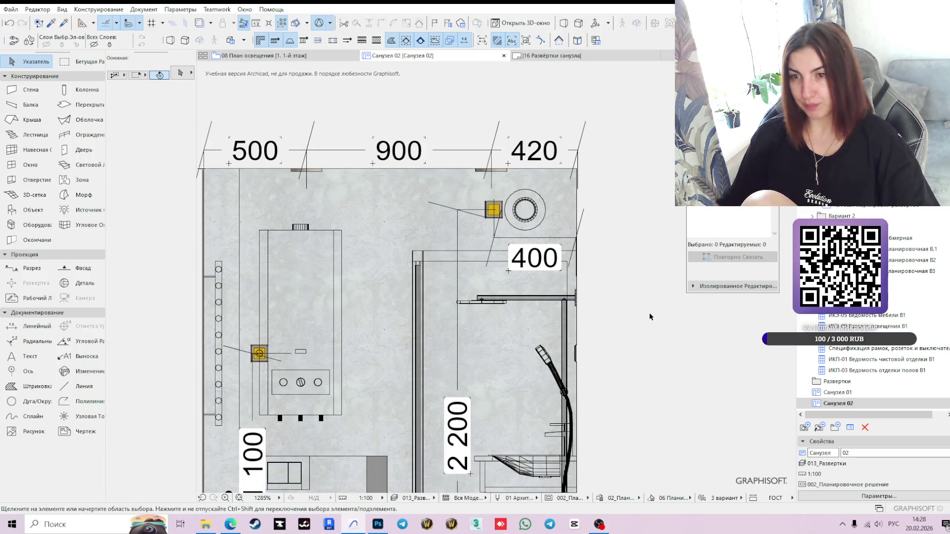
scroll(649, 317, down, 3)
middle_drag(612, 212, 589, 241)
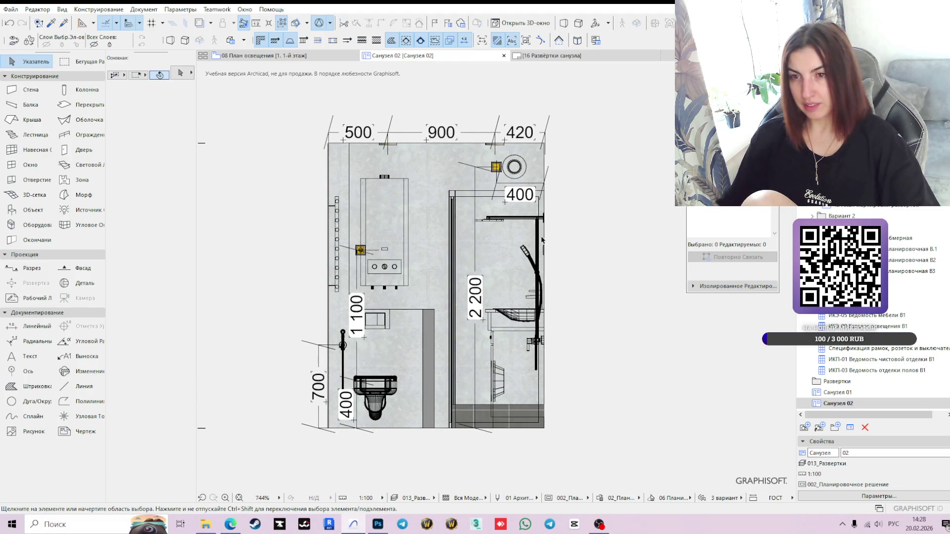
Step: Move the 2 200 height dimension further to the right
click(475, 236)
scroll(479, 243, up, 1)
scroll(478, 242, up, 1)
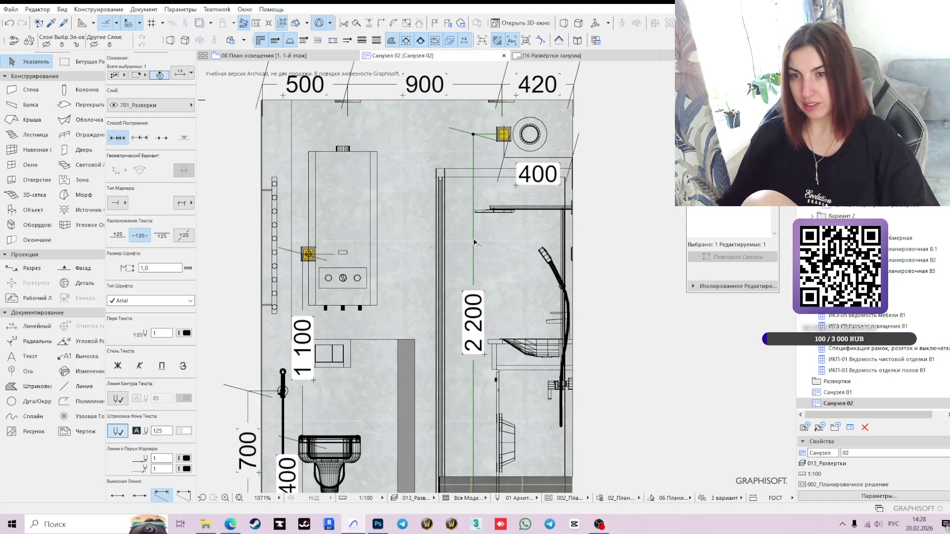
click(473, 240)
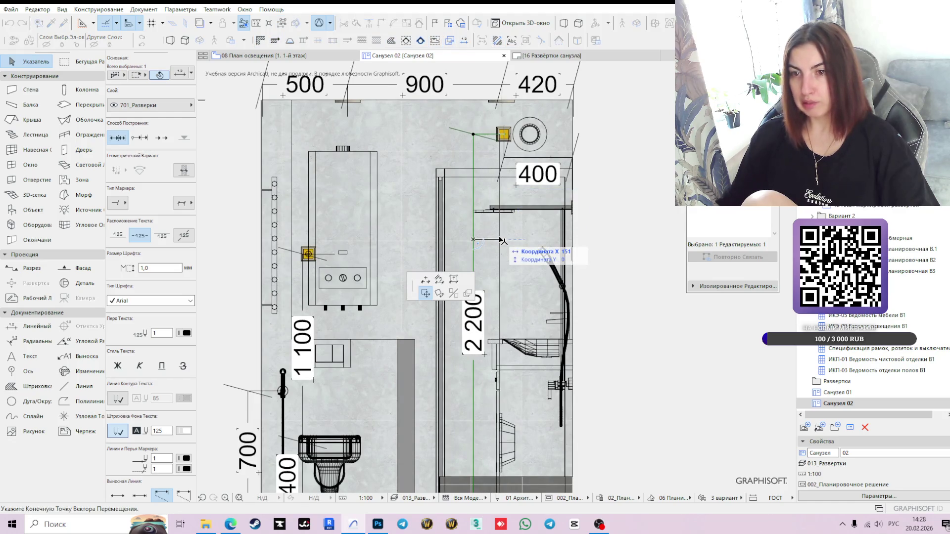
click(503, 240)
click(637, 313)
Step: Select the shower enclosure, start moving it, then cancel and clear the selection
scroll(610, 312, down, 2)
mouse_move(610, 313)
middle_down()
mouse_move(584, 294)
mouse_move(591, 316)
middle_up()
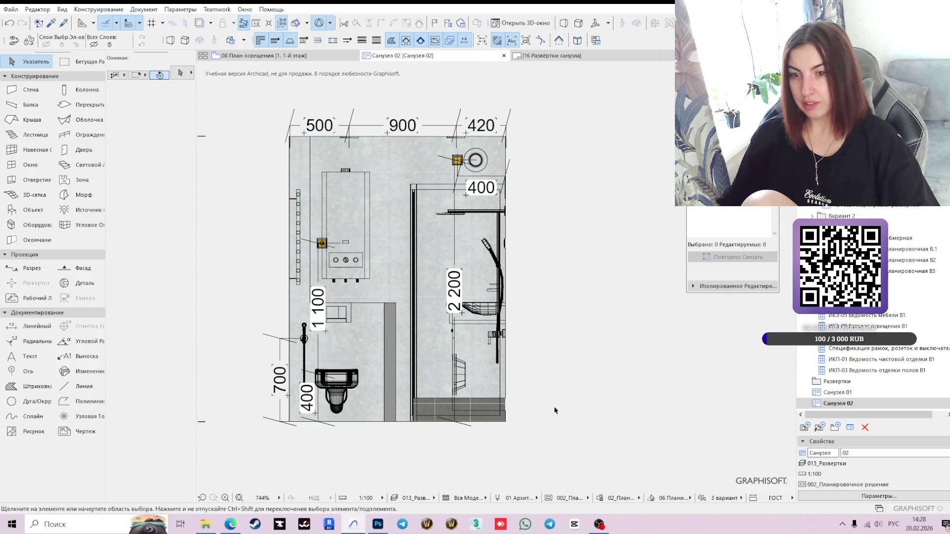
click(432, 371)
scroll(426, 410, up, 3)
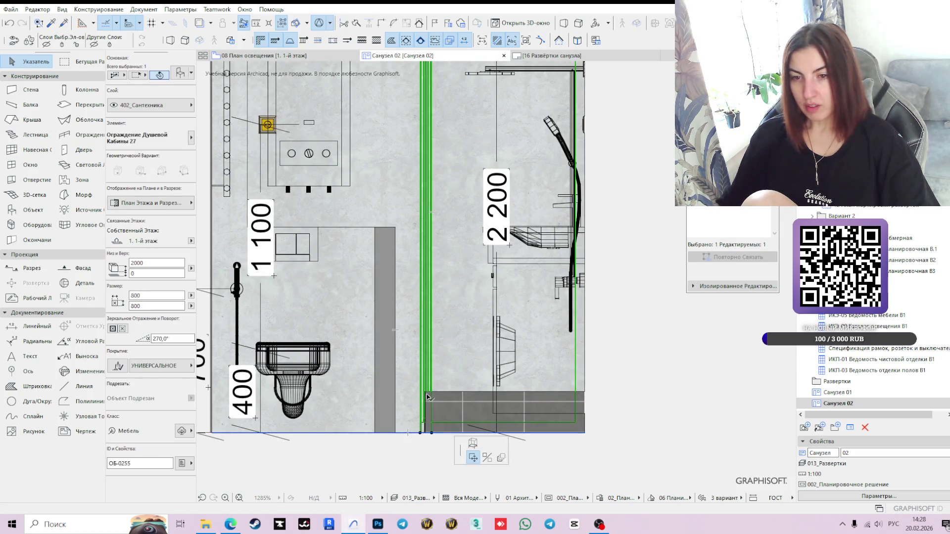
click(420, 434)
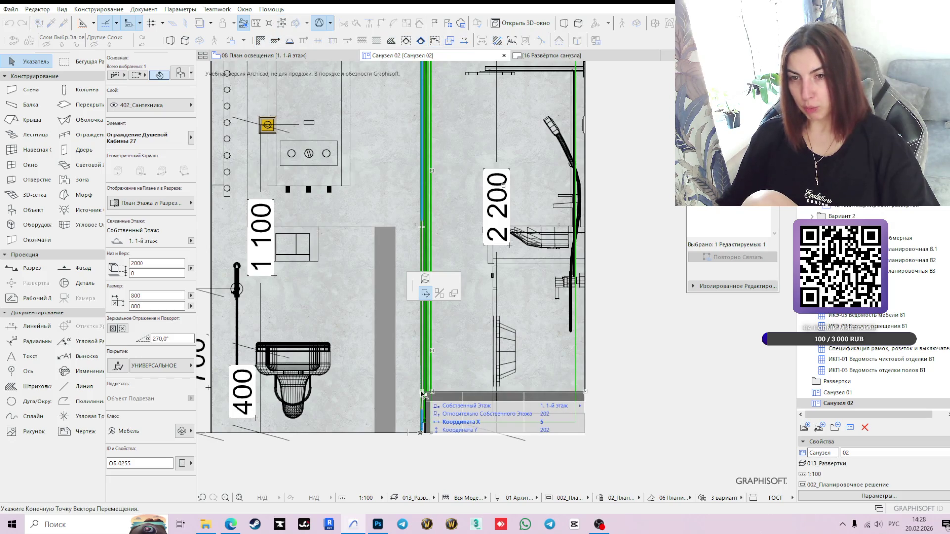
click(421, 393)
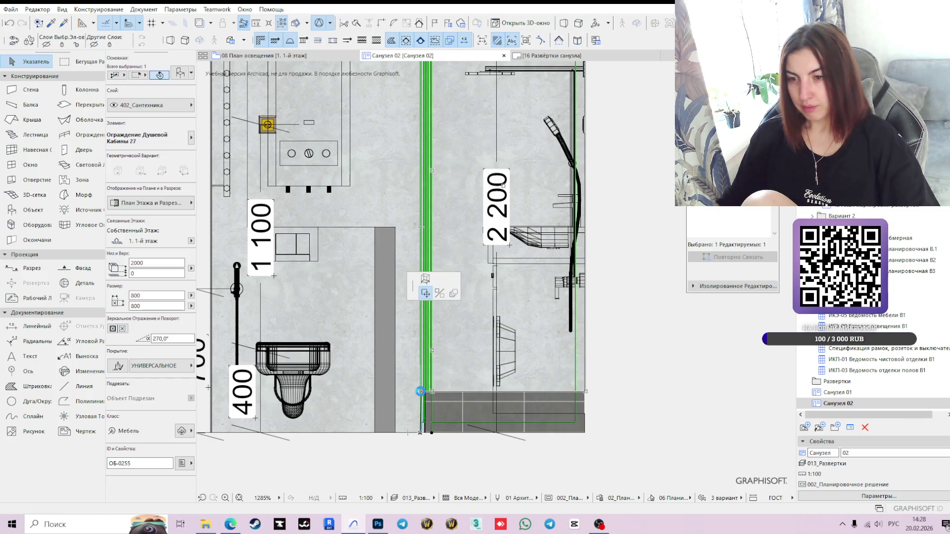
key(Escape)
click(667, 366)
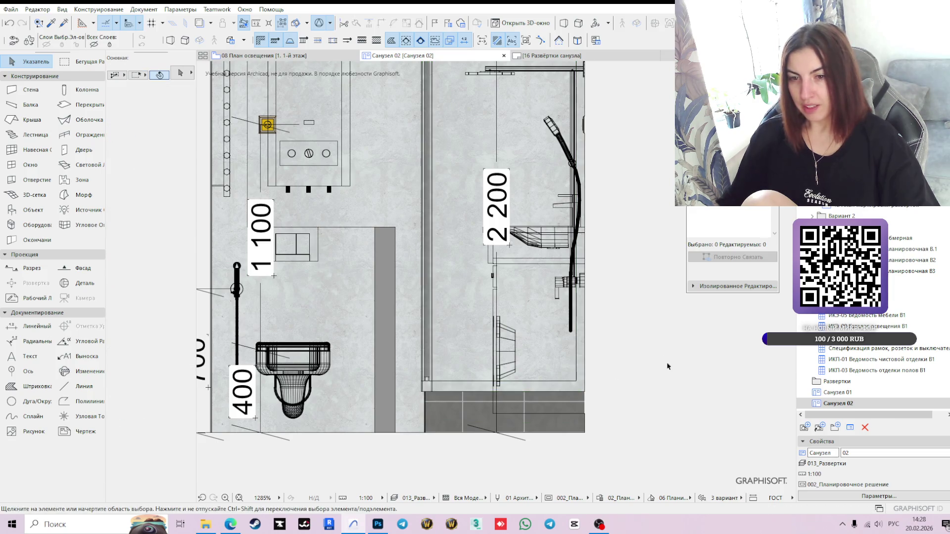
Step: Select the shower tray and measure its width from its top-left corner
click(453, 413)
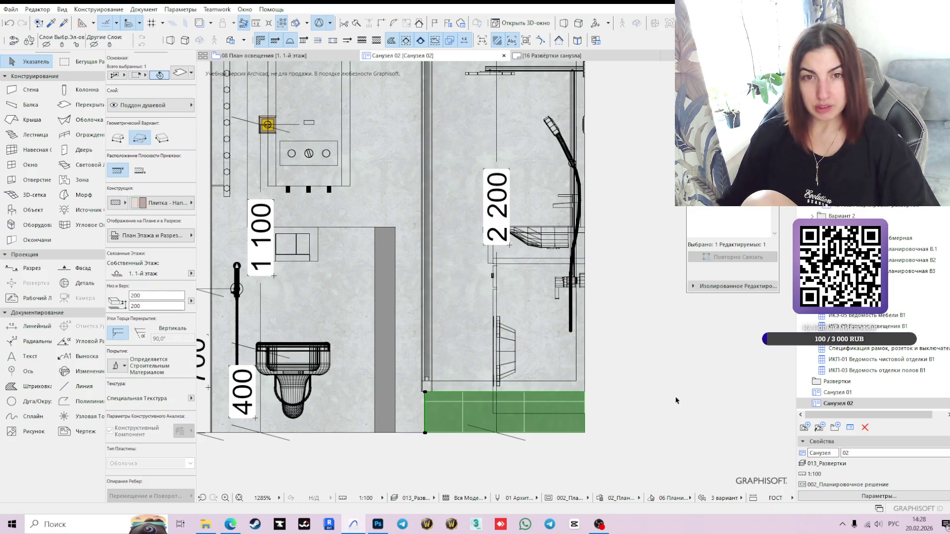
scroll(679, 399, down, 3)
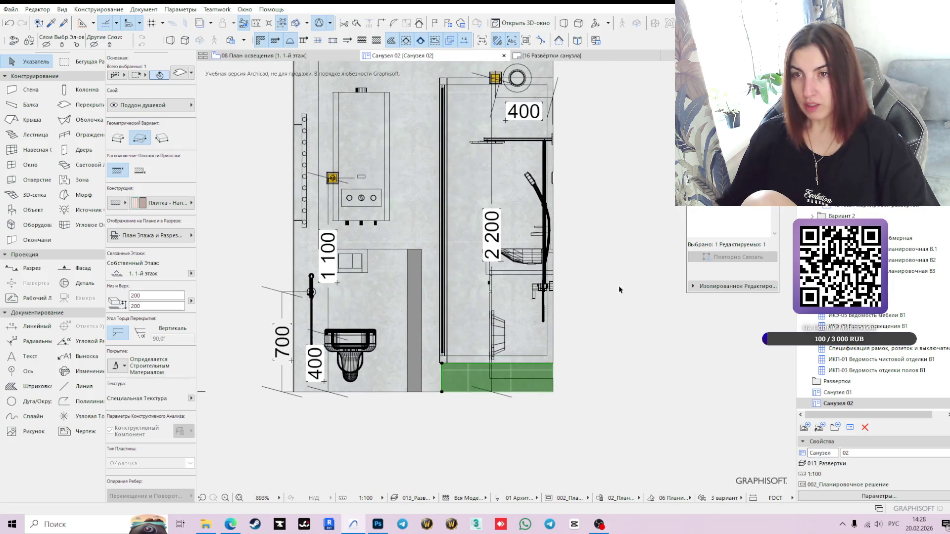
middle_drag(619, 286, 606, 360)
click(432, 269)
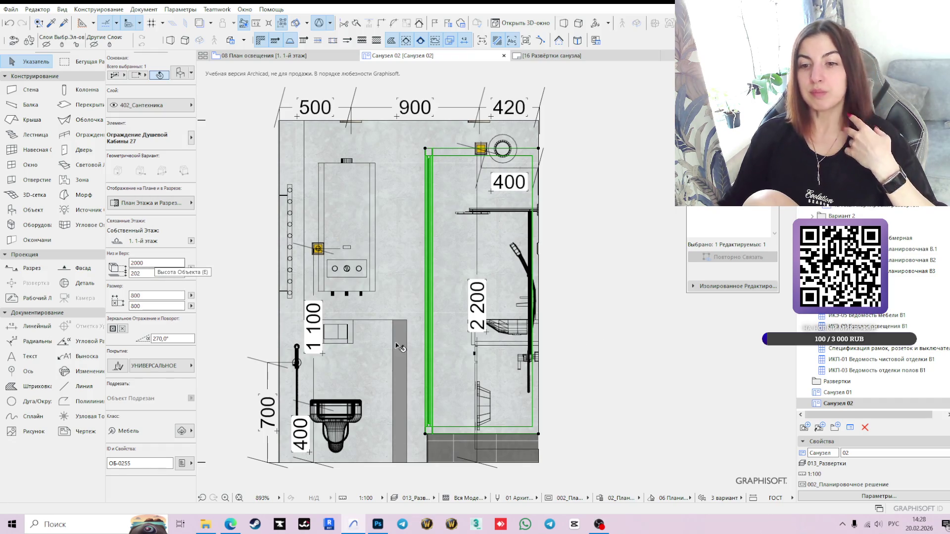
click(430, 440)
scroll(444, 448, up, 5)
scroll(442, 448, up, 4)
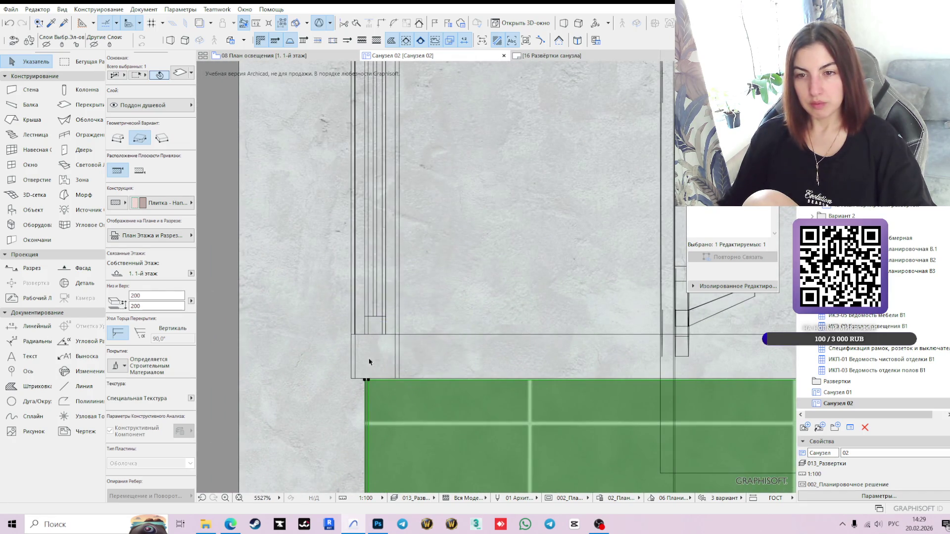
scroll(388, 411, down, 4)
middle_drag(653, 362, 557, 272)
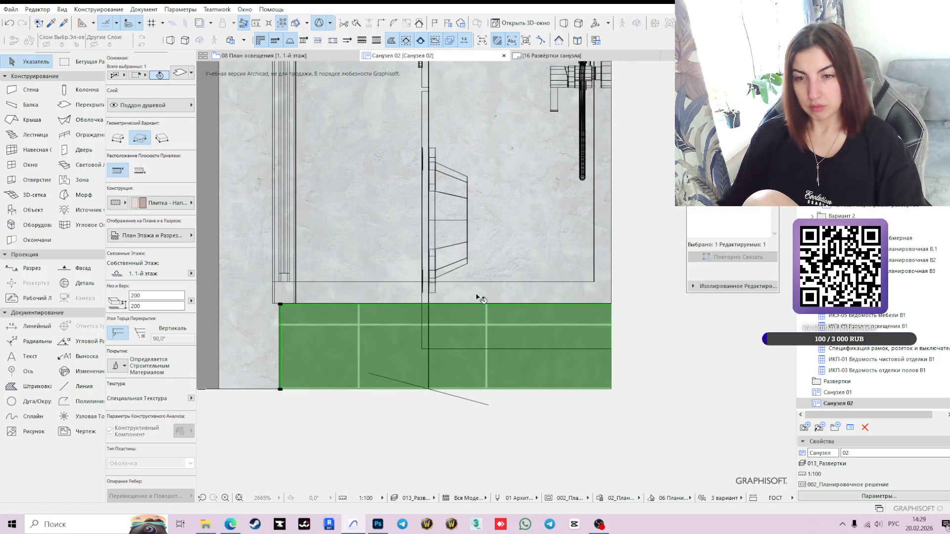
key(m)
click(280, 305)
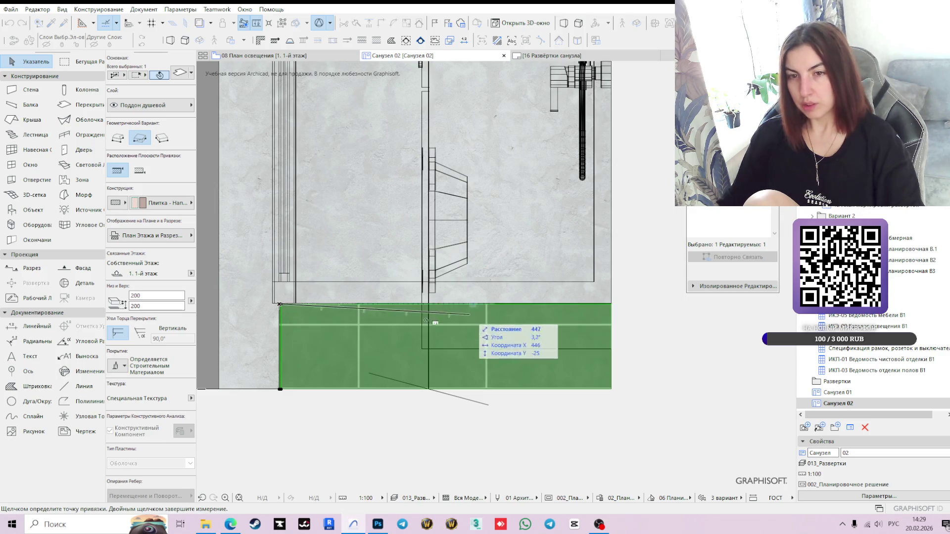
key(Escape)
Step: Drag the tray's top-left corner left to meet the shower enclosure edge
click(285, 311)
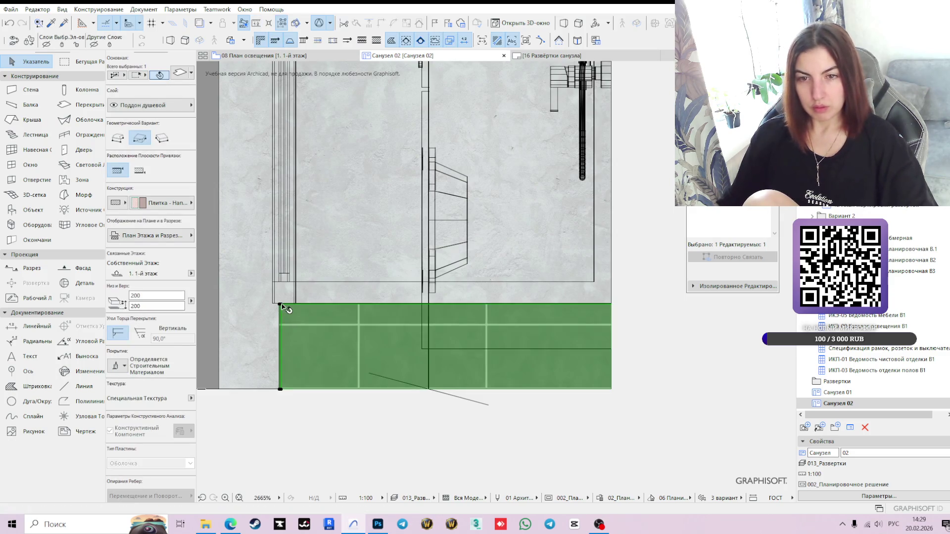
scroll(280, 309, up, 3)
click(277, 304)
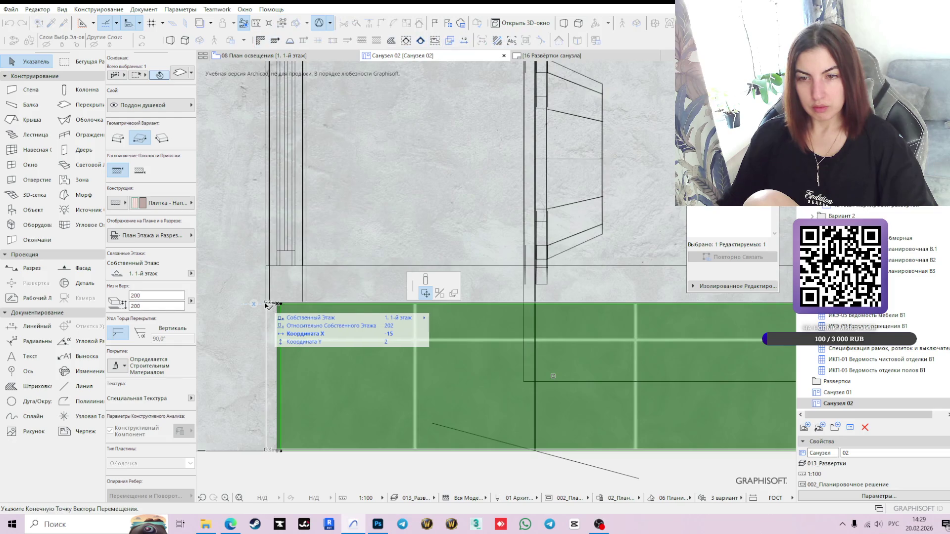
click(270, 306)
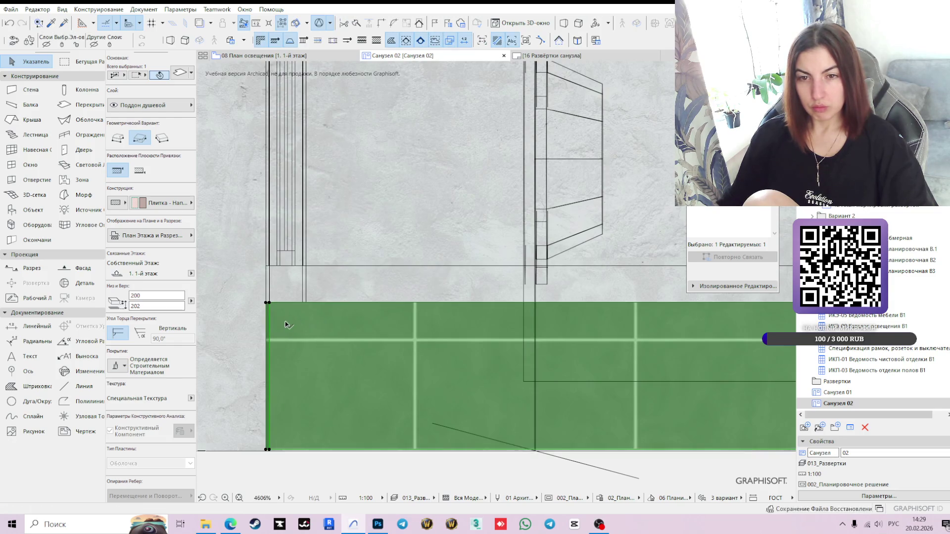
scroll(272, 307, up, 5)
scroll(275, 307, down, 9)
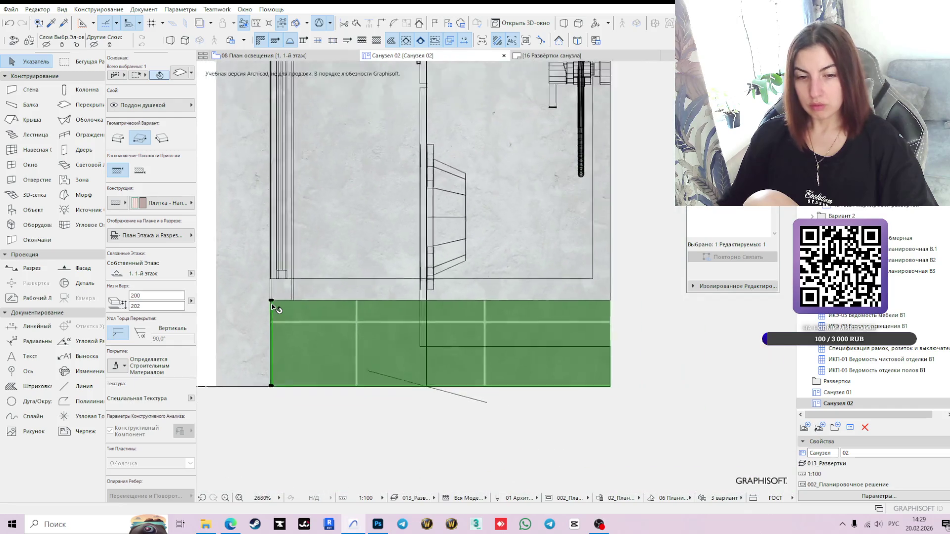
click(543, 318)
scroll(539, 306, down, 3)
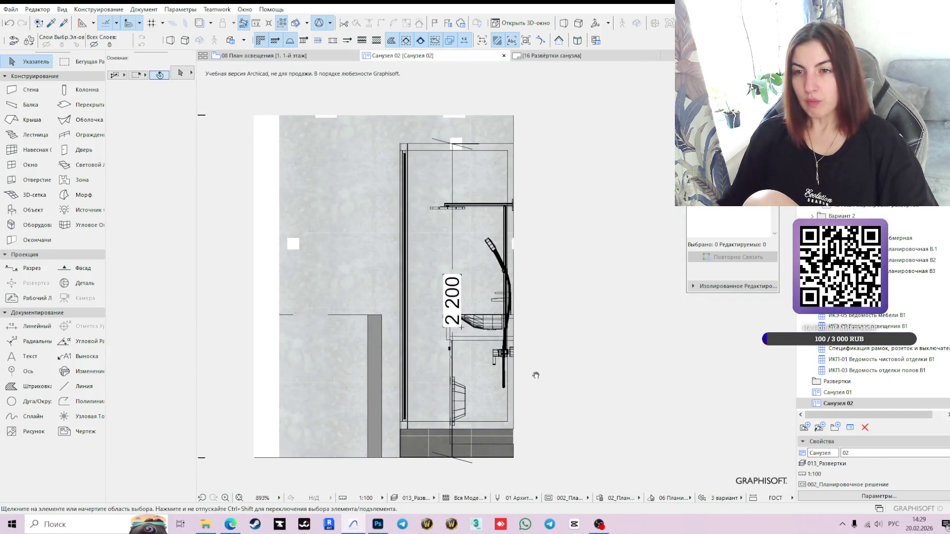
middle_drag(558, 280, 586, 264)
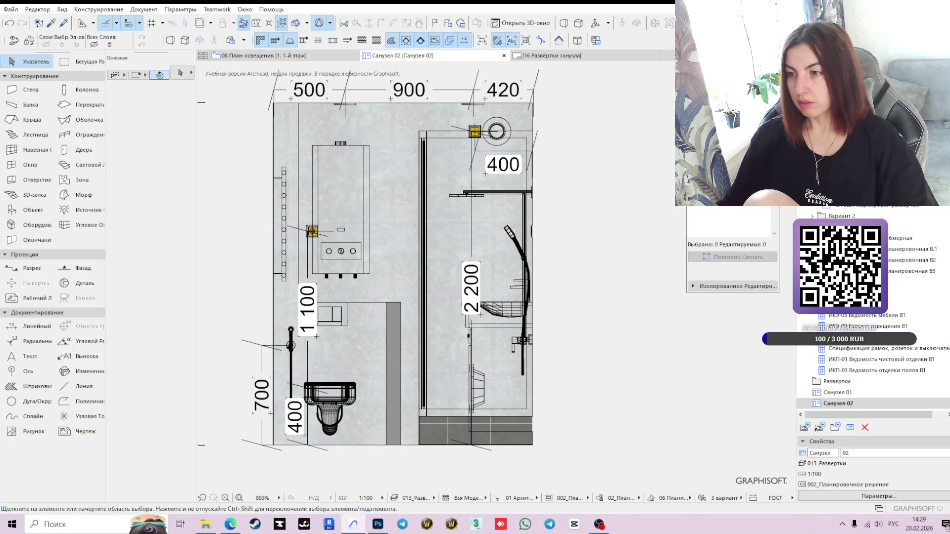
scroll(868, 341, down, 3)
Step: Open the Санузел 03 elevation and drag the shower tray's lower boundary to the floor line
double_click(837, 349)
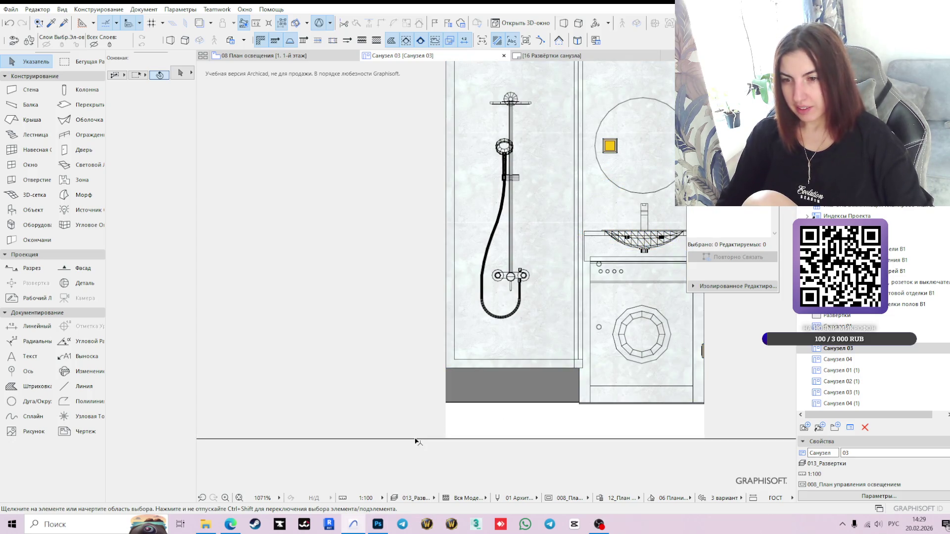
scroll(614, 410, up, 2)
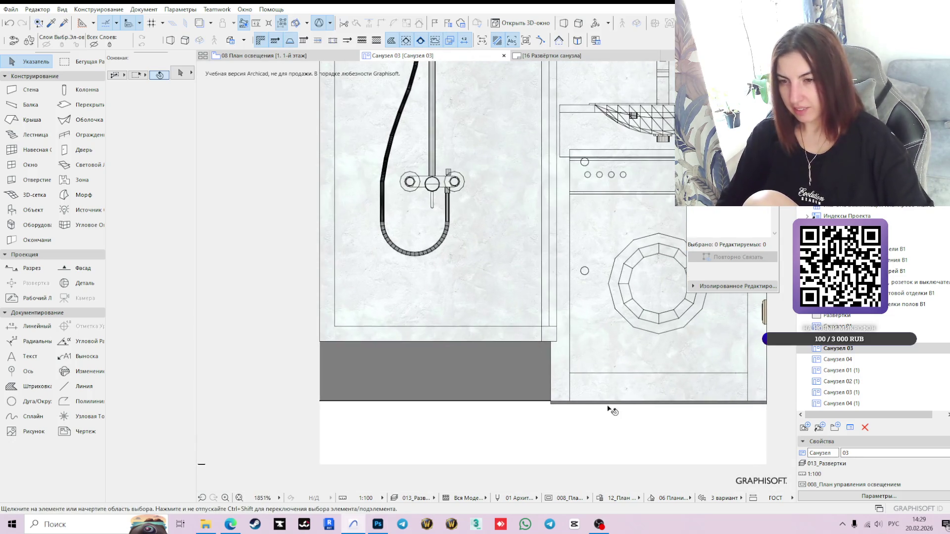
click(555, 406)
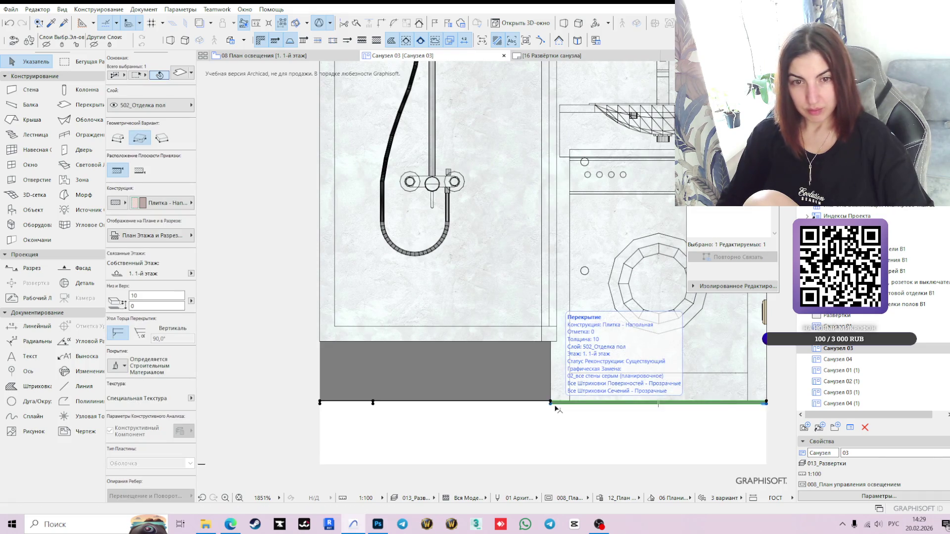
click(496, 385)
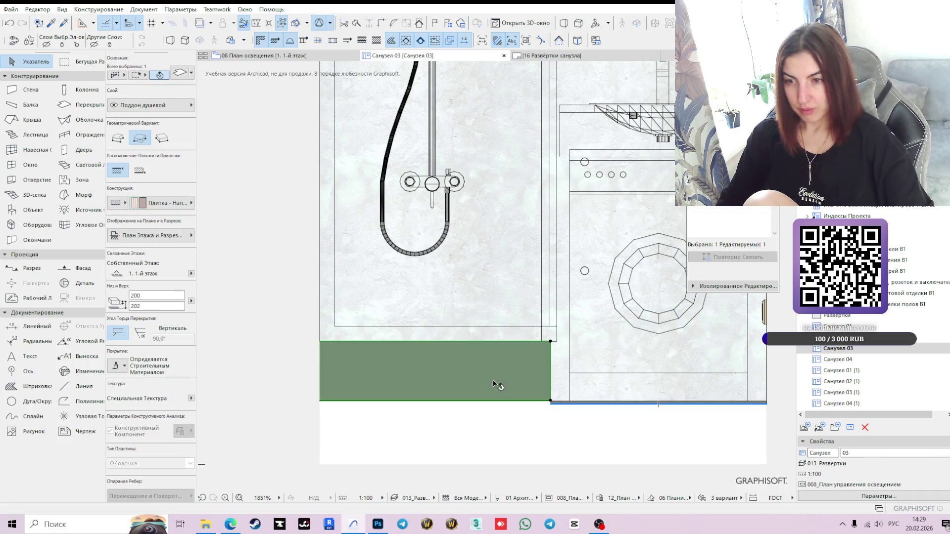
click(315, 403)
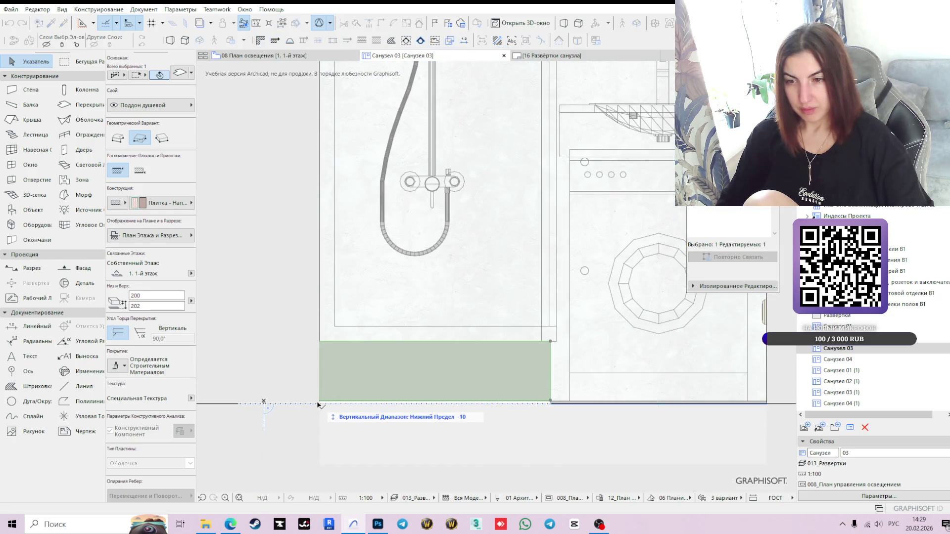
click(320, 403)
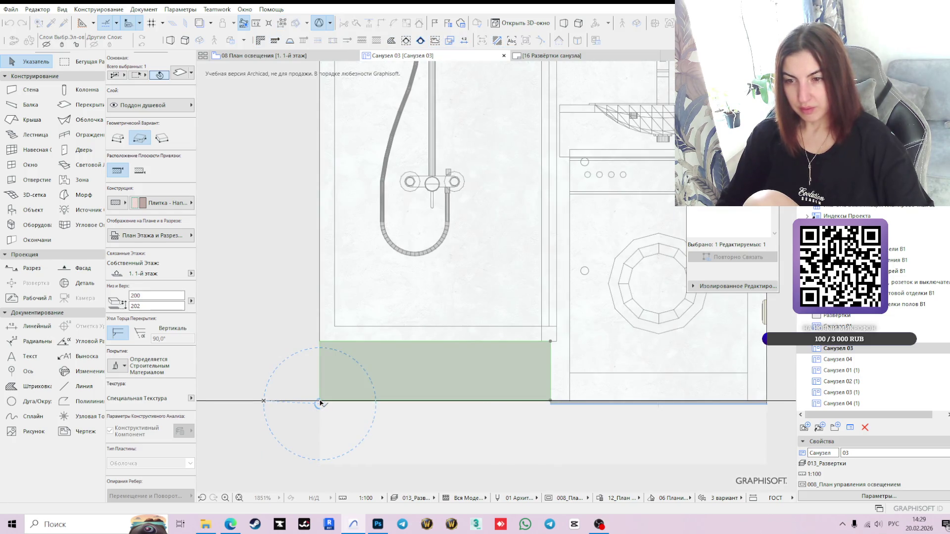
scroll(320, 403, down, 5)
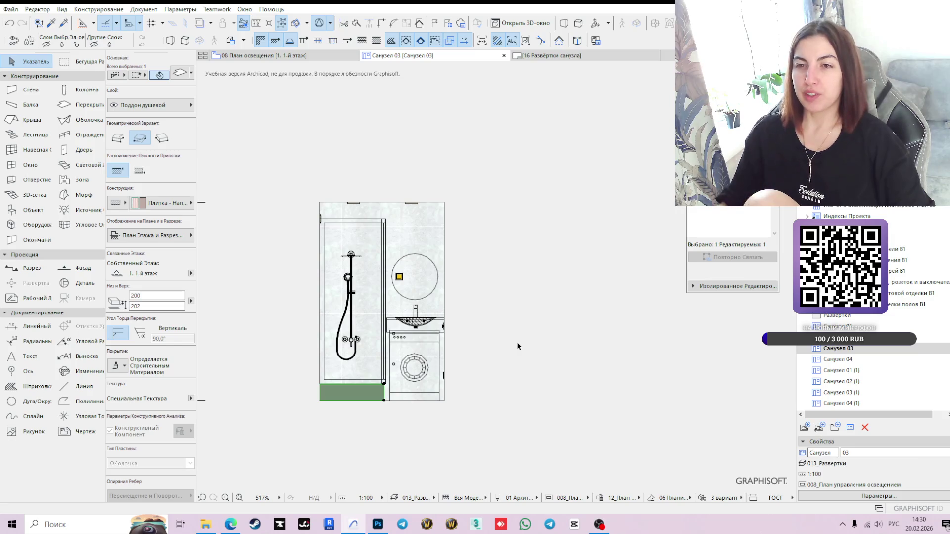
middle_drag(502, 322, 554, 316)
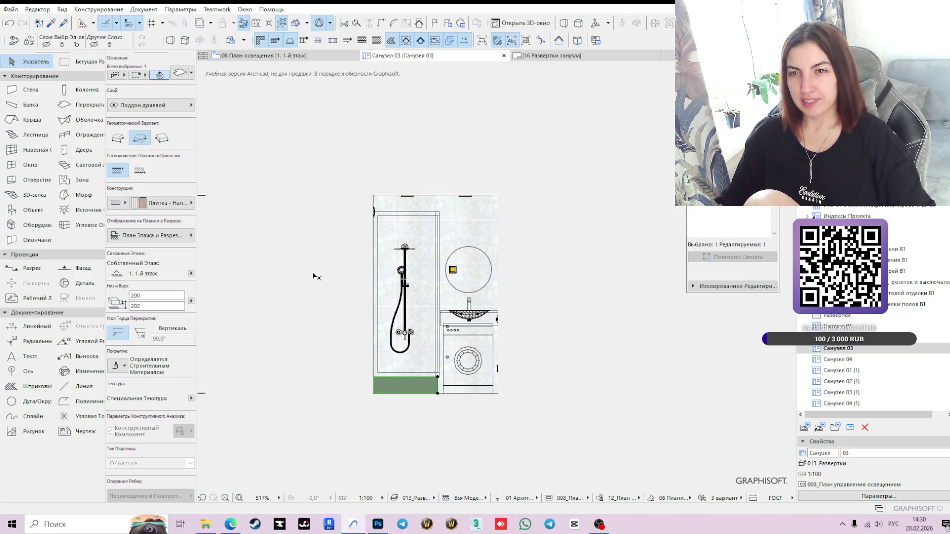
click(306, 316)
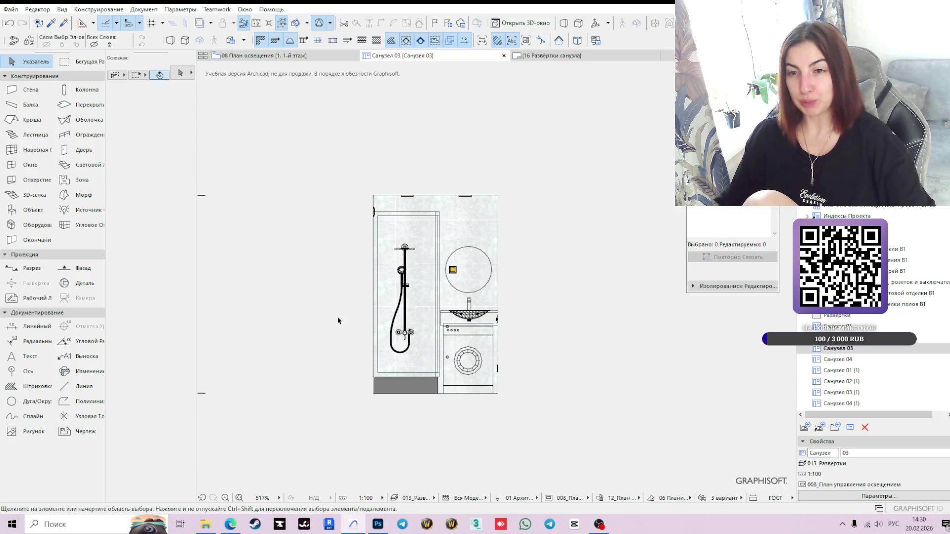
Step: Draw the 410, 700, 400 width dimension chain across the top of the elevation
click(38, 330)
scroll(371, 391, up, 2)
click(372, 390)
click(374, 105)
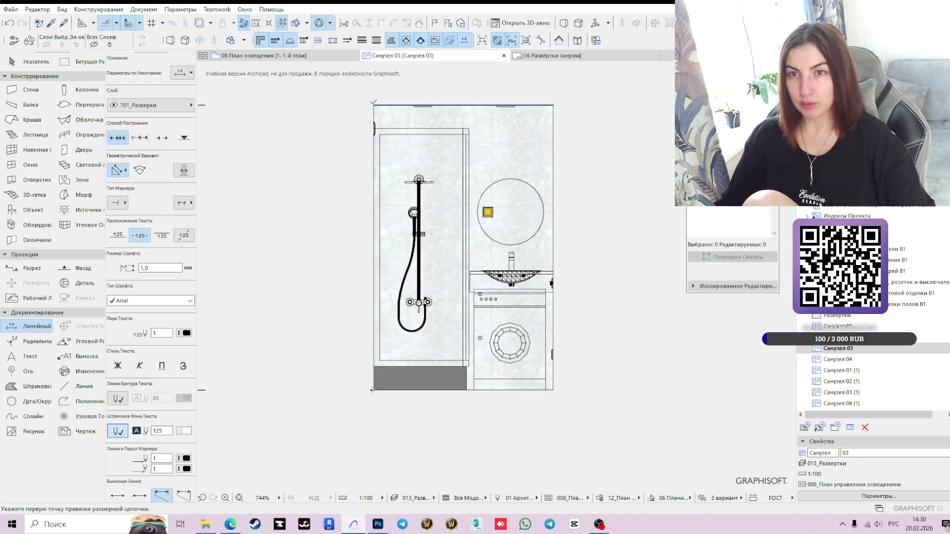
click(422, 105)
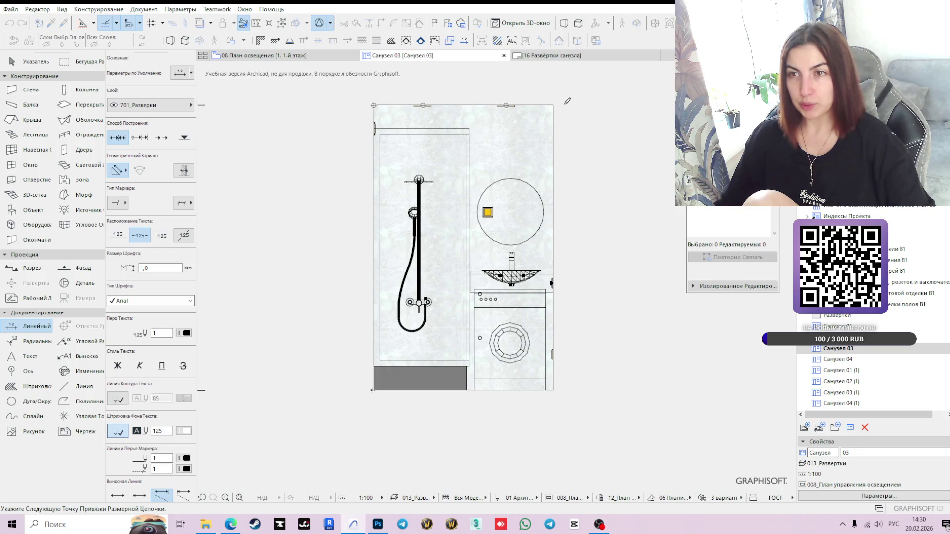
scroll(487, 183, up, 1)
double_click(463, 174)
click(462, 188)
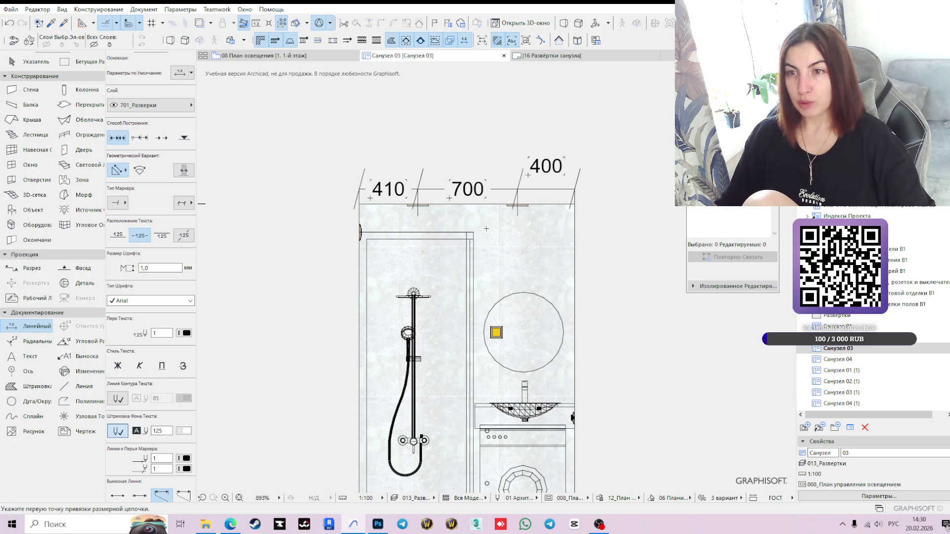
key(Escape)
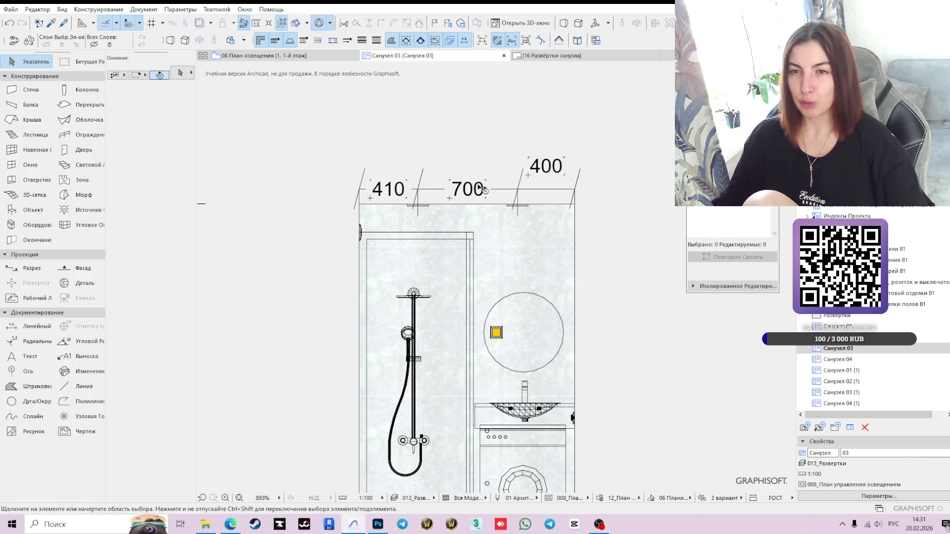
Step: Move the 400 label down onto its dimension line
click(546, 171)
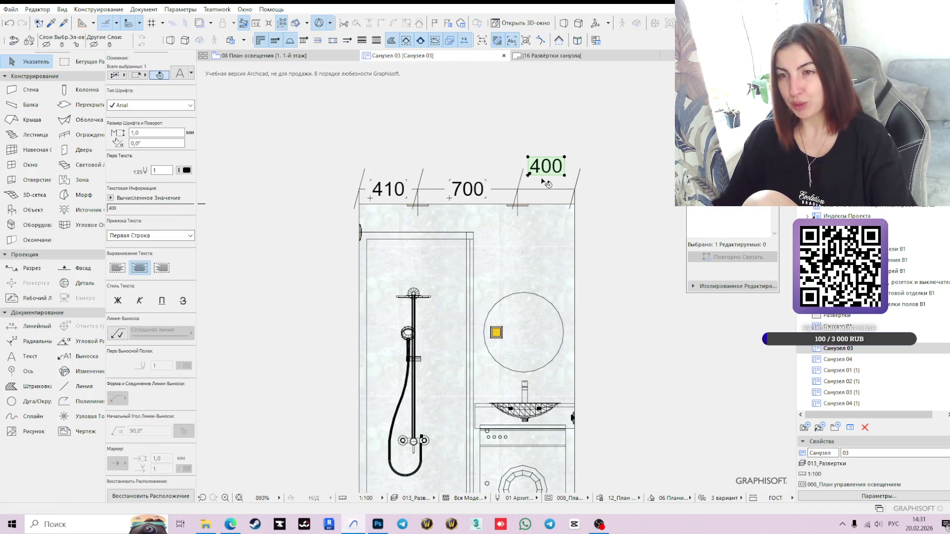
scroll(529, 177, up, 3)
click(535, 175)
click(521, 170)
click(520, 170)
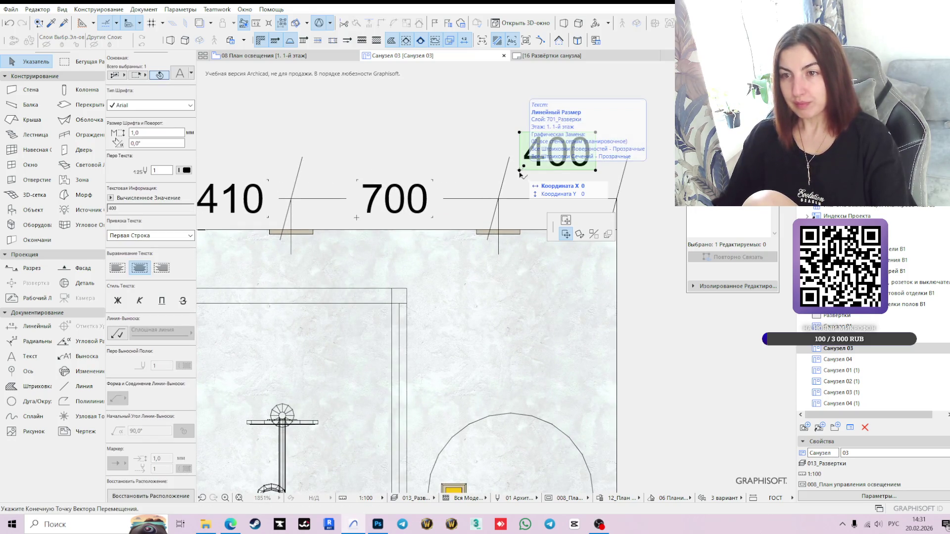
click(519, 198)
scroll(519, 198, down, 3)
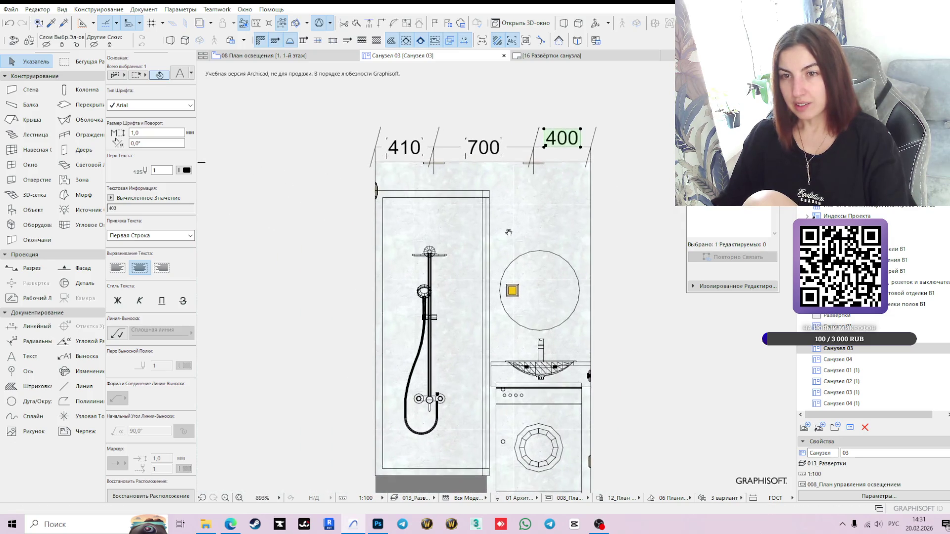
scroll(517, 139, up, 2)
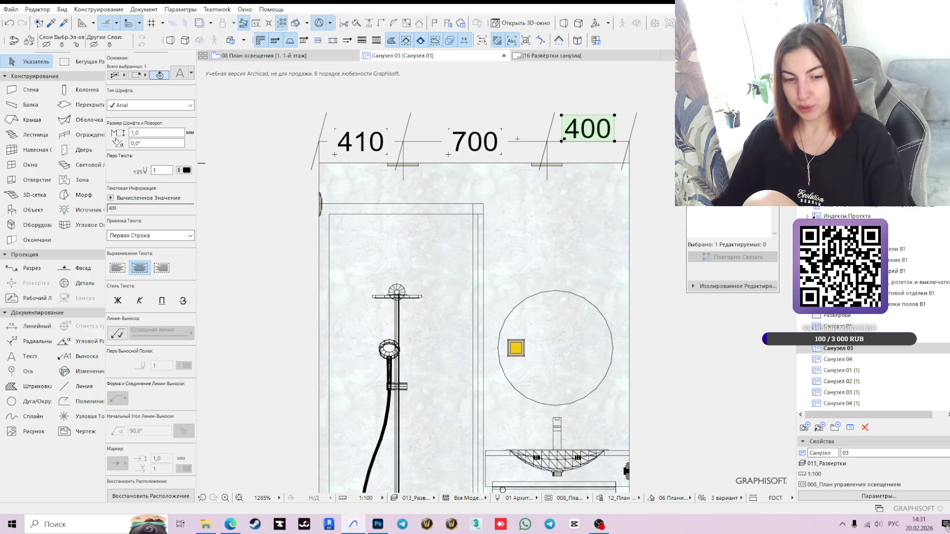
click(519, 145)
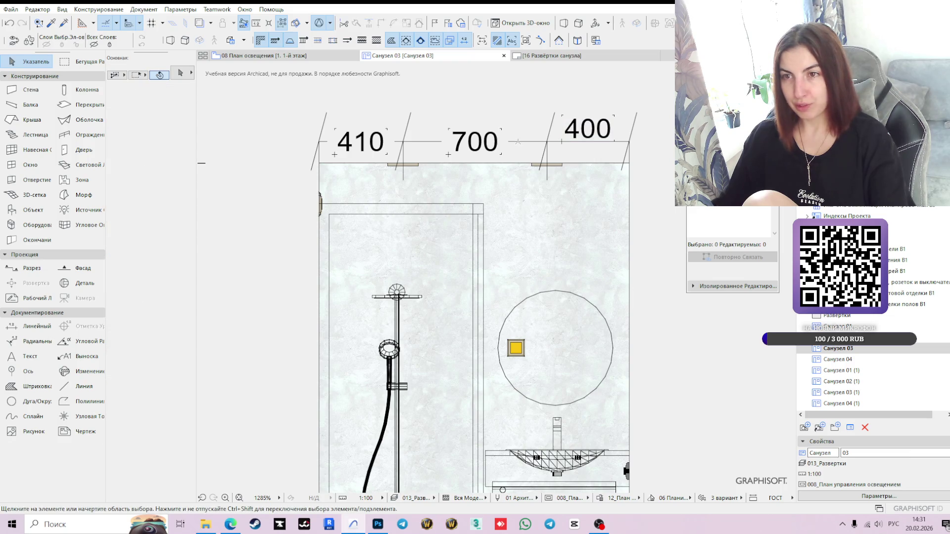
Step: Select the top dimension chain, cancel moving it, and shift the view up and left
click(517, 142)
click(517, 142)
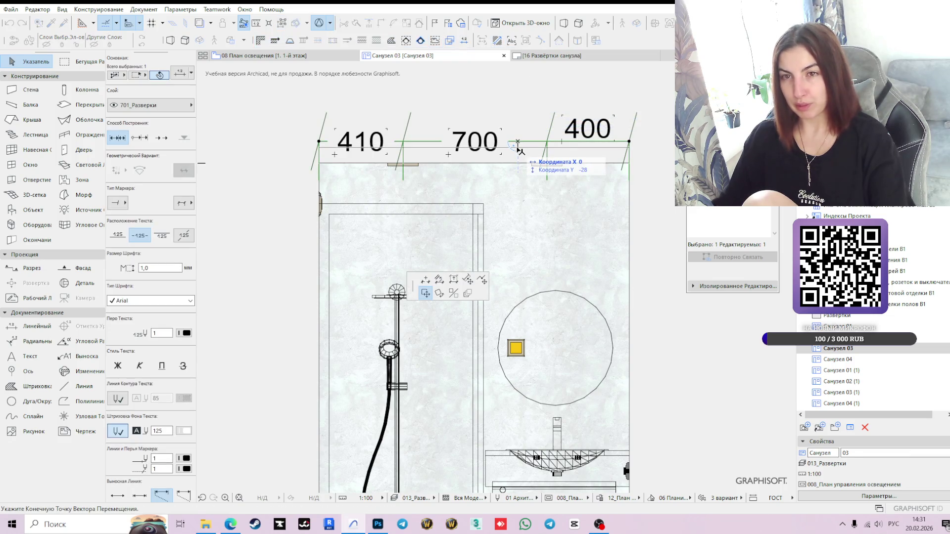
key(Escape)
key(Escape)
scroll(665, 236, down, 2)
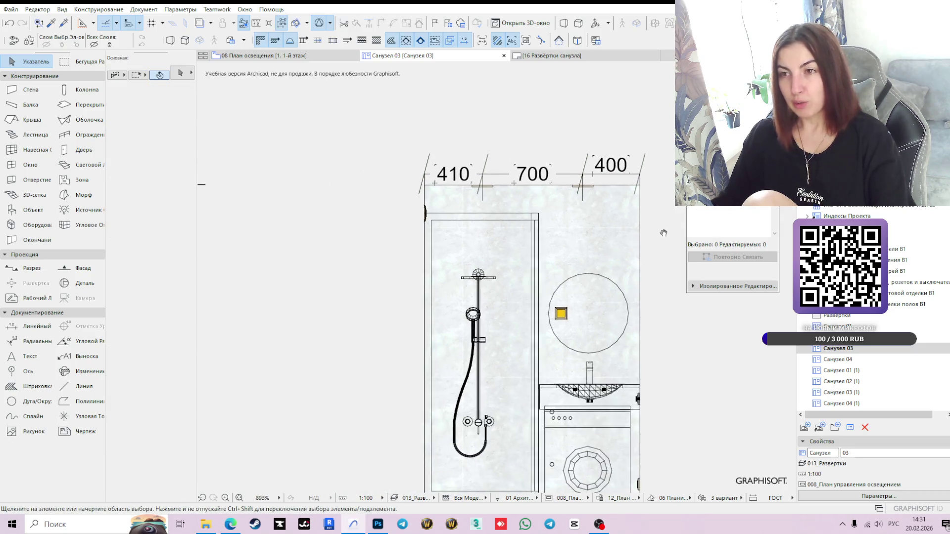
middle_drag(665, 236, 616, 160)
click(29, 327)
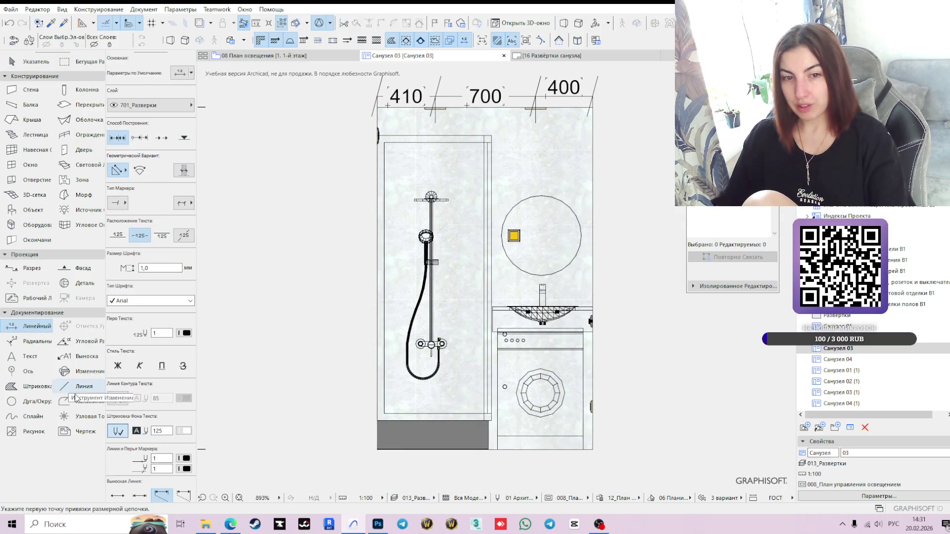
Step: Add the 2 400 overall height dimension left of the wall
click(377, 450)
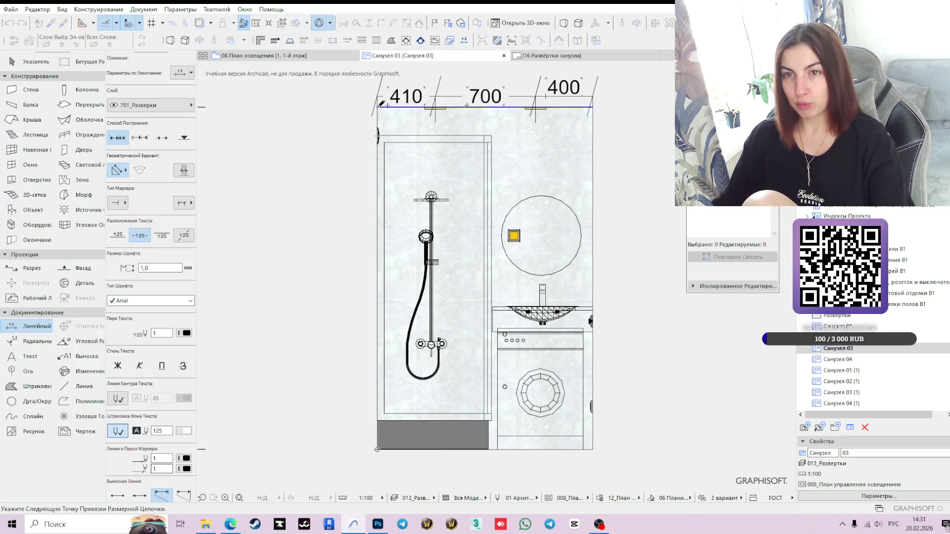
double_click(297, 304)
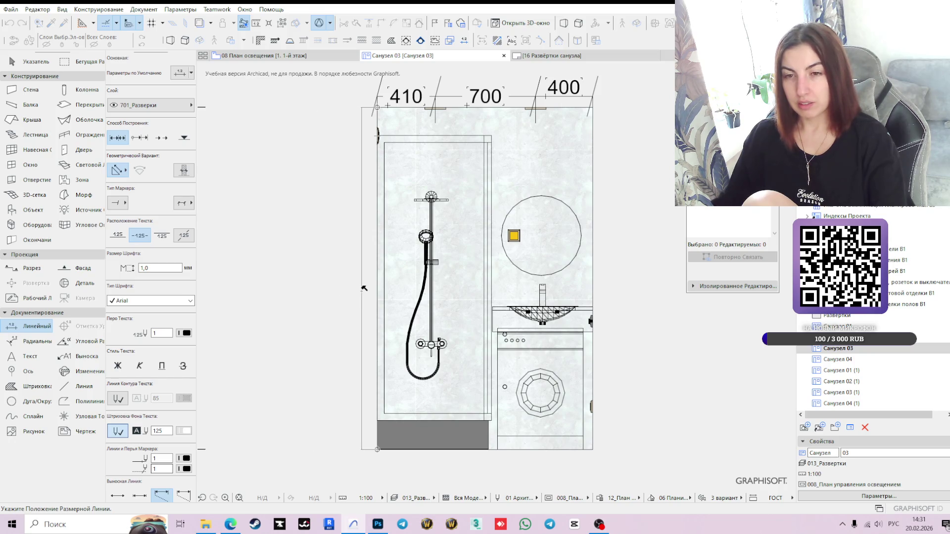
click(361, 286)
middle_drag(627, 365, 604, 322)
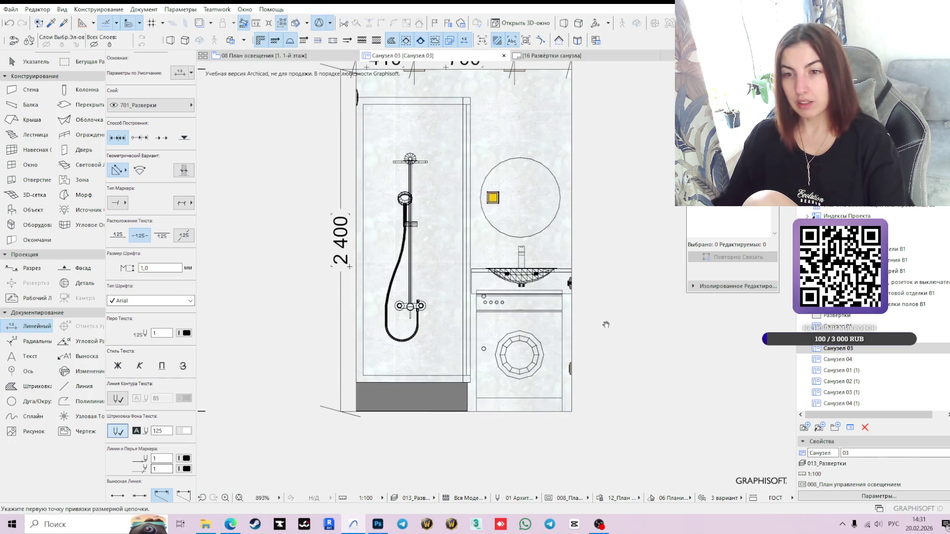
Step: Dimension the 300 and 600 heights beside the washer and move the 300 label right
click(567, 366)
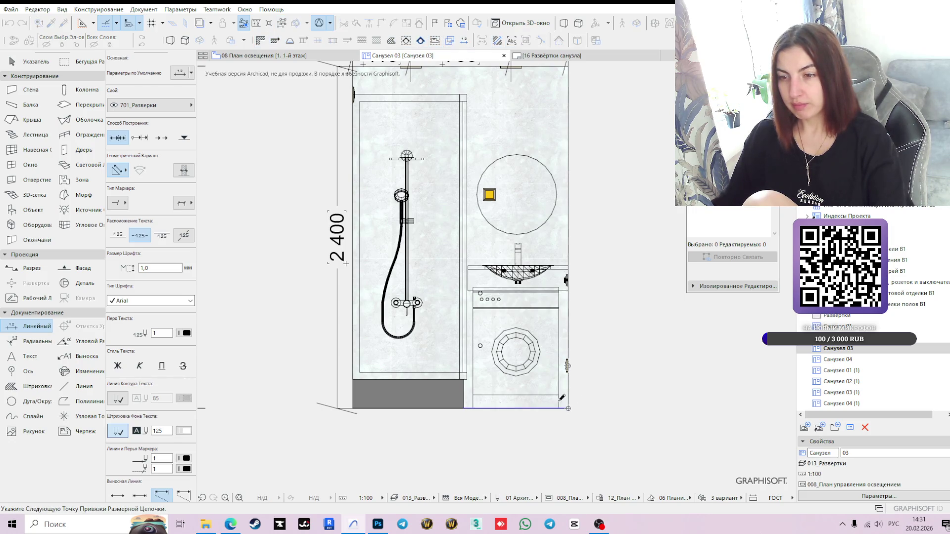
double_click(525, 378)
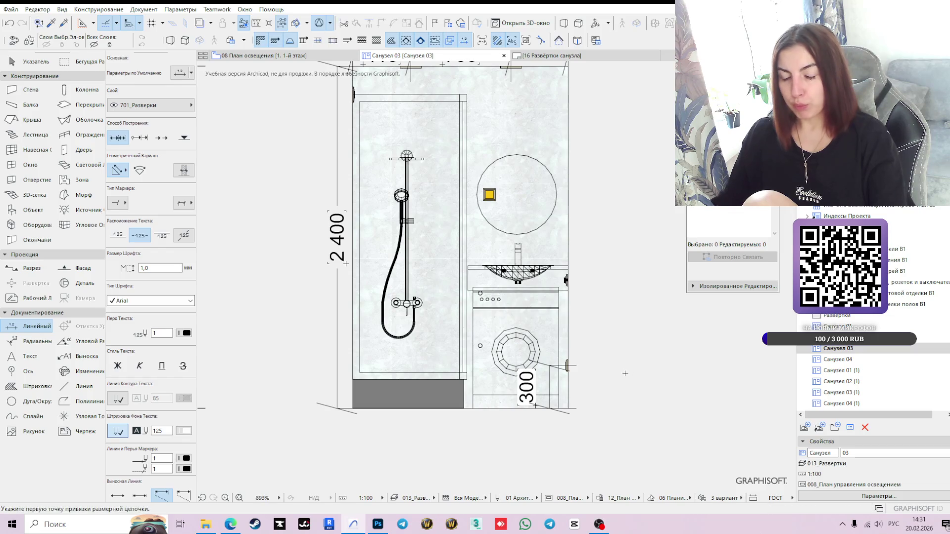
shift+click(551, 387)
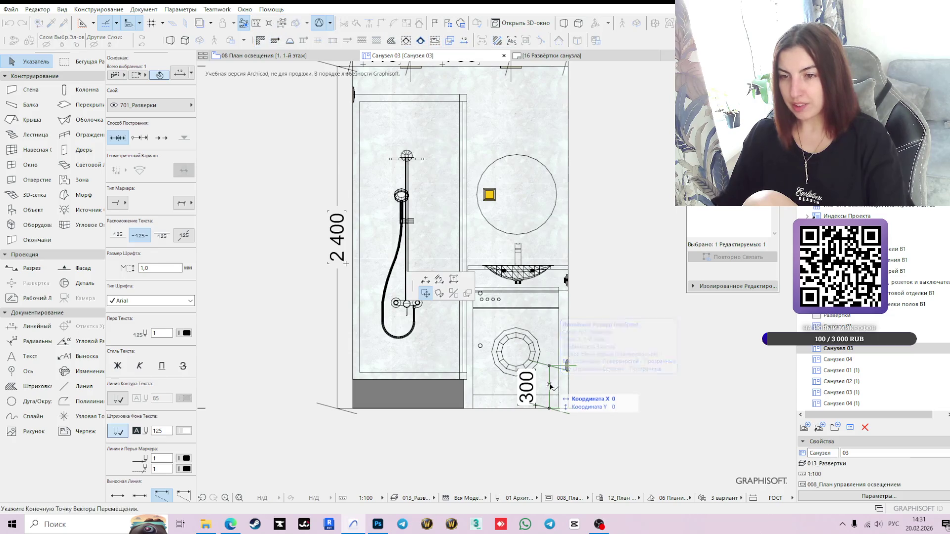
click(549, 384)
scroll(559, 277, up, 3)
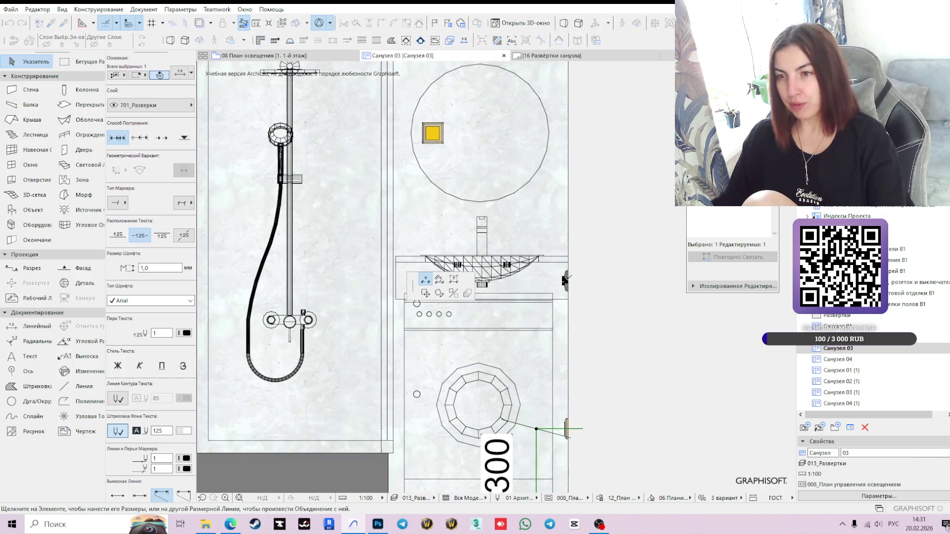
scroll(635, 321, down, 3)
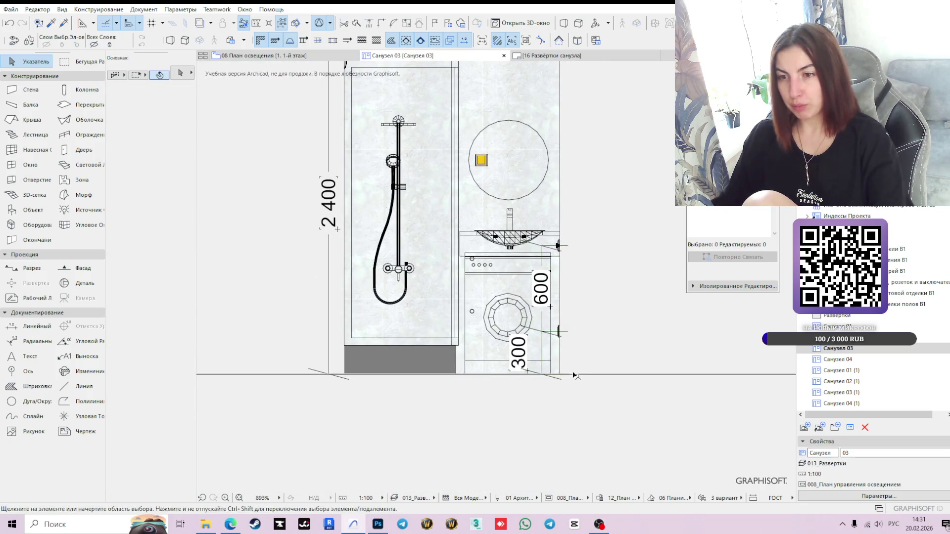
scroll(551, 381, up, 5)
click(556, 385)
click(556, 386)
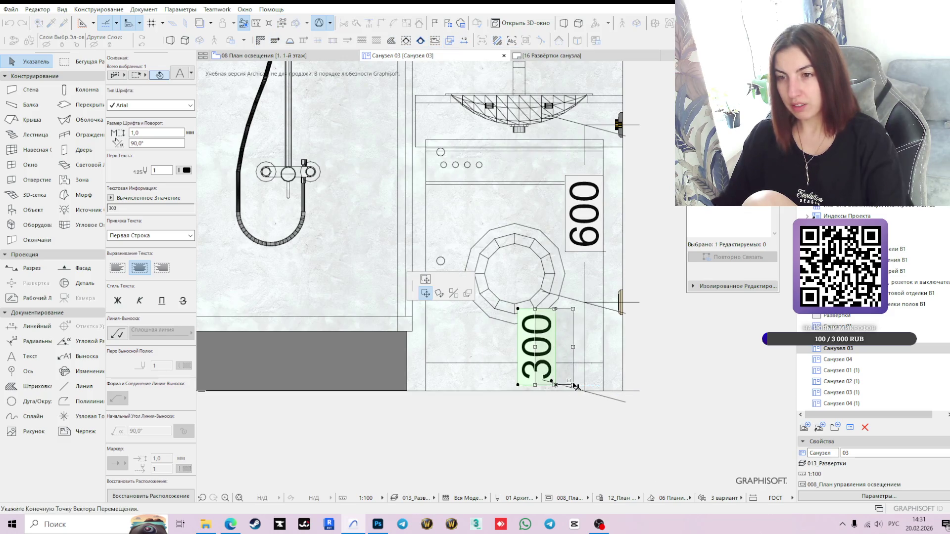
click(576, 385)
scroll(644, 320, down, 2)
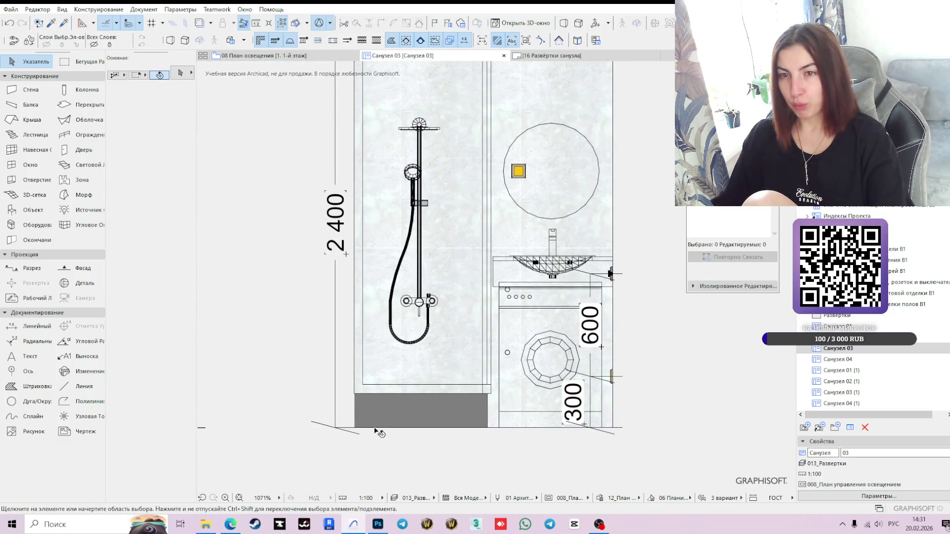
Step: Add the 550 dimension across the mirror and pick points for the next chain
click(38, 328)
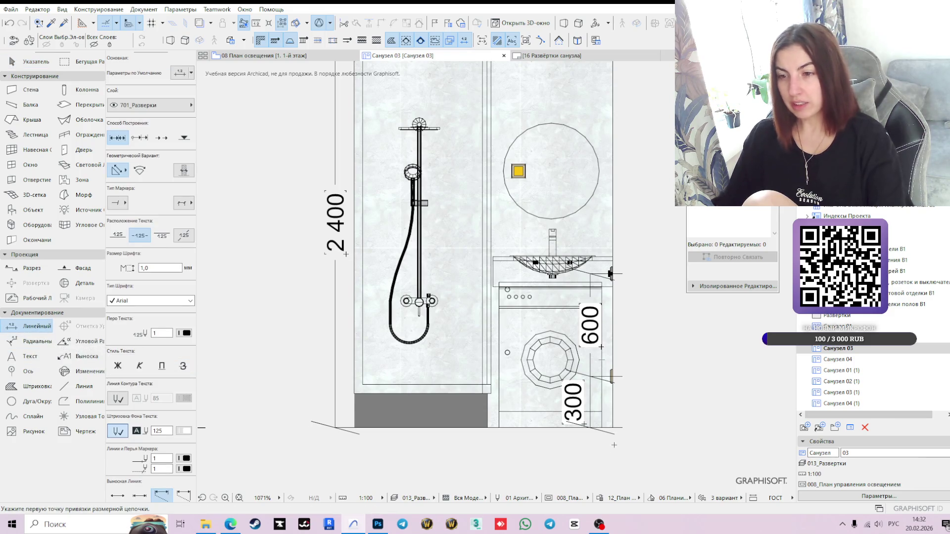
click(613, 427)
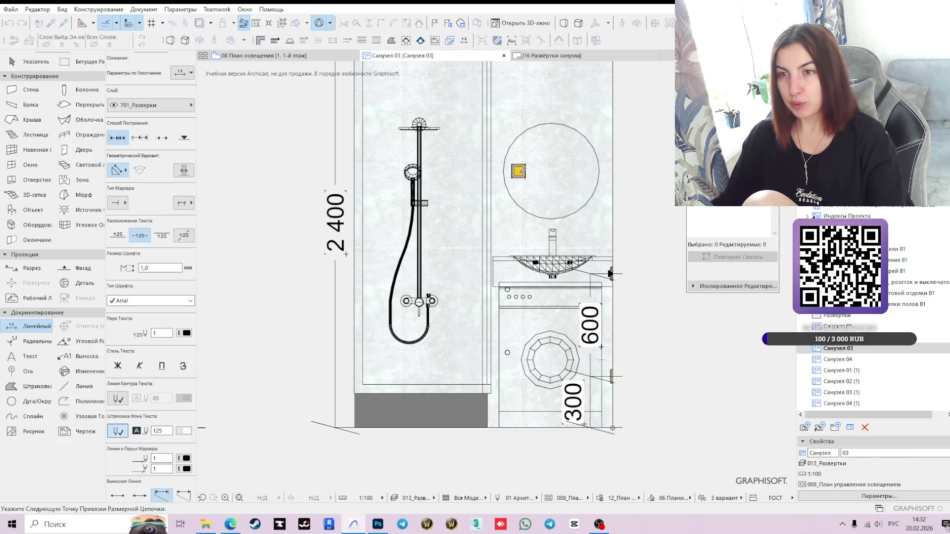
shift+scroll(571, 197, up, 3)
double_click(566, 214)
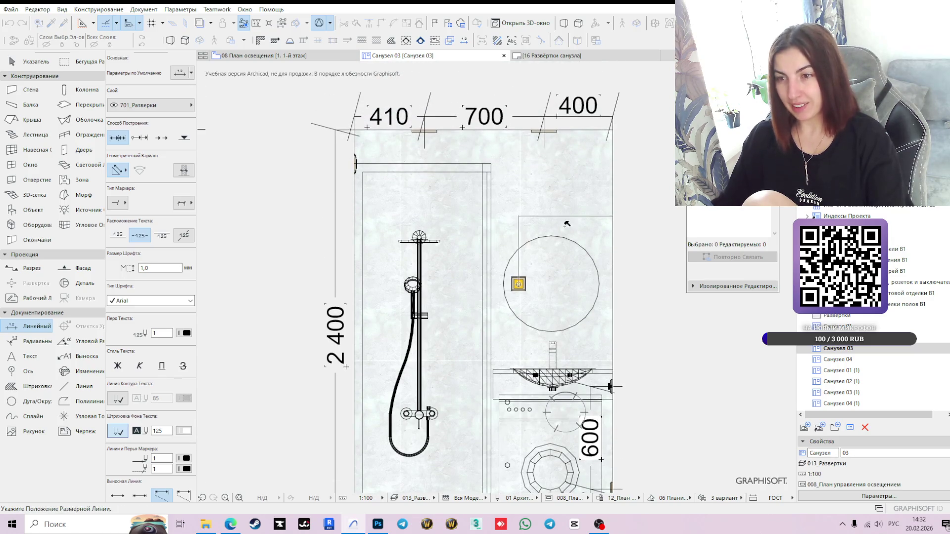
click(566, 253)
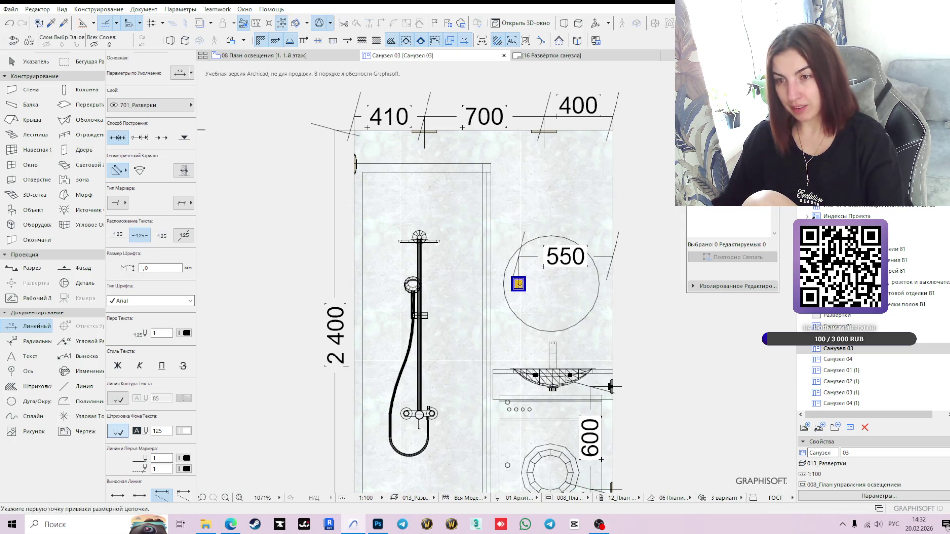
scroll(544, 267, up, 1)
shift+scroll(545, 267, down, 4)
click(622, 435)
scroll(579, 288, down, 2)
double_click(608, 390)
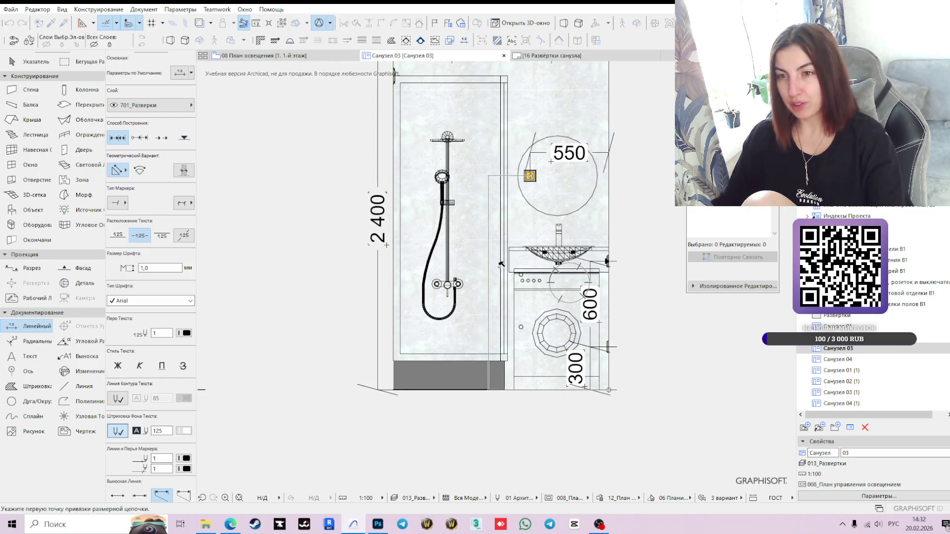
Step: Place the 1 500 dimension beside the vanity and shift it slightly right
click(490, 254)
key(Escape)
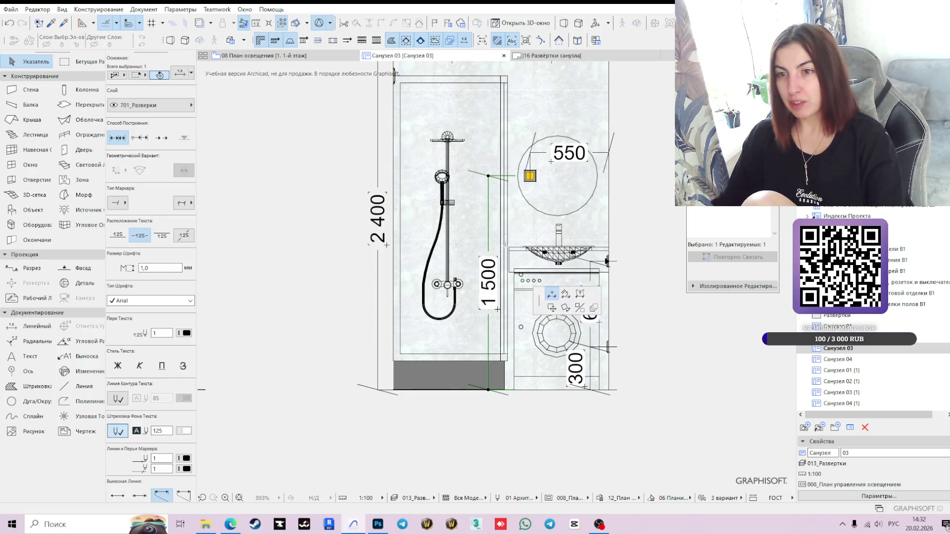
click(492, 249)
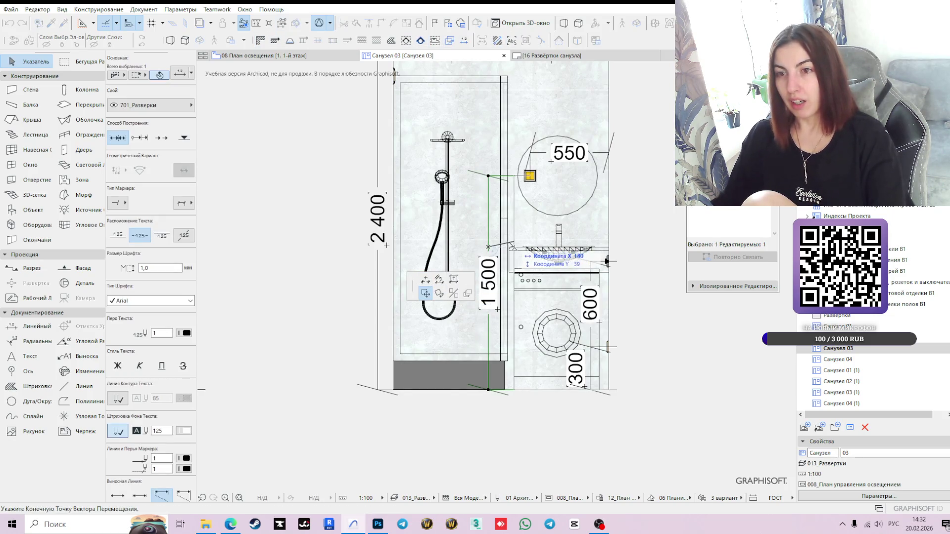
click(510, 248)
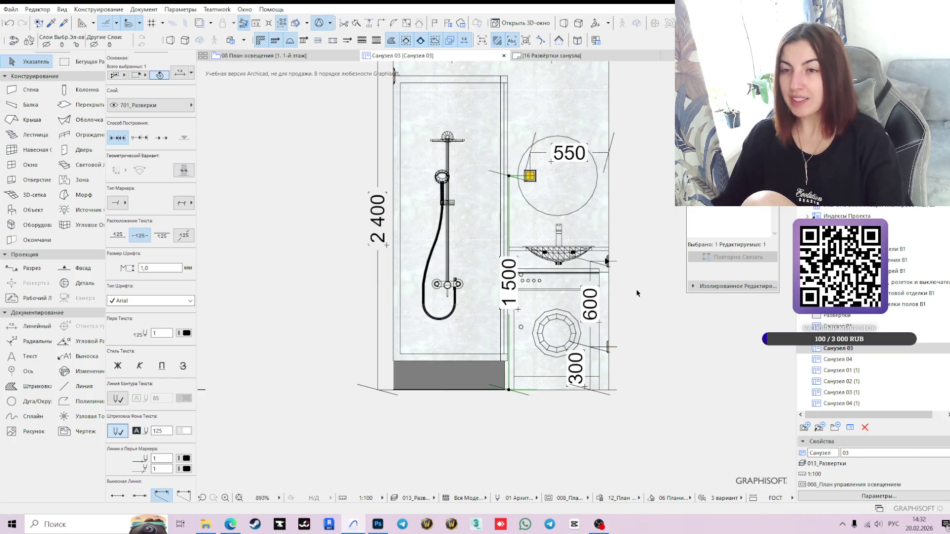
scroll(645, 286, up, 2)
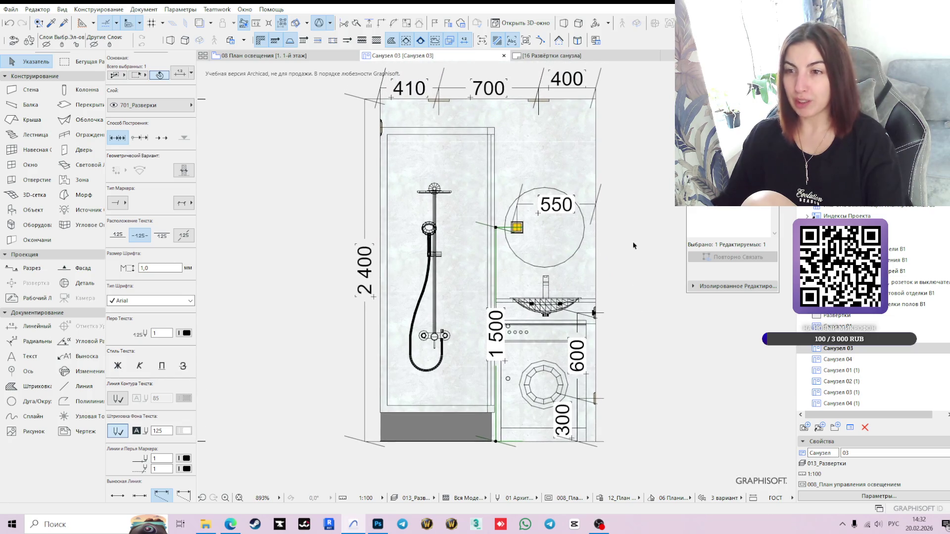
click(646, 292)
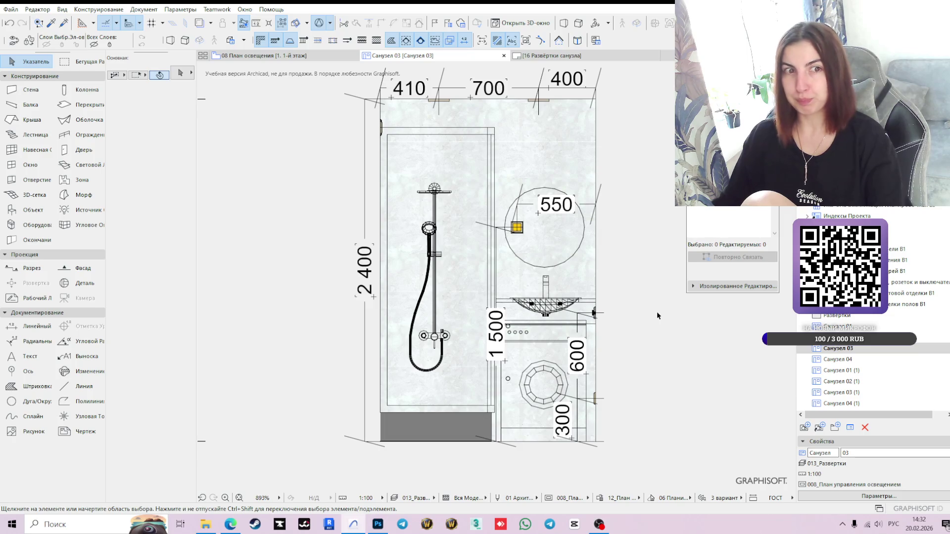
Step: Lower the 550 dimension onto the mirror
click(585, 208)
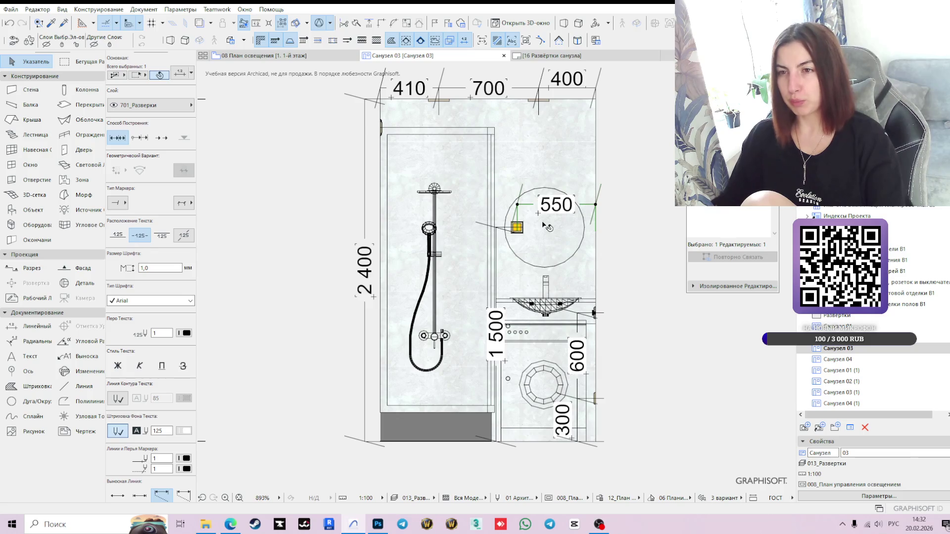
scroll(546, 226, up, 3)
click(634, 191)
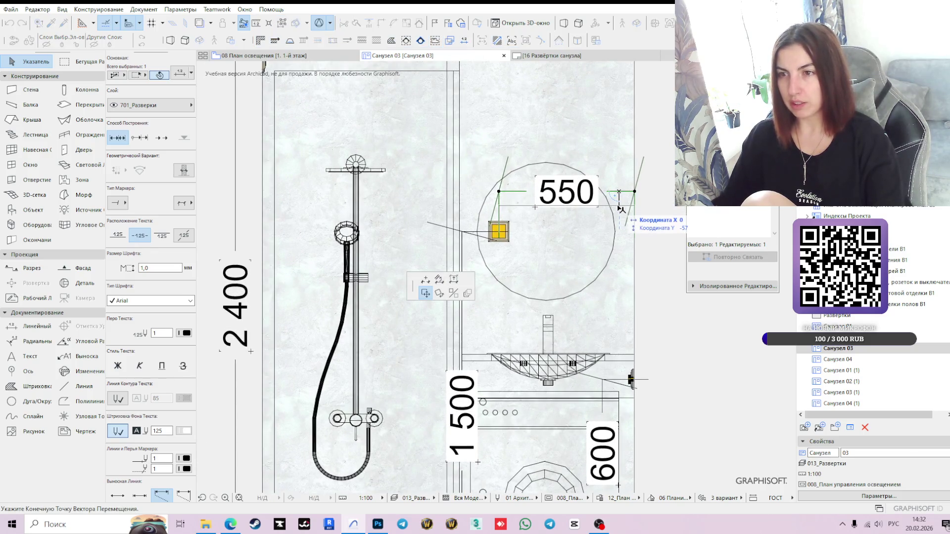
click(619, 207)
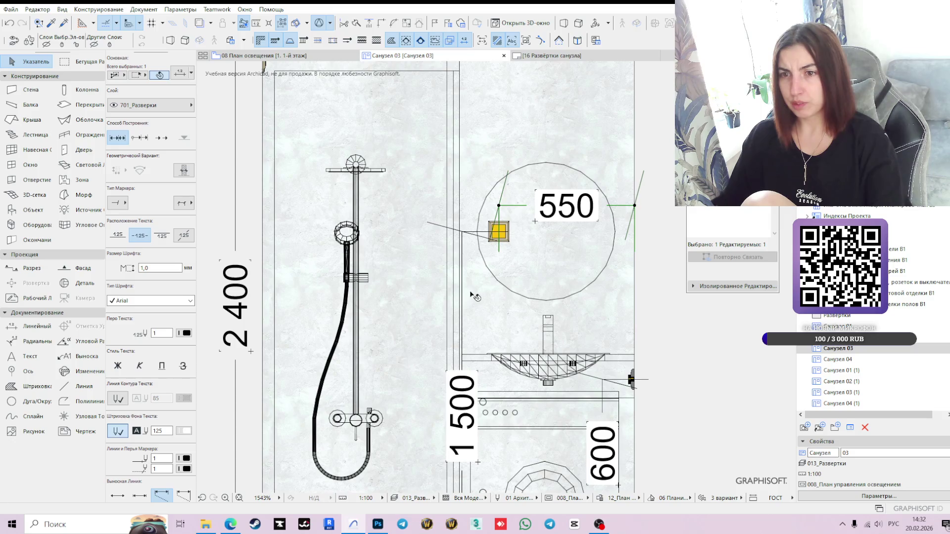
scroll(619, 362, down, 3)
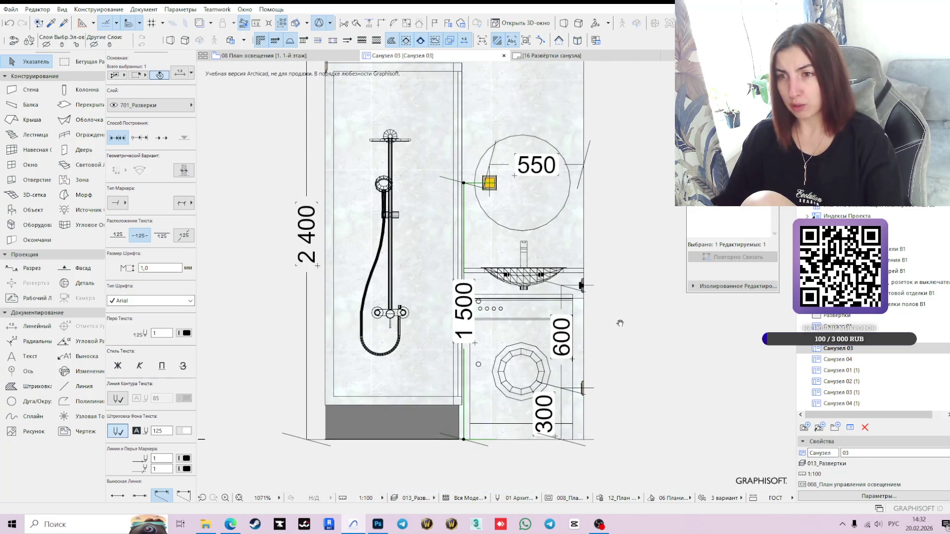
scroll(638, 324, down, 1)
click(652, 306)
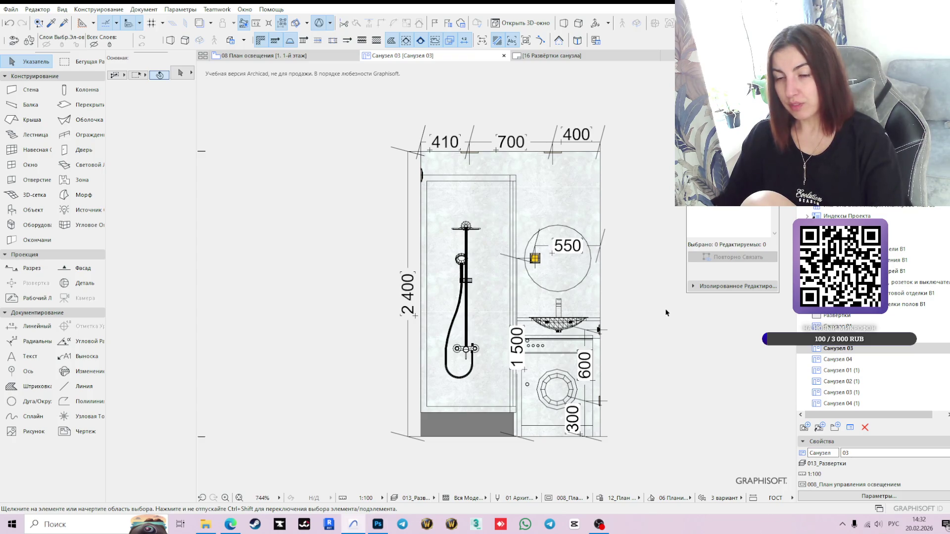
scroll(655, 277, up, 1)
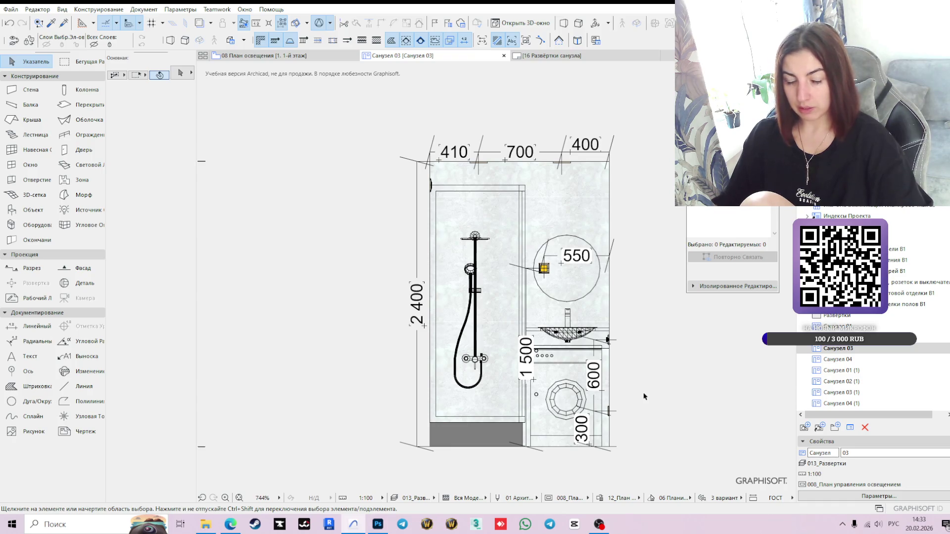
click(30, 326)
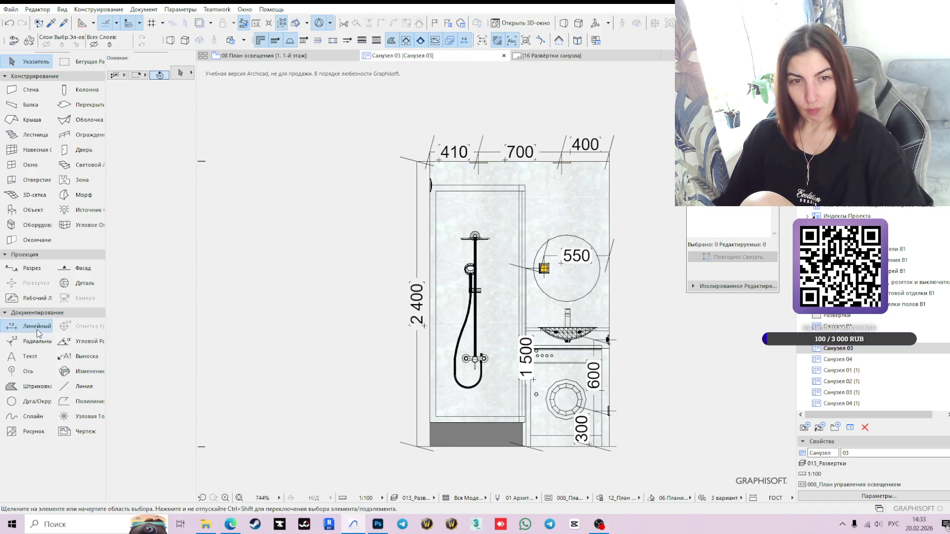
scroll(431, 448, up, 2)
click(434, 448)
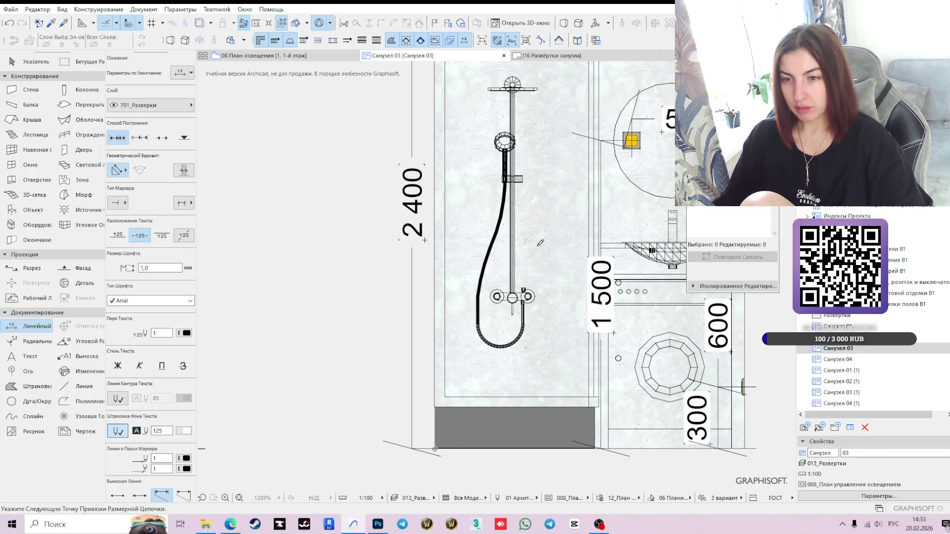
key(Escape)
key(Escape)
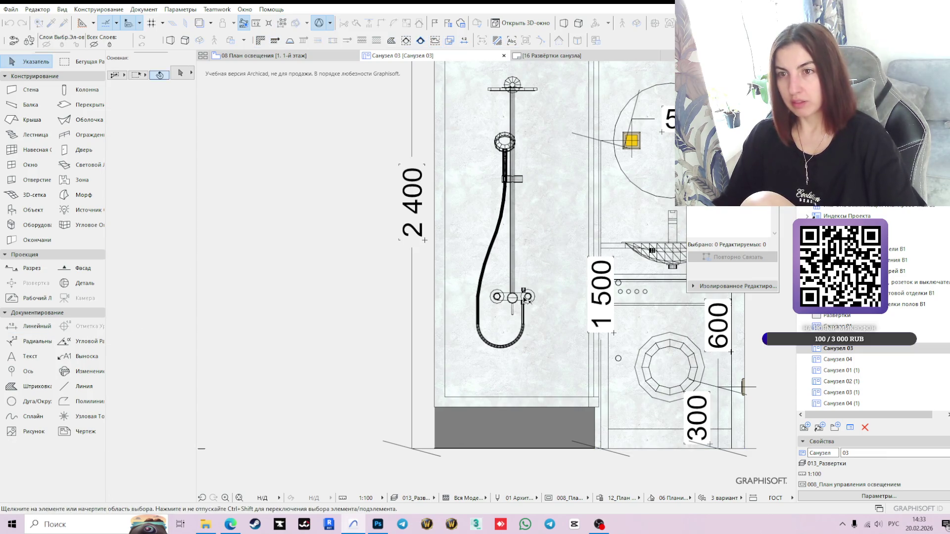
scroll(515, 298, down, 2)
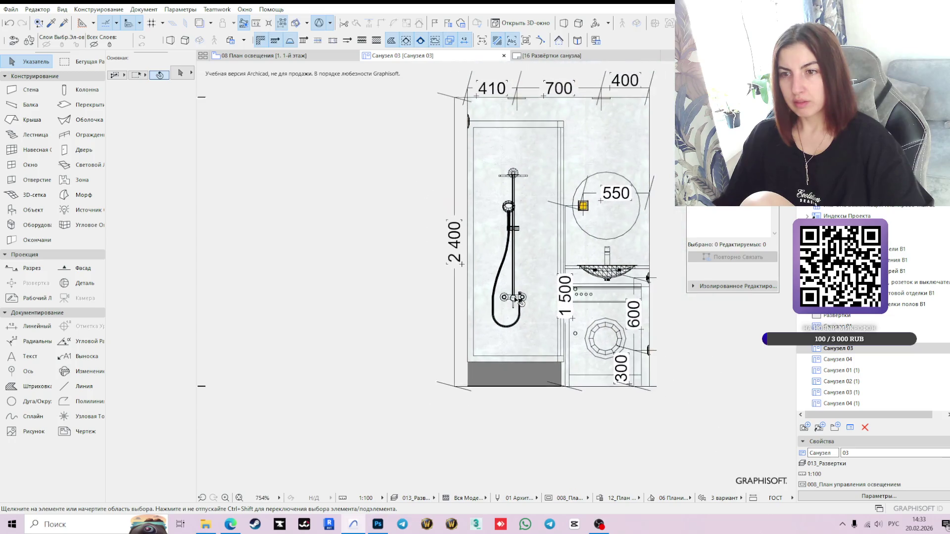
click(514, 299)
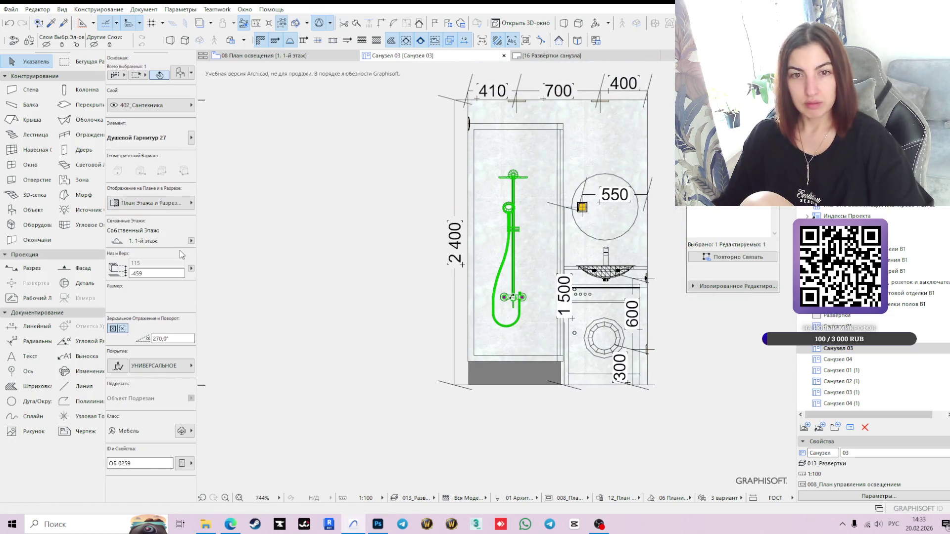
Step: Set the shower tray's bottom height to 150 in the Info Box
key(ctrl+t)
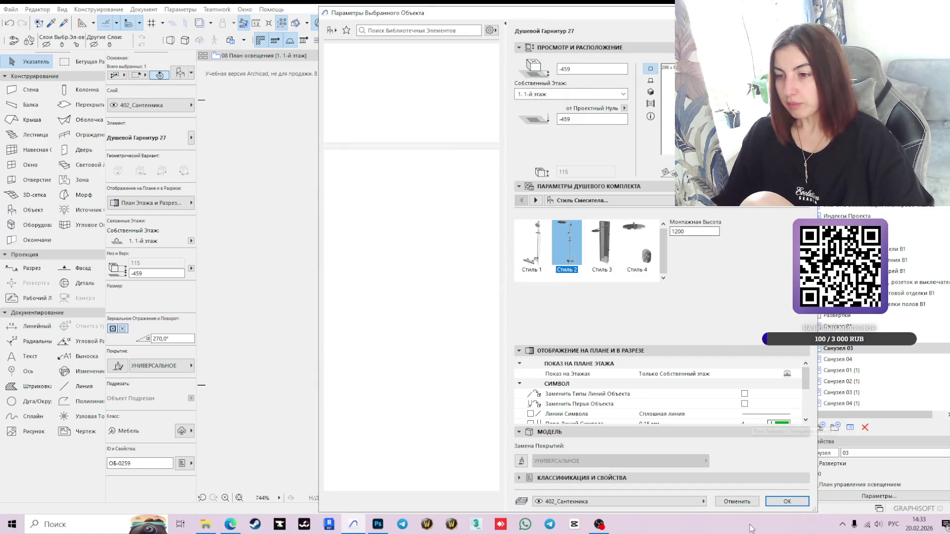
click(736, 503)
click(539, 382)
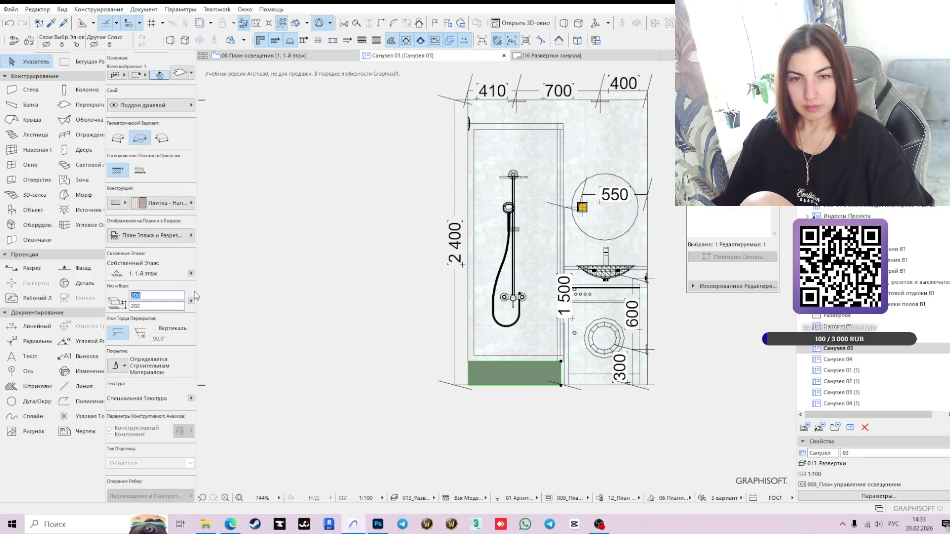
text(150)
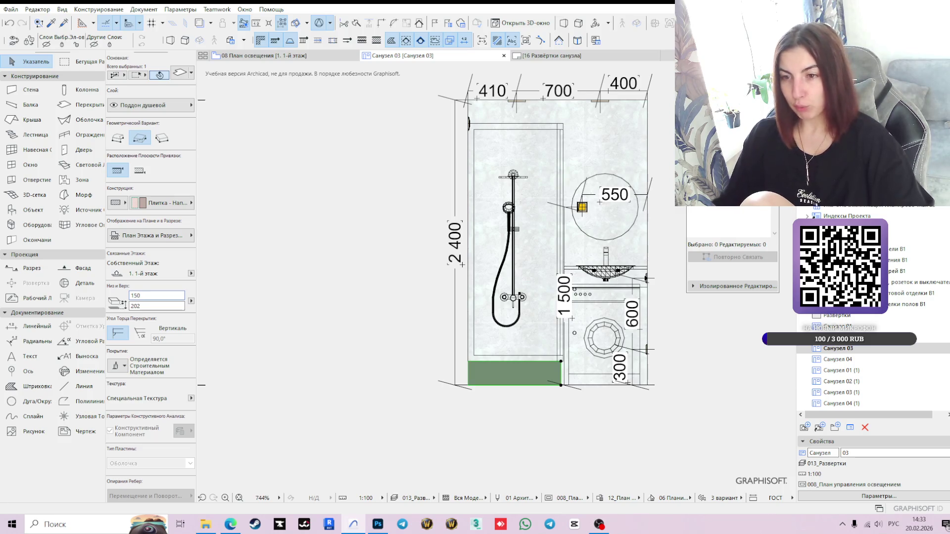
key(Return)
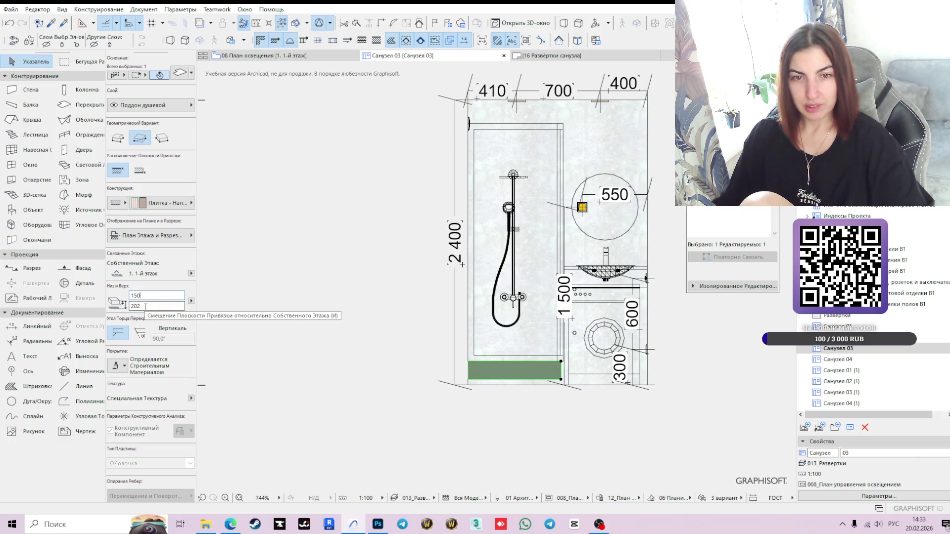
Step: Move the shower tray's corners down to its new lowered position
scroll(456, 400, up, 5)
click(498, 325)
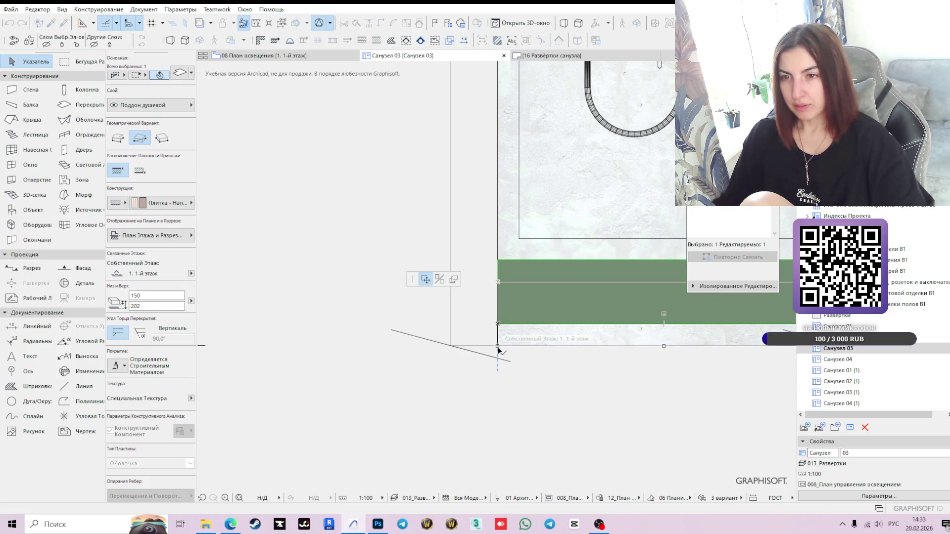
click(498, 346)
scroll(497, 351, down, 2)
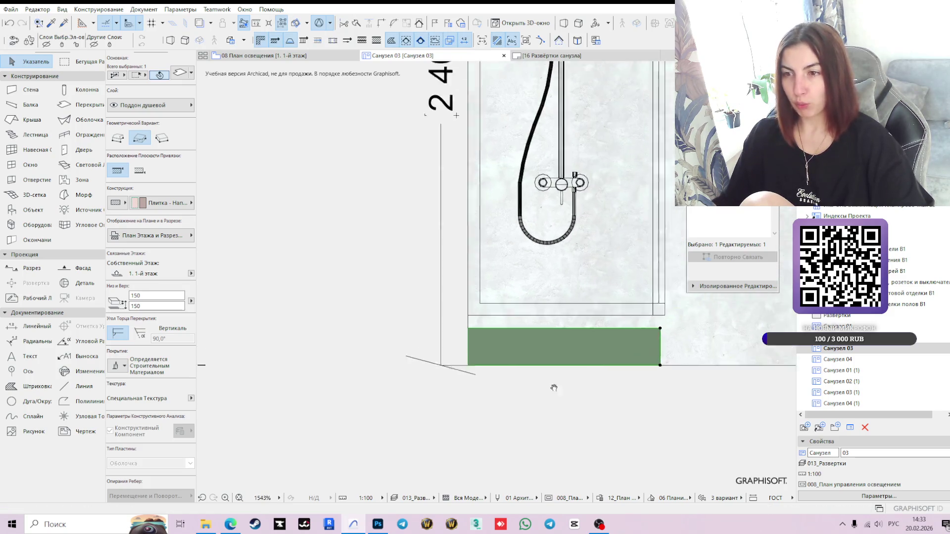
scroll(497, 369, up, 2)
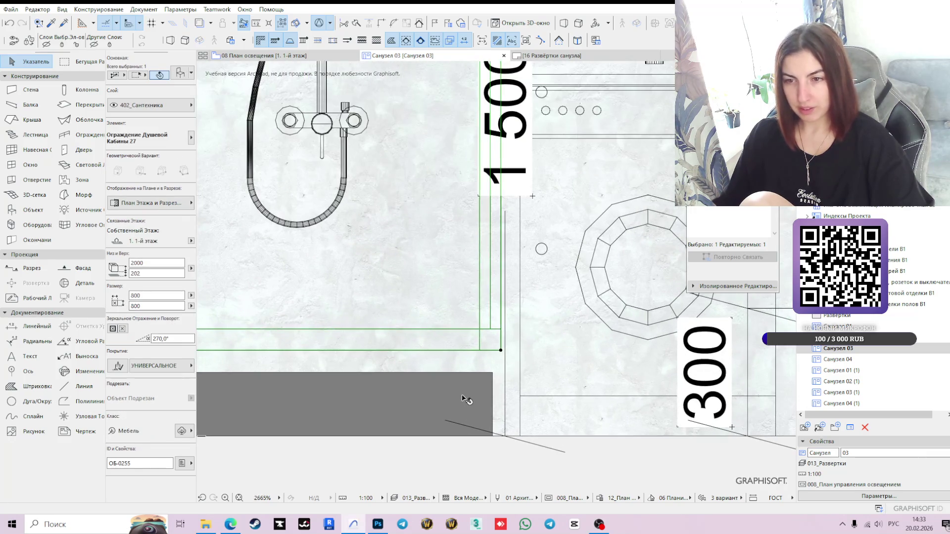
click(493, 373)
click(493, 374)
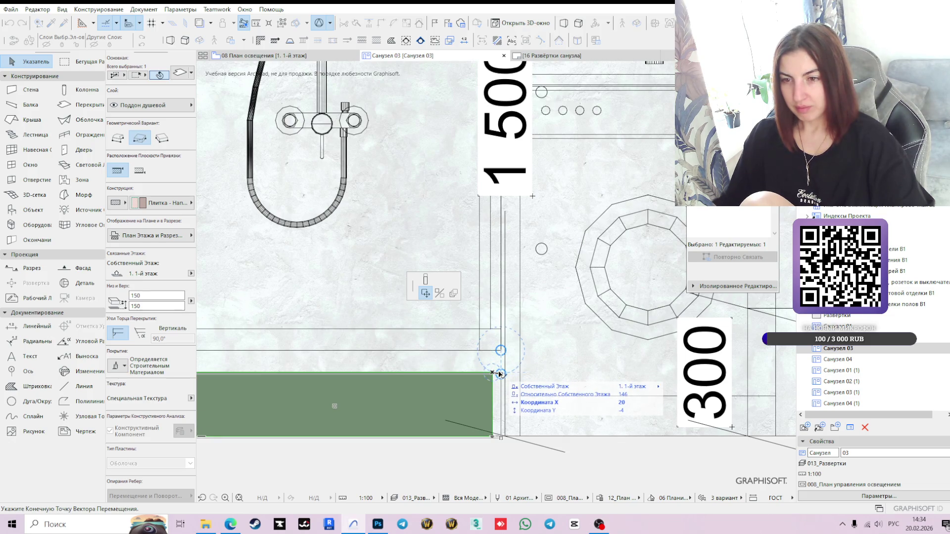
click(500, 375)
scroll(395, 408, down, 3)
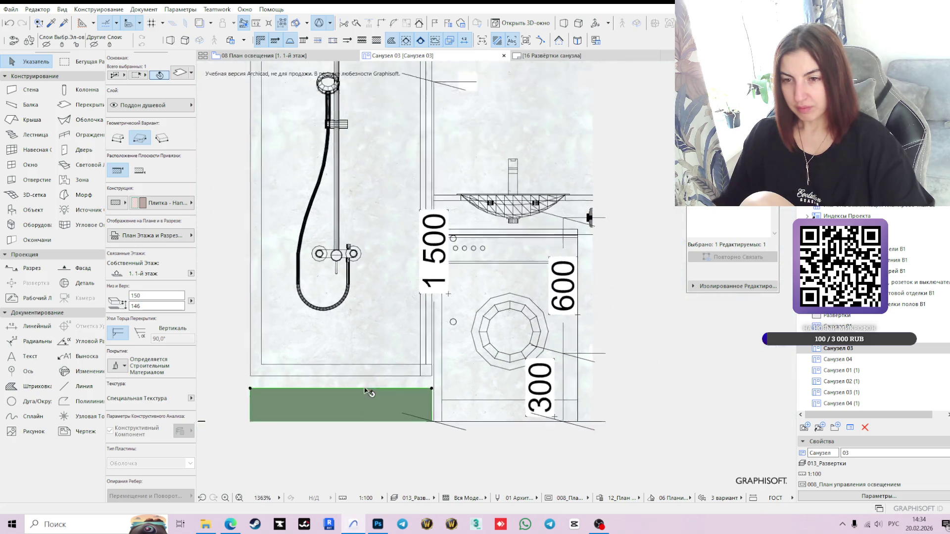
scroll(384, 421, up, 5)
scroll(323, 405, down, 3)
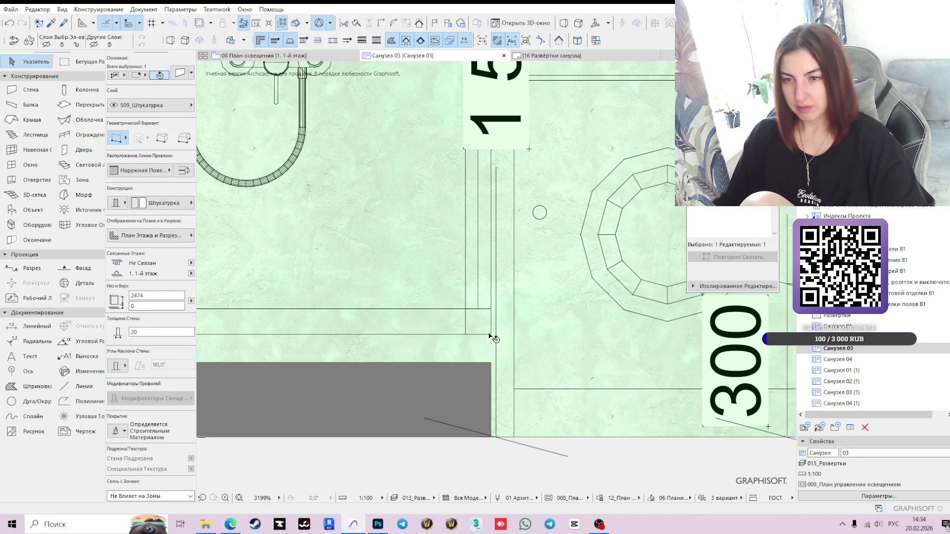
Step: Lower the shower enclosure so it sits on the tray
click(491, 334)
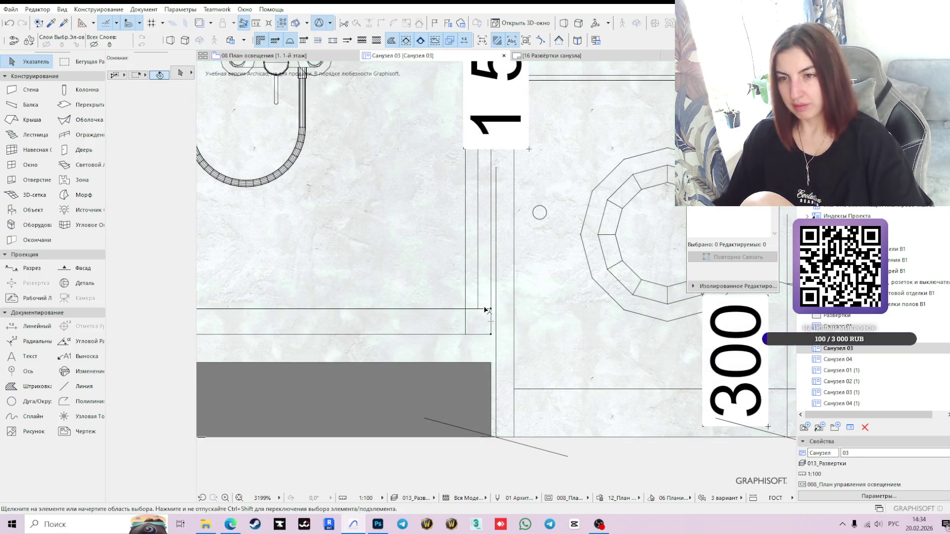
click(491, 334)
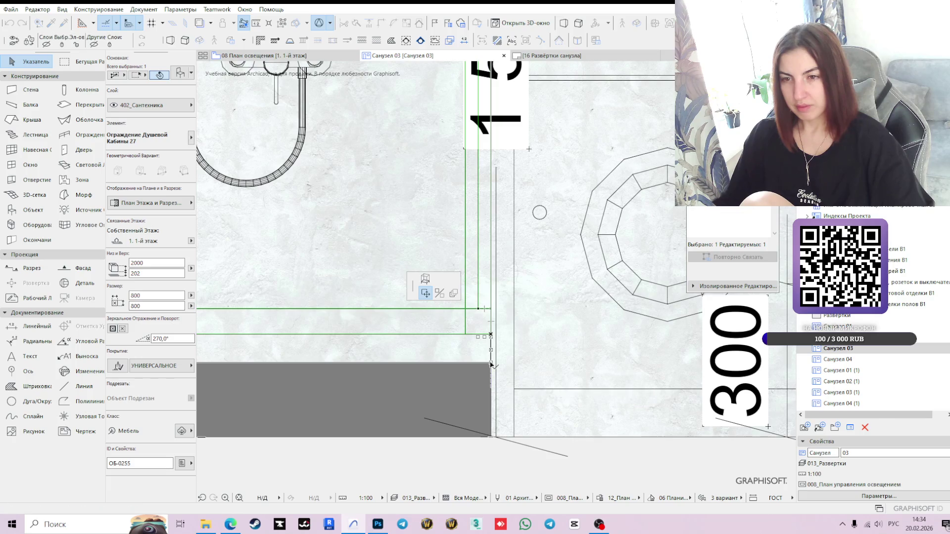
click(491, 365)
scroll(491, 365, down, 3)
scroll(490, 365, down, 4)
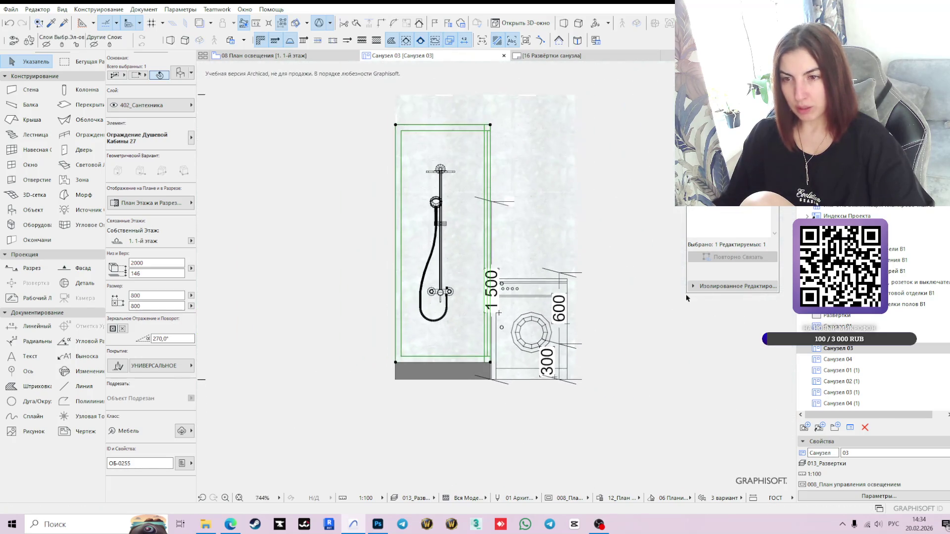
click(656, 366)
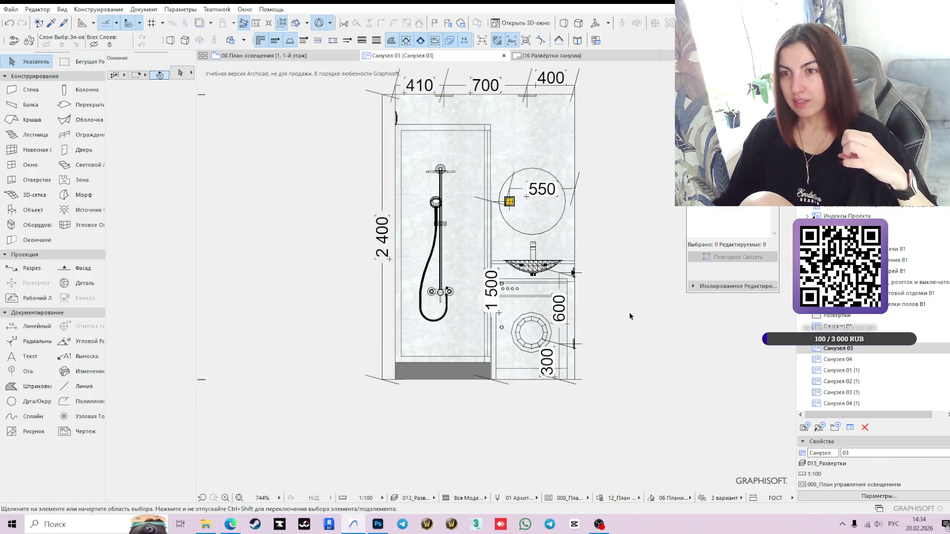
Step: Dimension the shower from top to bottom with a 2 200 height line beside it
middle_drag(620, 283, 610, 315)
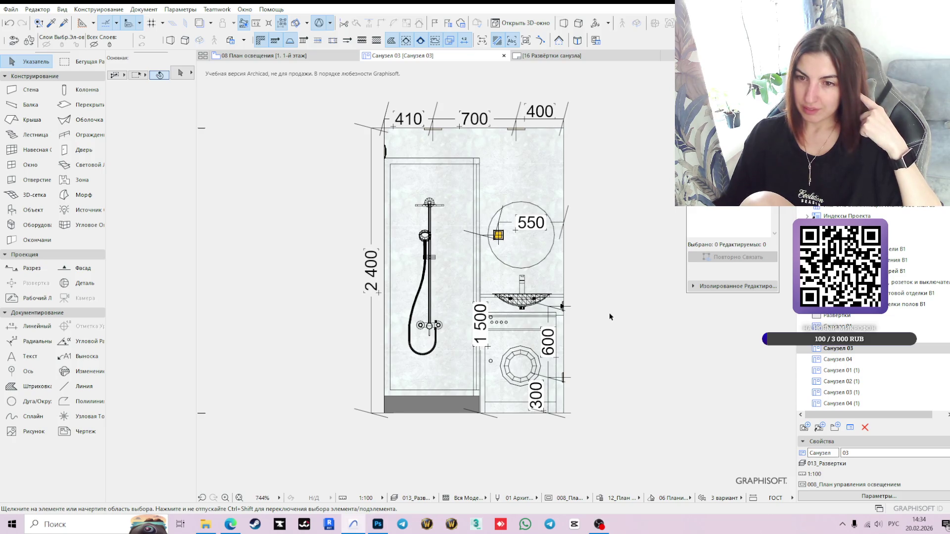
click(37, 326)
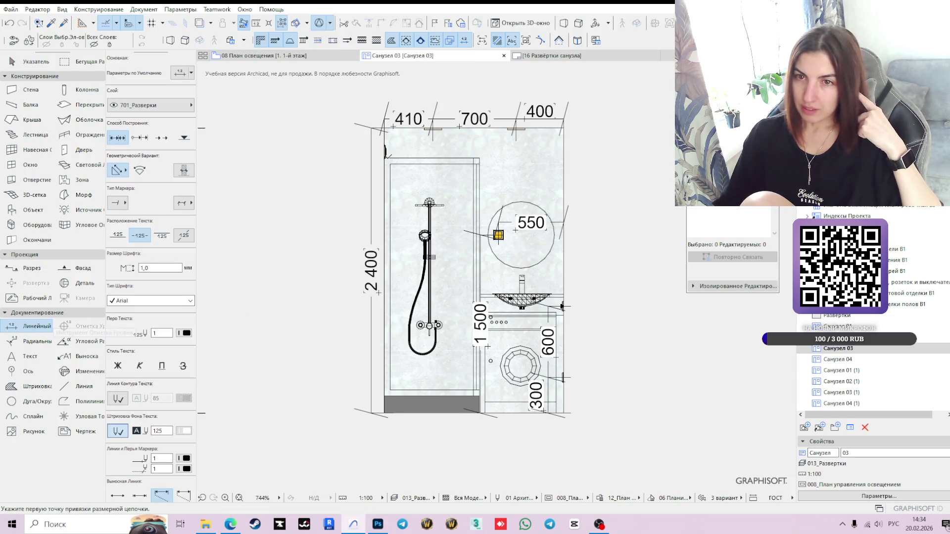
click(385, 151)
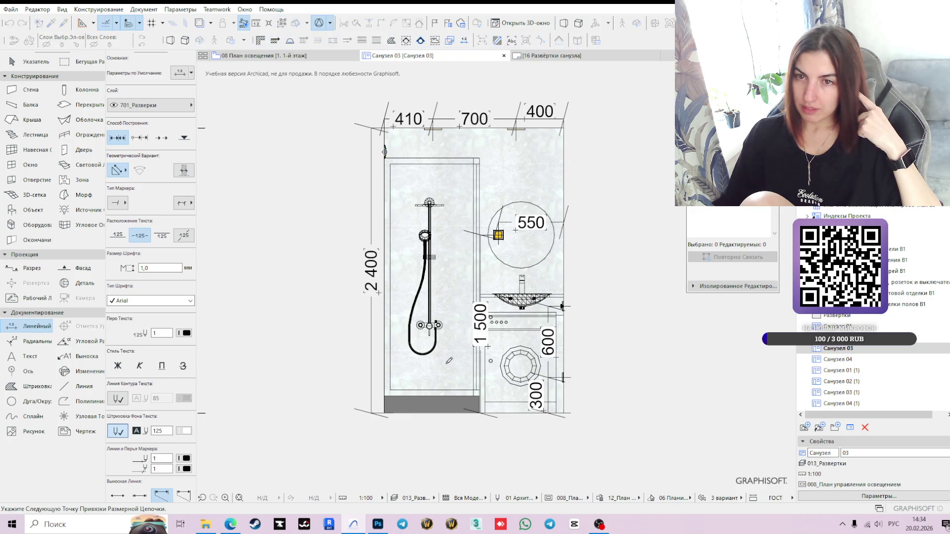
double_click(385, 411)
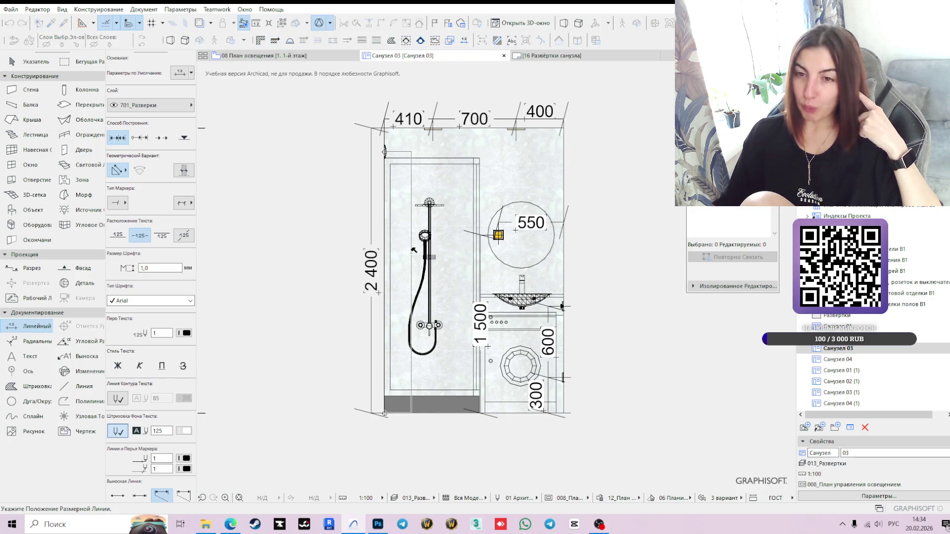
click(418, 277)
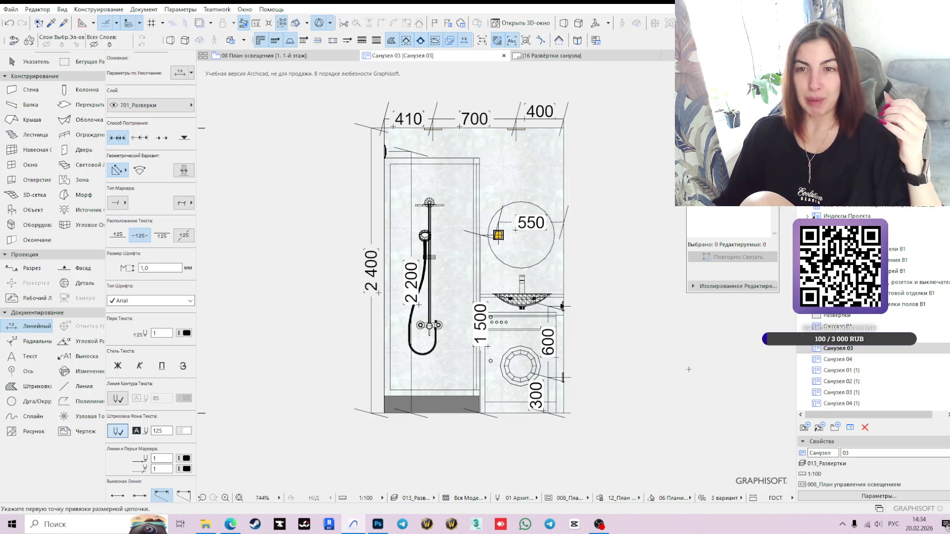
key(Escape)
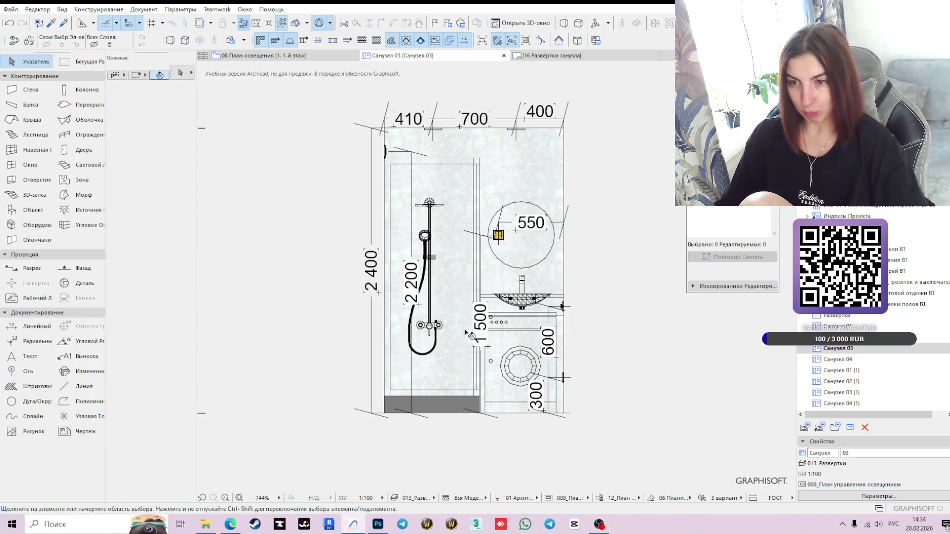
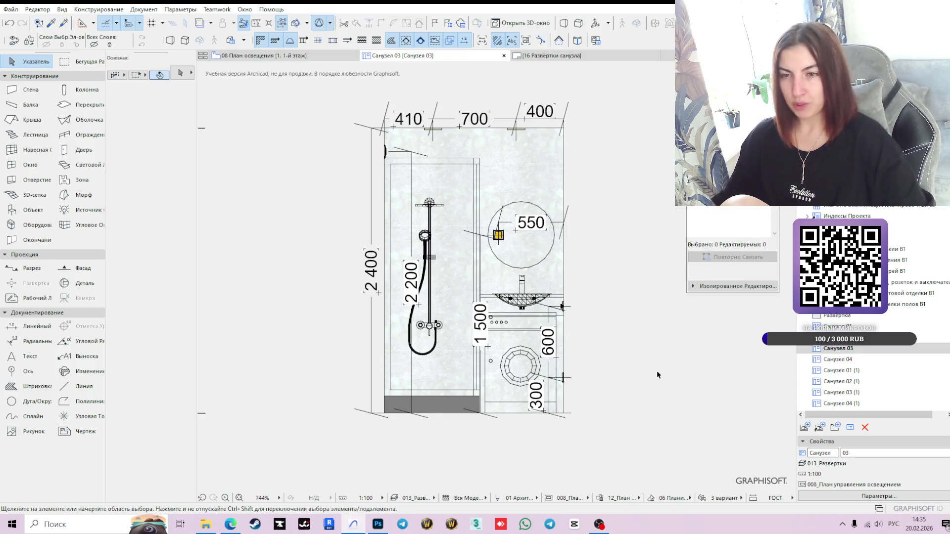
Step: Nudge the vertical 1 500 dimension slightly right in the Санузел 03 elevation, then deselect it
click(479, 280)
scroll(480, 280, up, 2)
drag(475, 278, 481, 280)
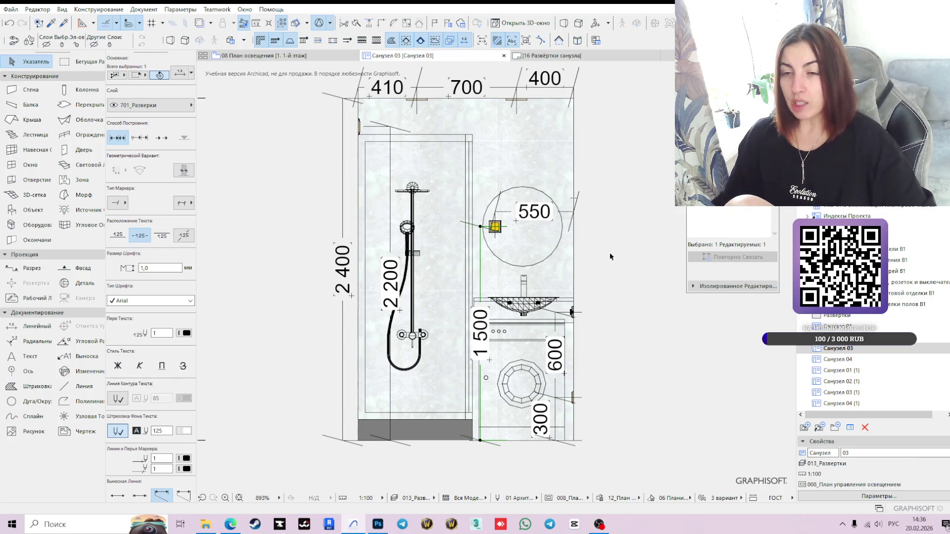
scroll(611, 265, down, 2)
scroll(616, 276, down, 1)
click(610, 278)
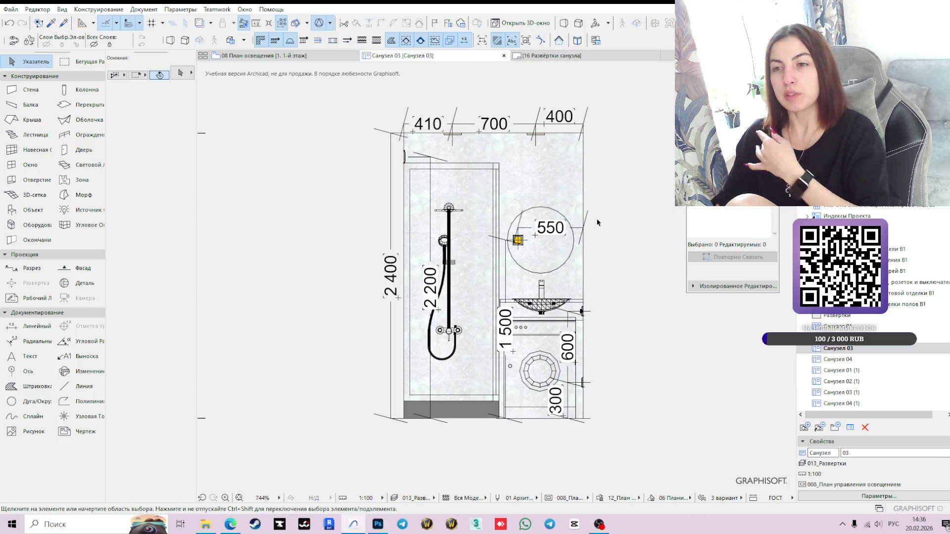
click(579, 236)
Step: Move the 550 dimension lower inside the round mirror's circle, then recentre the elevation
key(Escape)
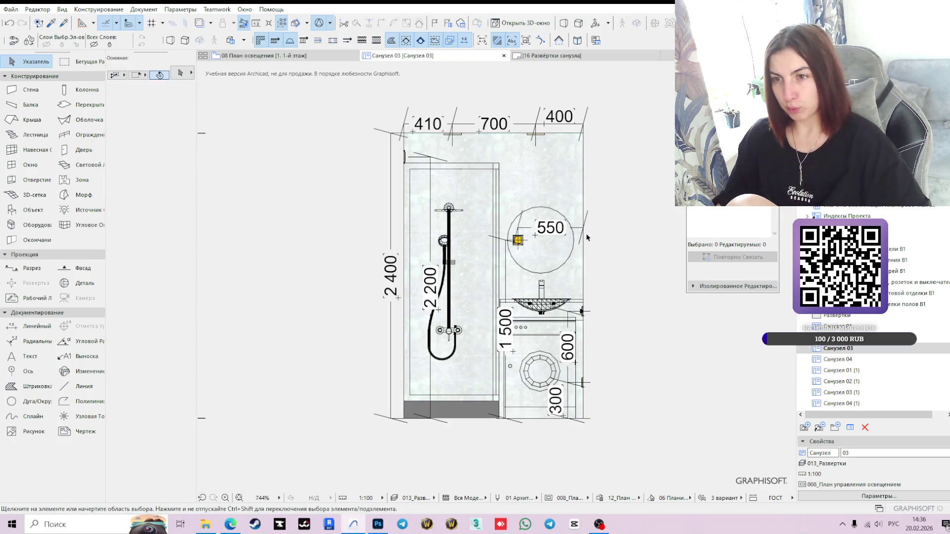
scroll(584, 233, up, 2)
click(572, 225)
click(571, 226)
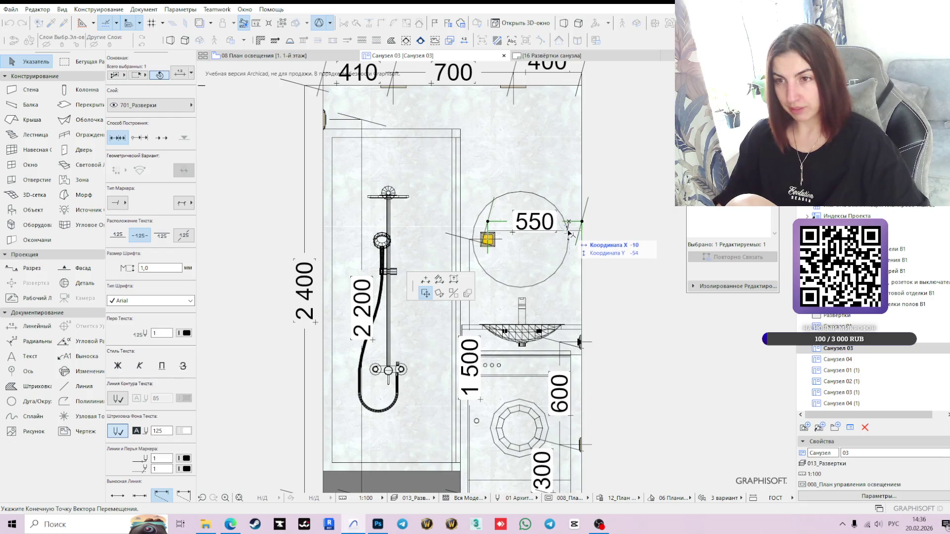
scroll(568, 242, up, 3)
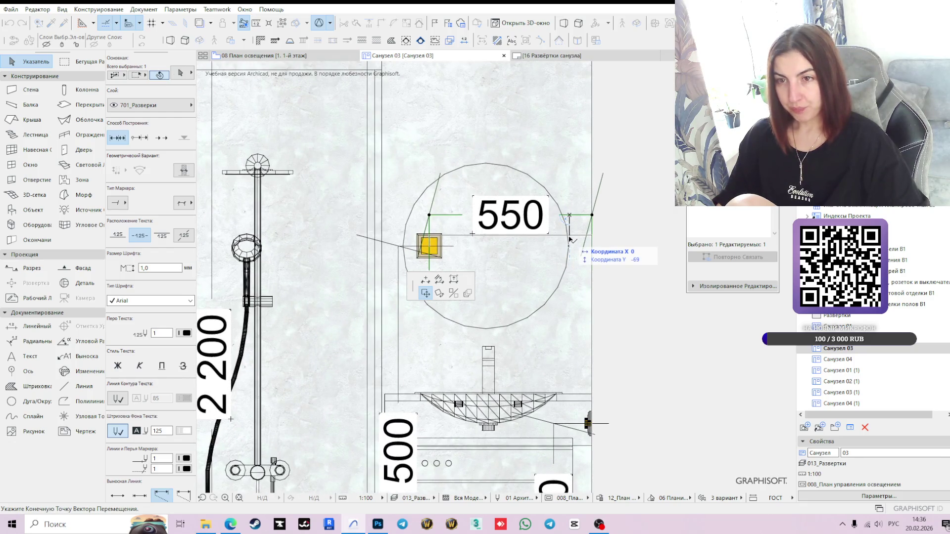
click(574, 245)
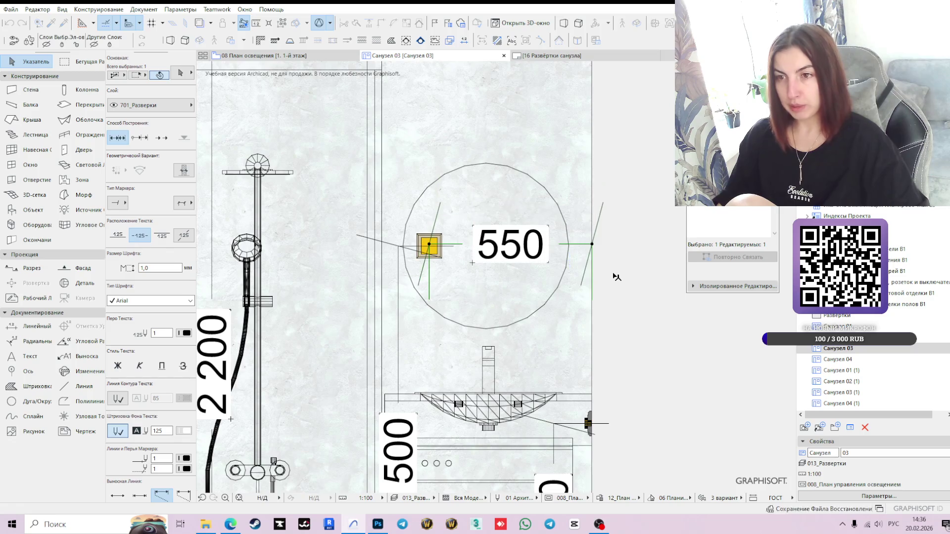
scroll(609, 272, down, 3)
click(646, 270)
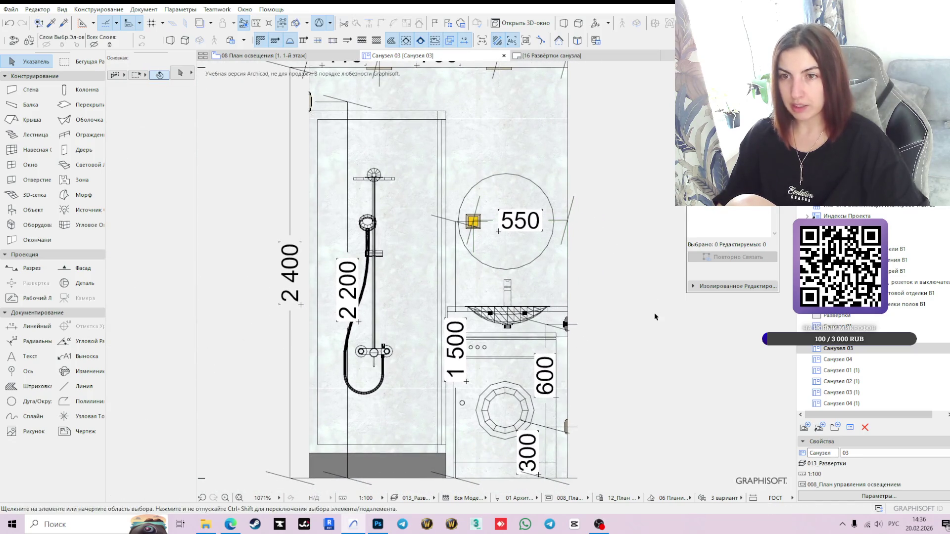
scroll(628, 299, down, 2)
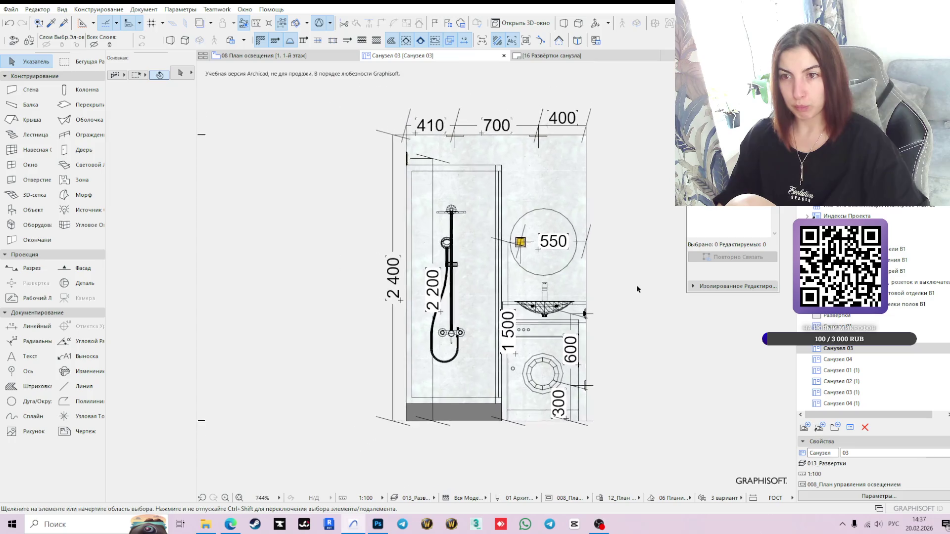
middle_drag(636, 286, 610, 272)
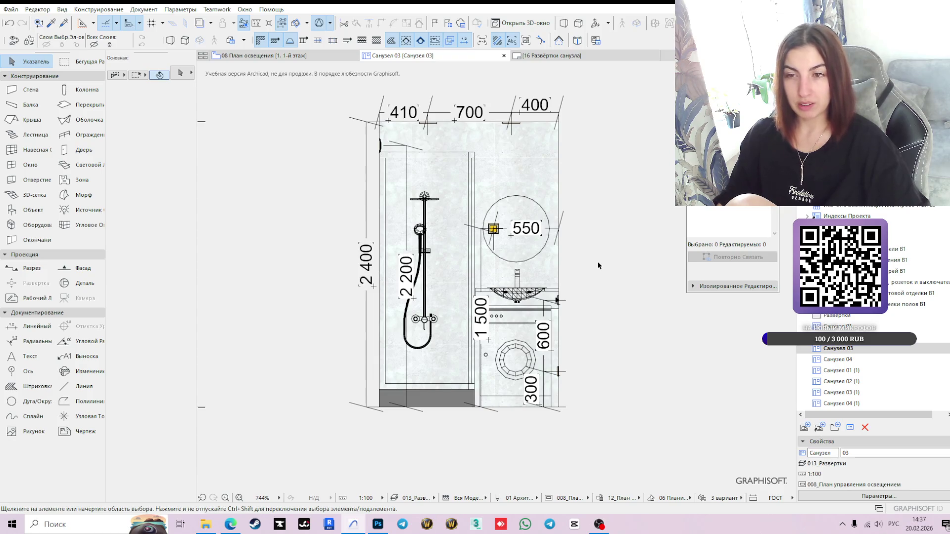
Step: Open the Санузел 04 elevation and chain-dimension the wall top as 420, 900, 502
click(825, 360)
double_click(826, 360)
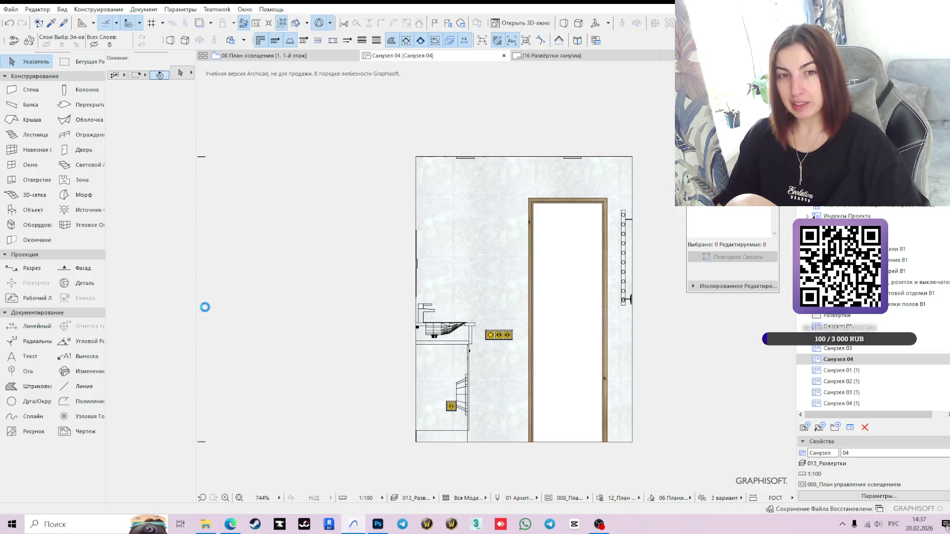
click(35, 326)
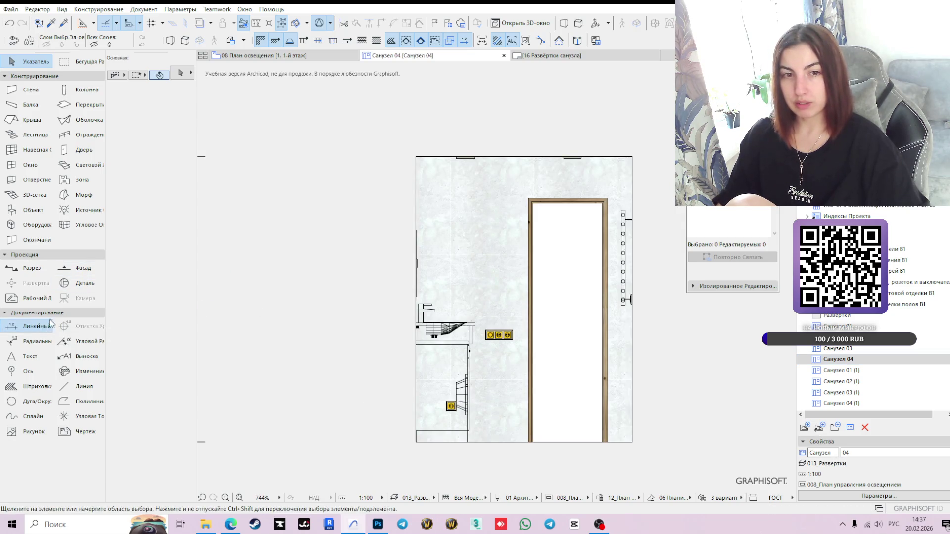
scroll(419, 145, up, 2)
click(414, 161)
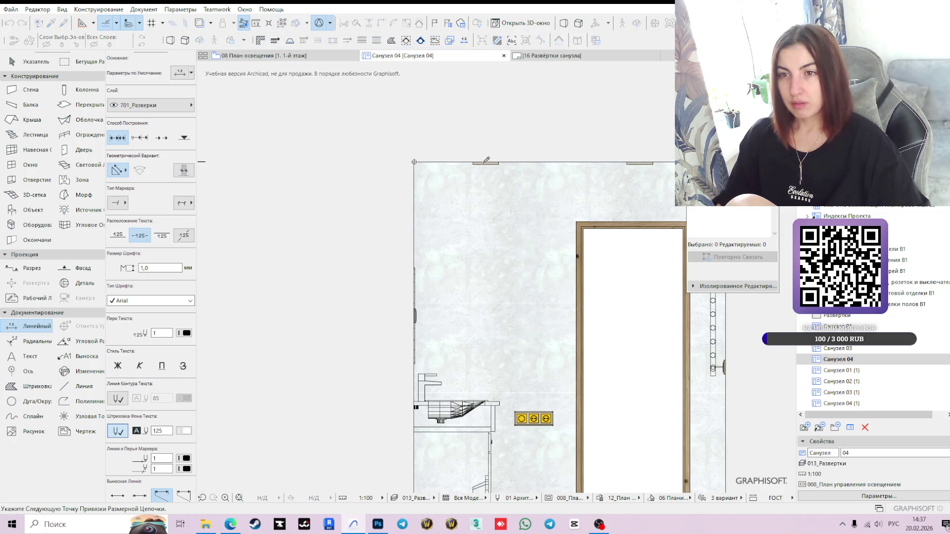
middle_drag(651, 161, 540, 183)
scroll(540, 183, up, 1)
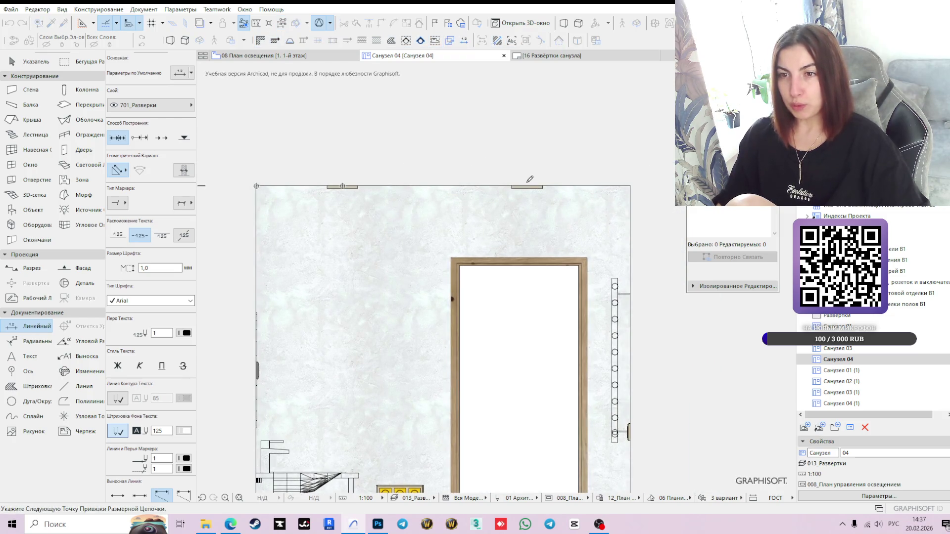
scroll(407, 126, down, 2)
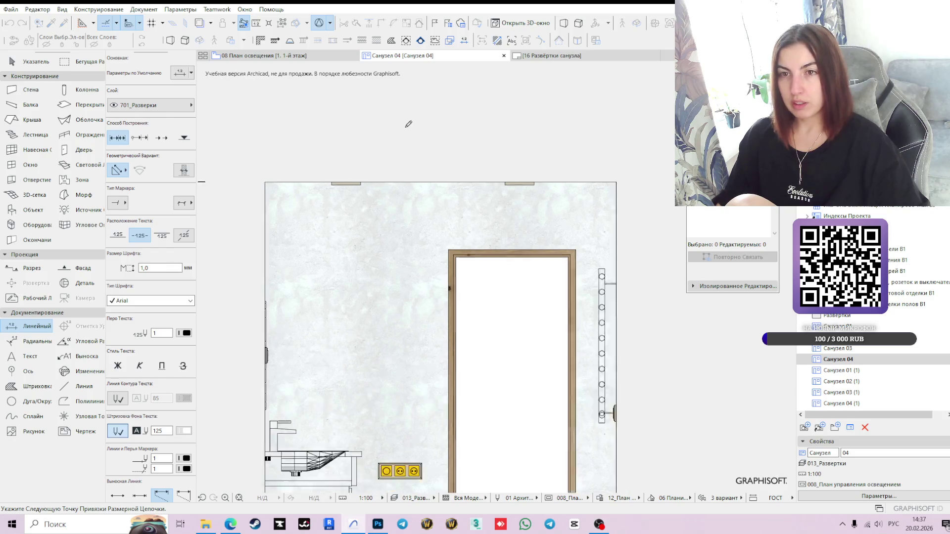
double_click(427, 141)
click(424, 150)
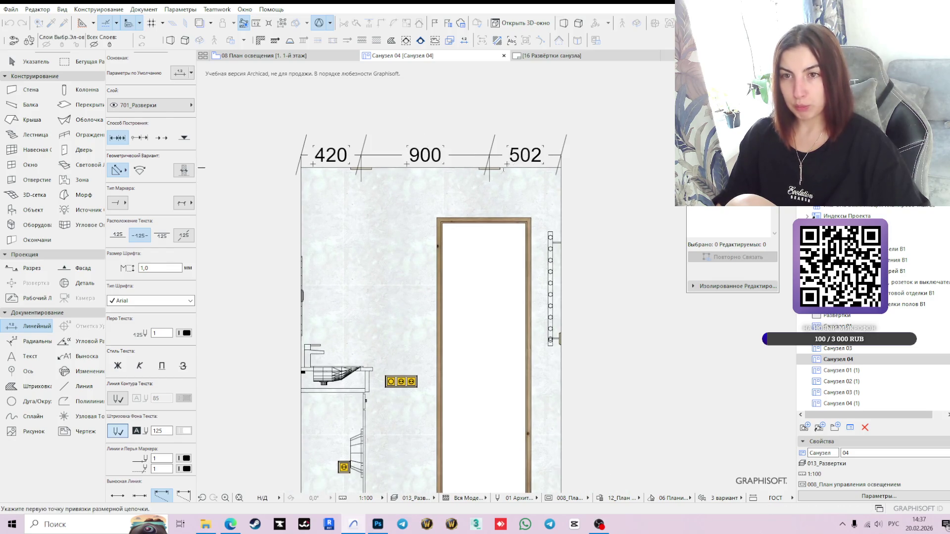
key(Escape)
Step: Adjust the chain's last point so the final segment reads 500
click(561, 154)
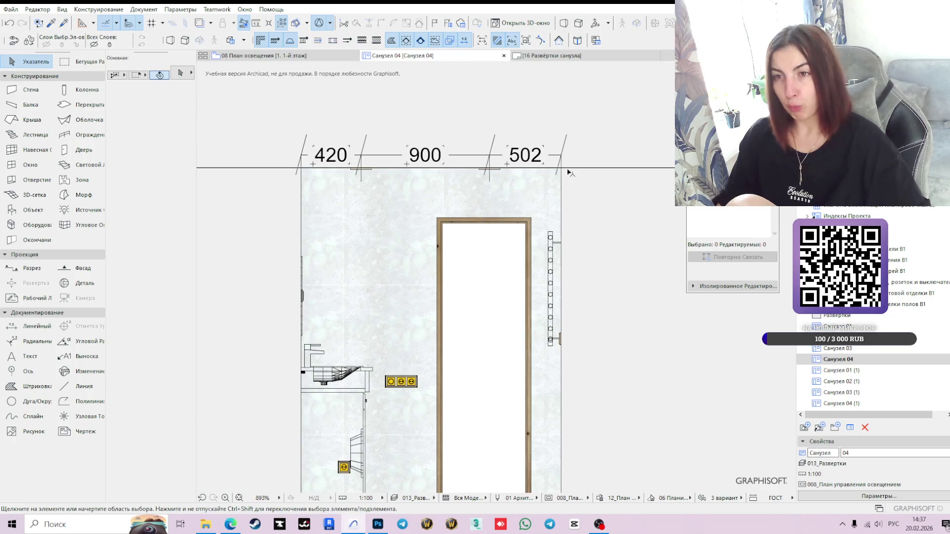
scroll(561, 155, up, 2)
click(559, 149)
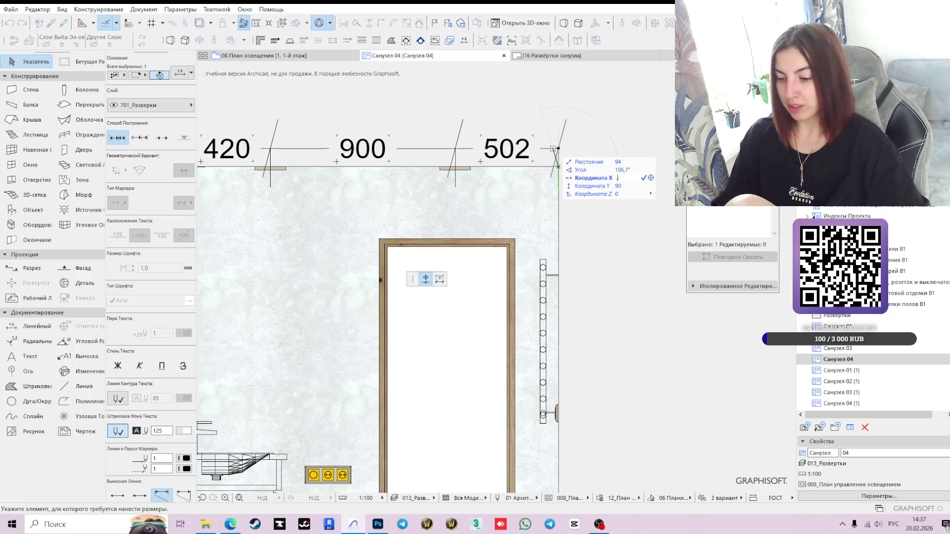
click(558, 151)
key(Escape)
scroll(559, 151, down, 2)
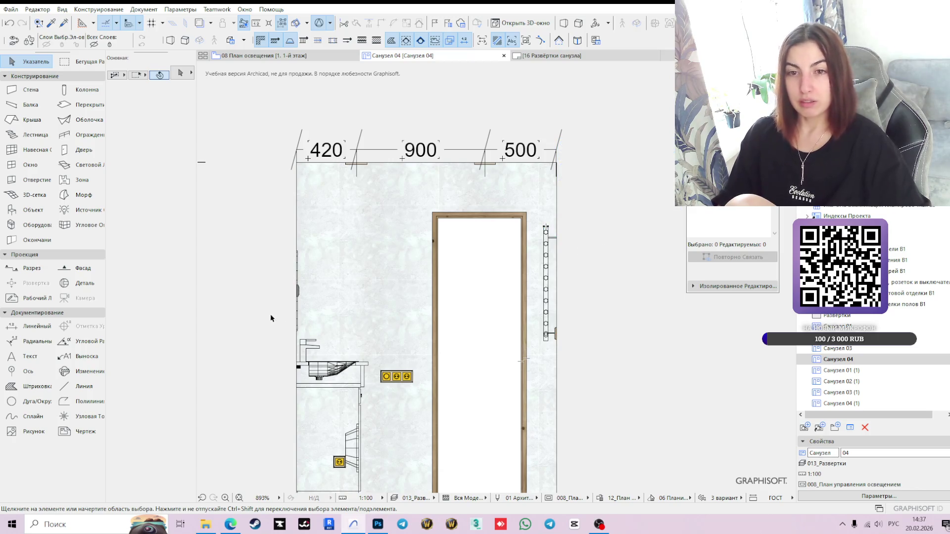
click(35, 326)
Step: Add a vertical 600/300 dimension chain for the socket heights beside the sink
middle_drag(357, 321, 382, 263)
click(321, 446)
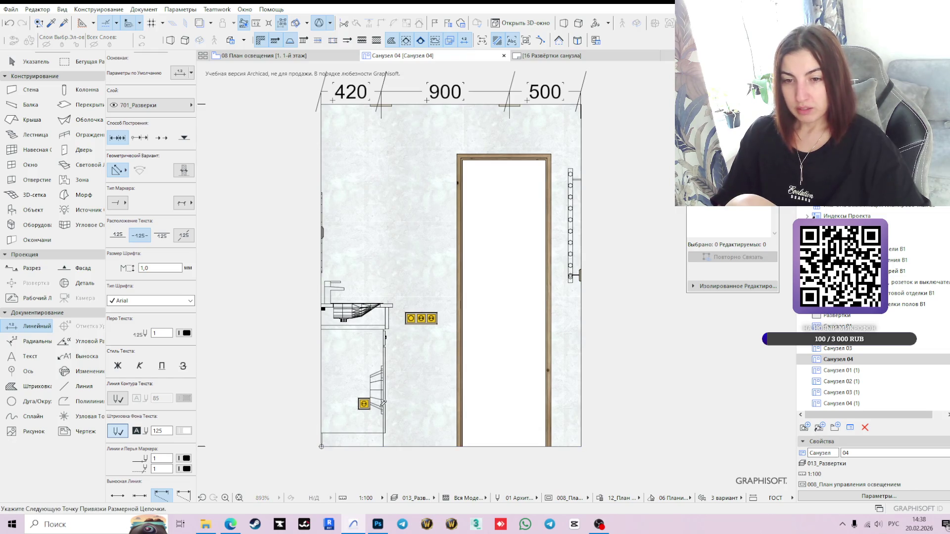
click(425, 315)
double_click(430, 385)
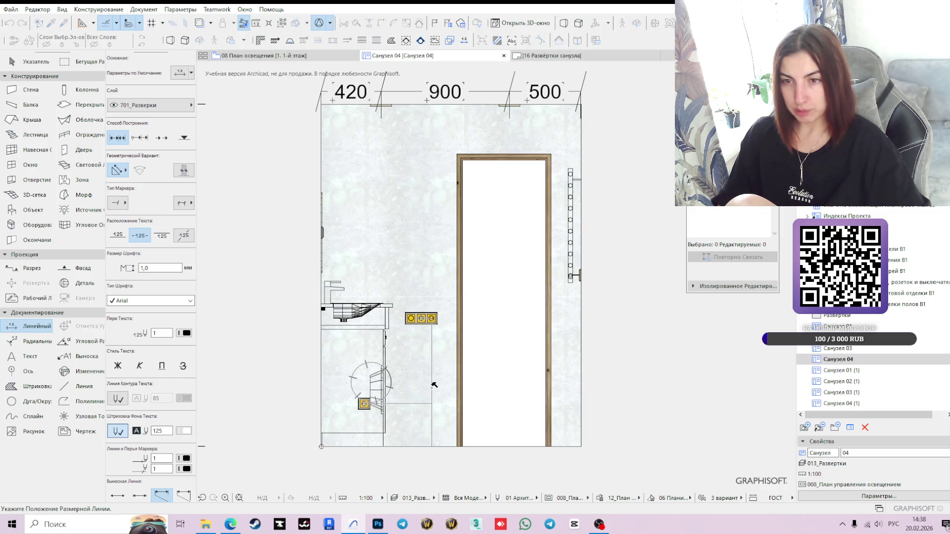
click(428, 385)
key(Escape)
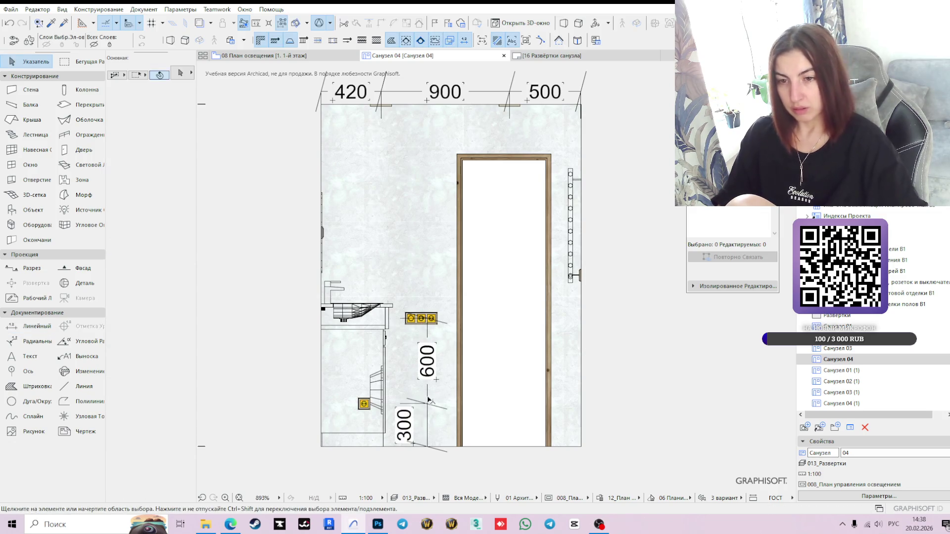
Step: Shift the vertical 600/300 dimension chain slightly to the left
click(414, 442)
click(414, 443)
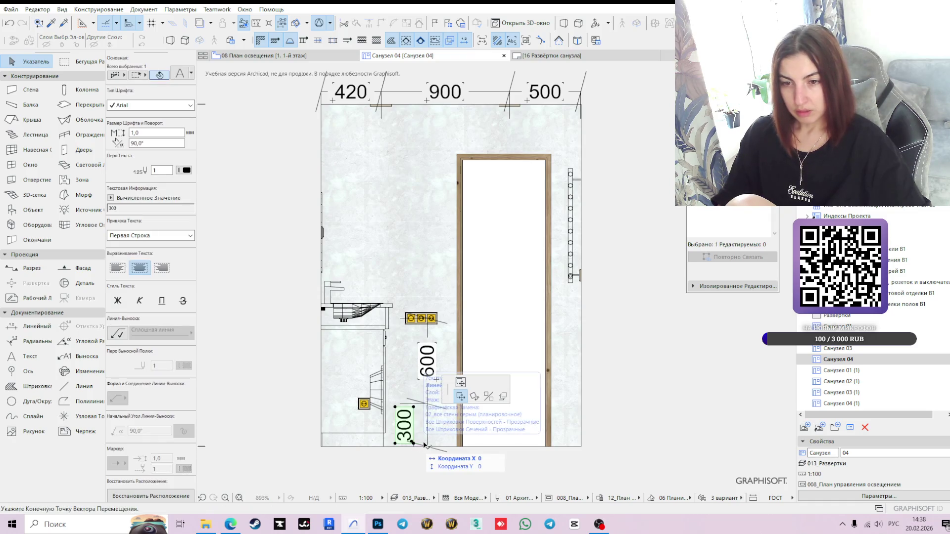
key(Escape)
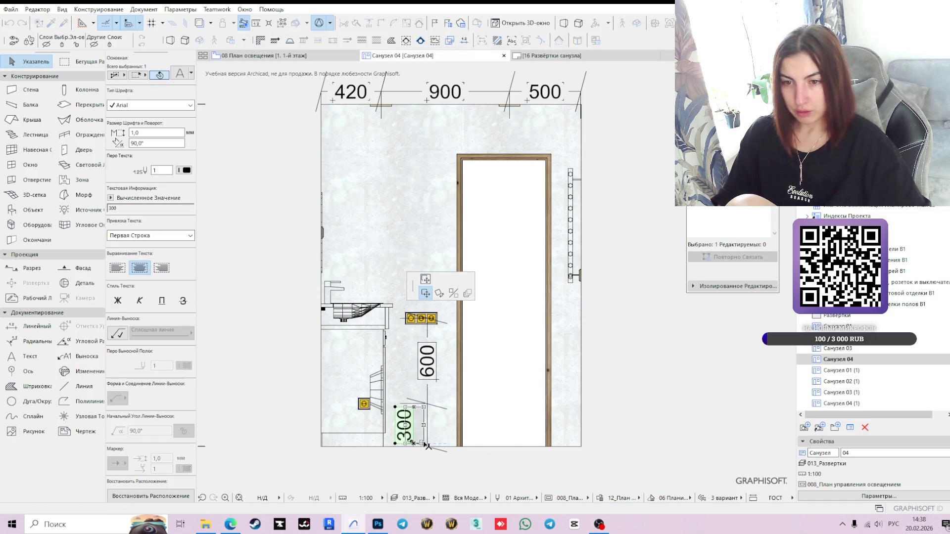
click(427, 395)
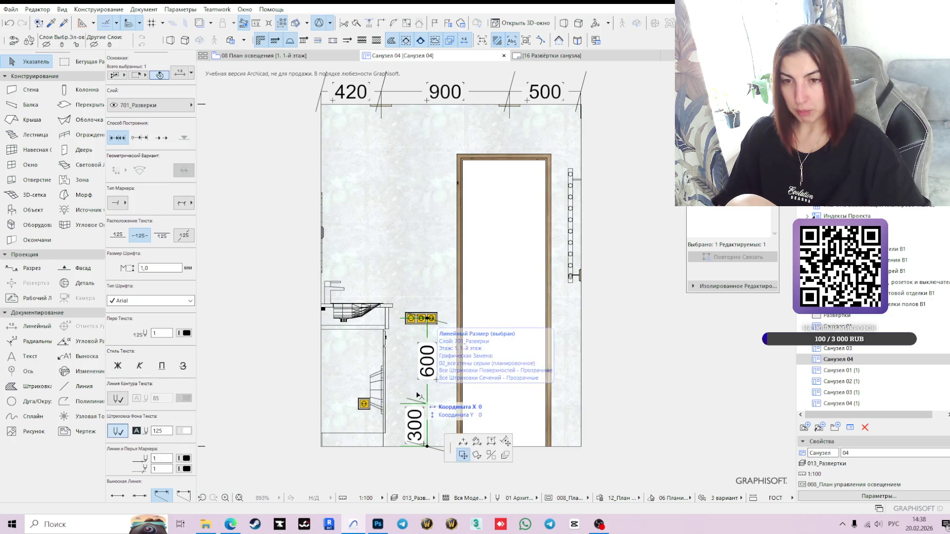
click(427, 395)
click(415, 396)
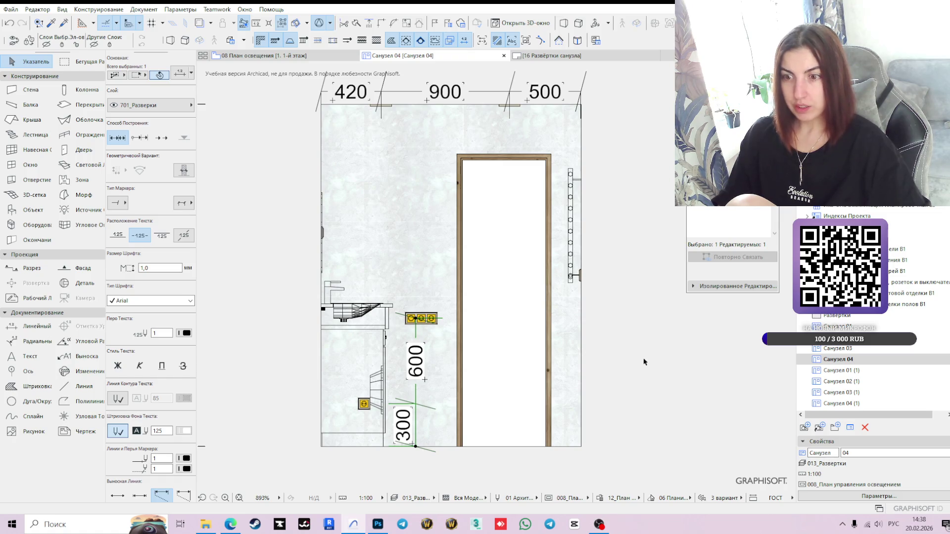
click(35, 326)
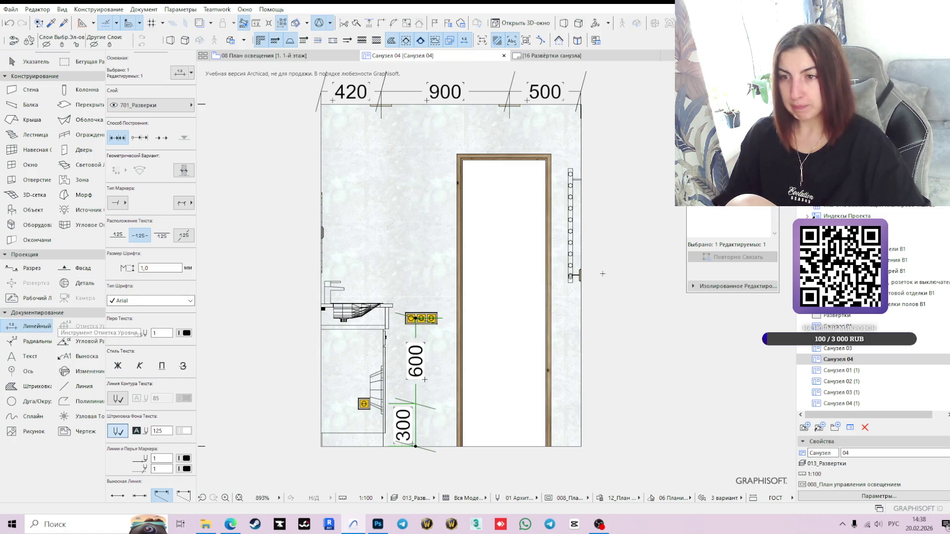
key(Escape)
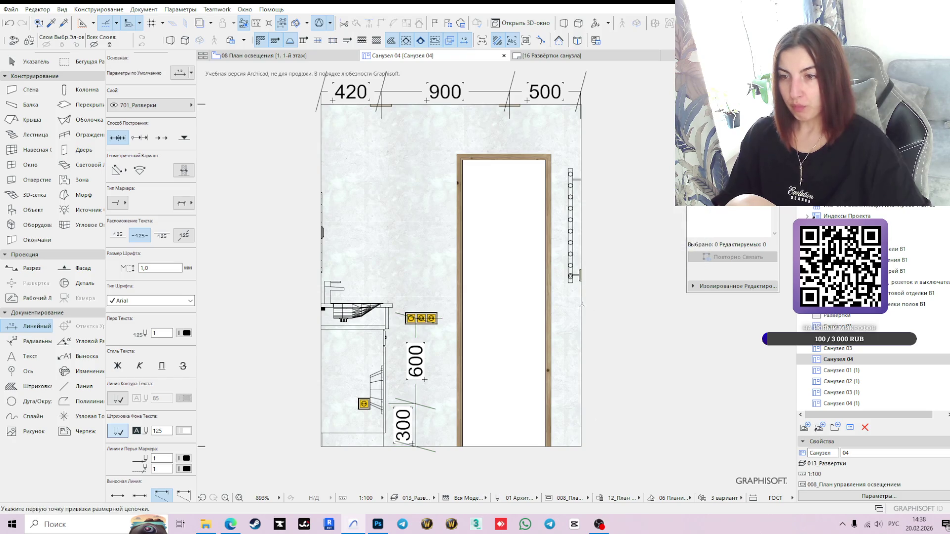
key(Escape)
Step: Lower the electrical frame at the wall's right edge by entering 100 as its bottom value
click(581, 279)
click(133, 275)
text(100)
key(Return)
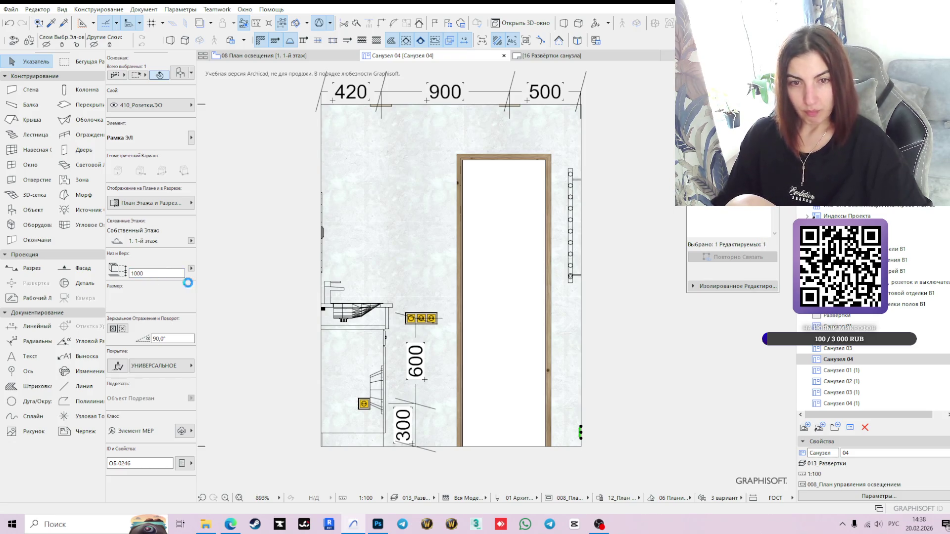
Step: Leave the radiator unmoved and open the Санузел 01 elevation from the Navigator
click(574, 271)
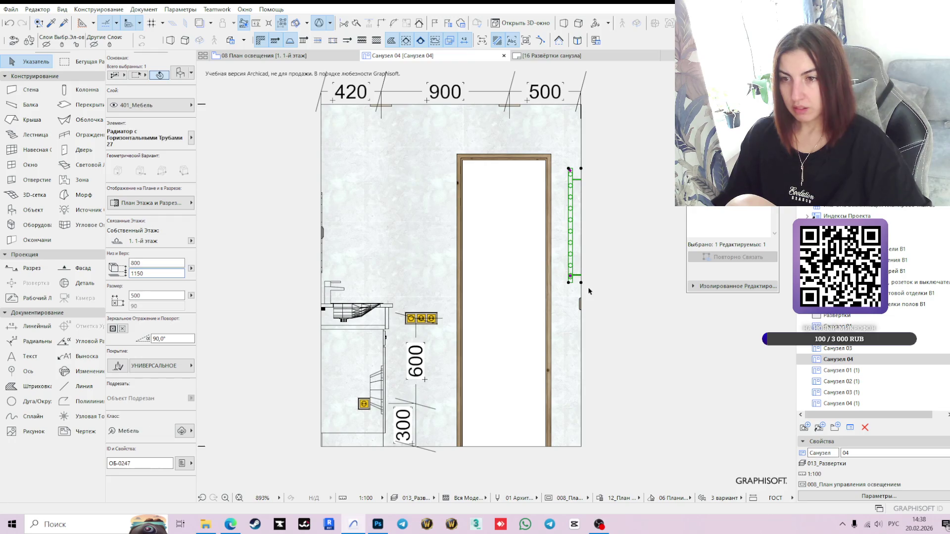
scroll(575, 272, up, 3)
click(574, 277)
key(Escape)
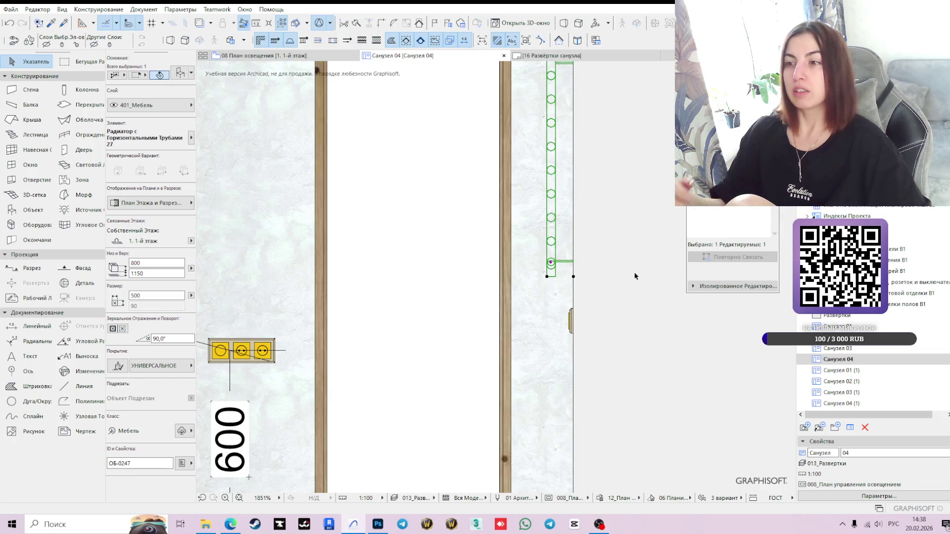
click(840, 327)
double_click(841, 327)
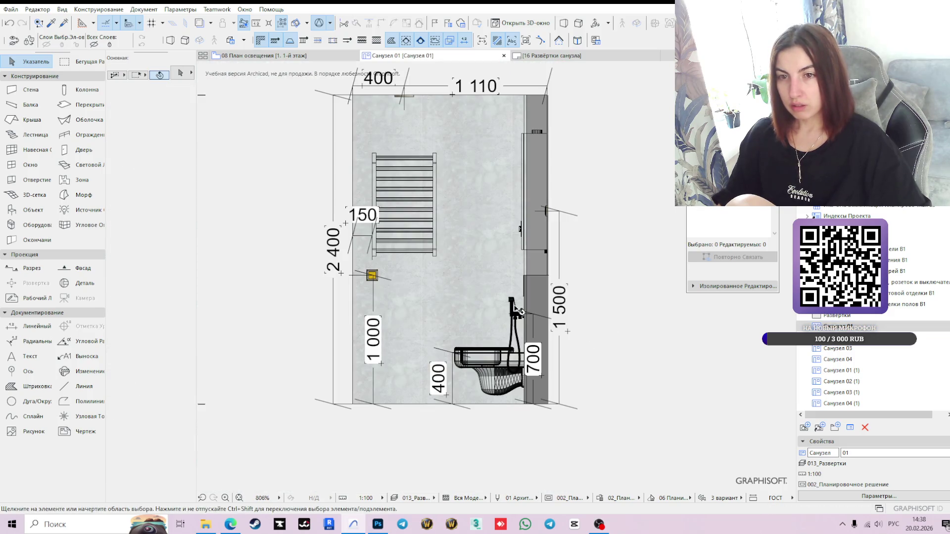
Step: Snap the towel radiator down onto the yellow outlet box, changing 1150 to 1000
click(382, 247)
scroll(376, 250, up, 3)
click(367, 250)
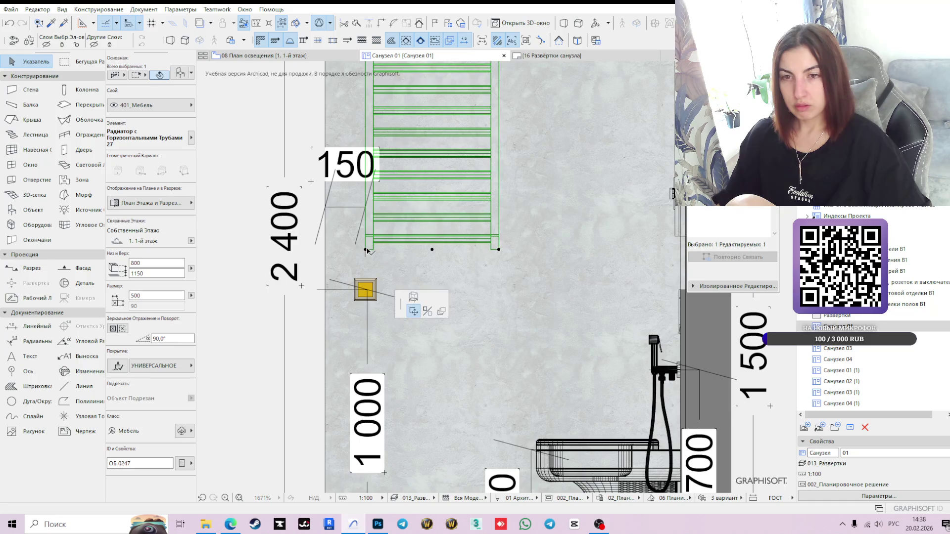
click(365, 291)
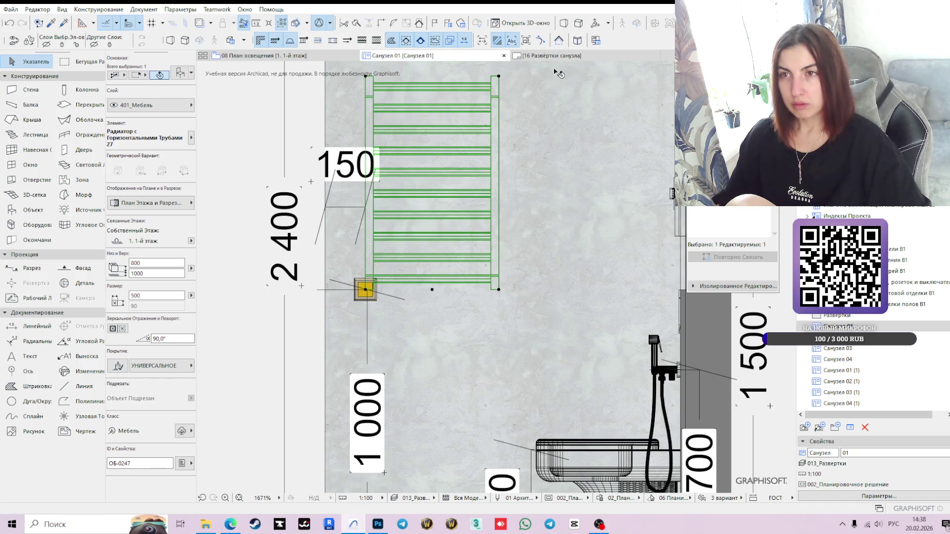
scroll(582, 270, down, 2)
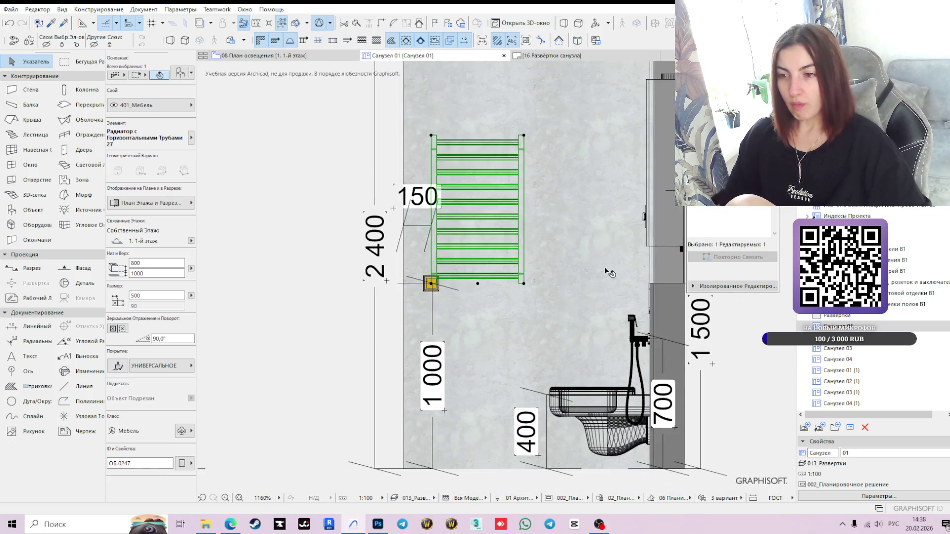
mouse_move(288, 61)
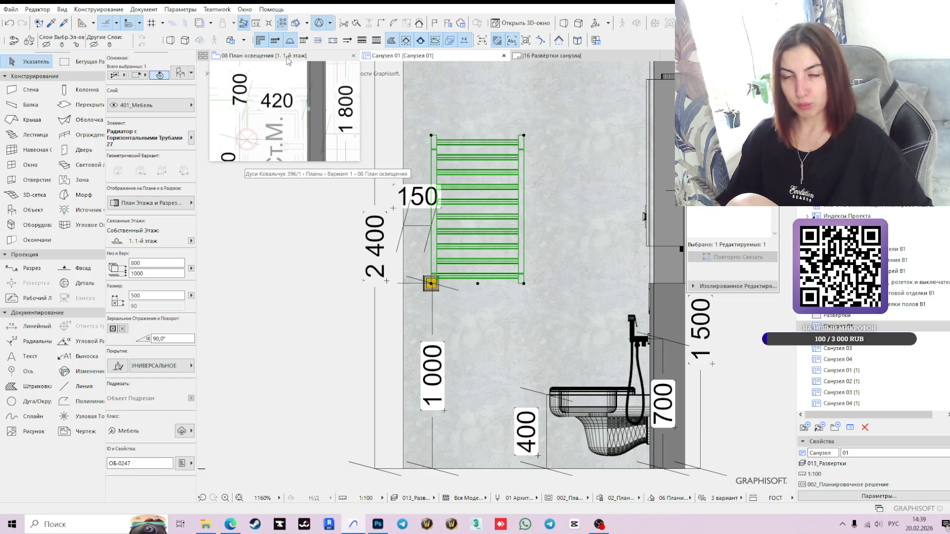
click(287, 58)
click(549, 276)
scroll(504, 275, down, 5)
scroll(505, 280, down, 2)
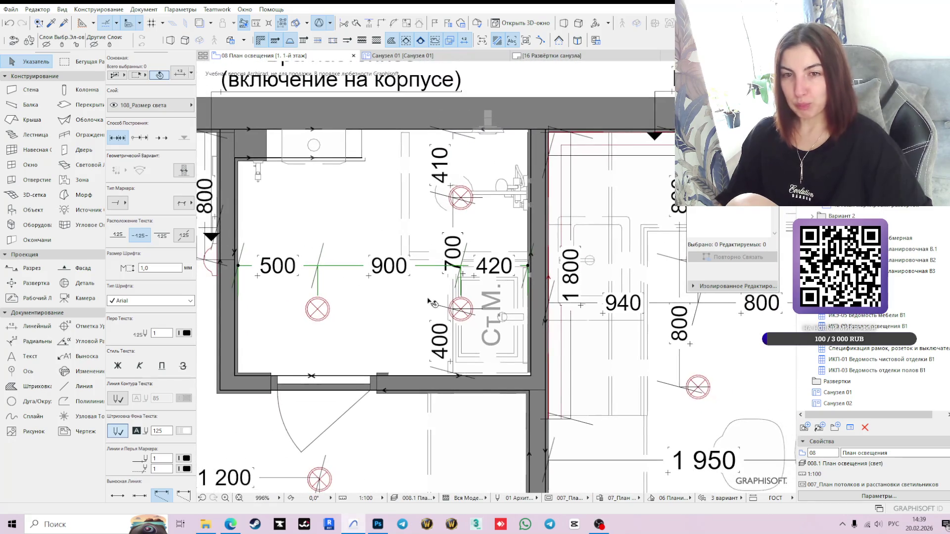
scroll(469, 291, down, 2)
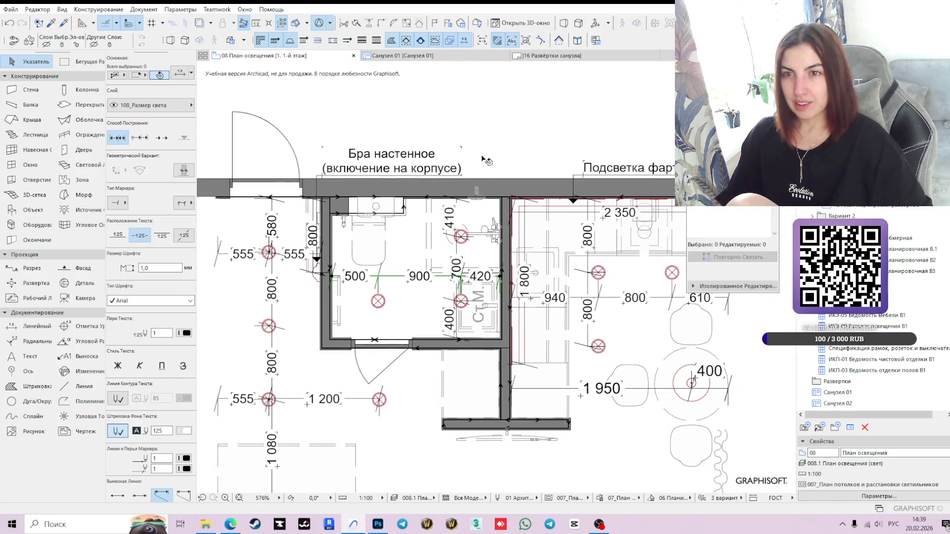
mouse_move(448, 57)
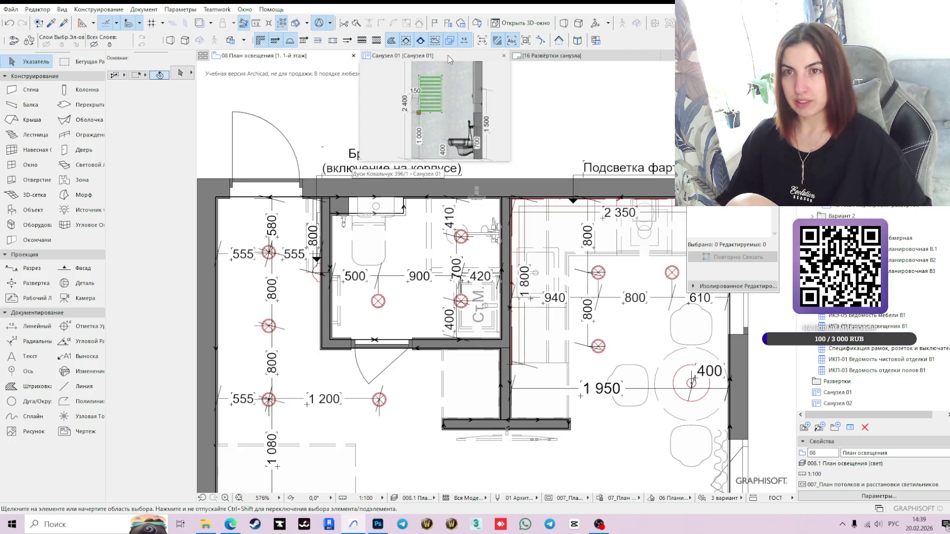
click(447, 55)
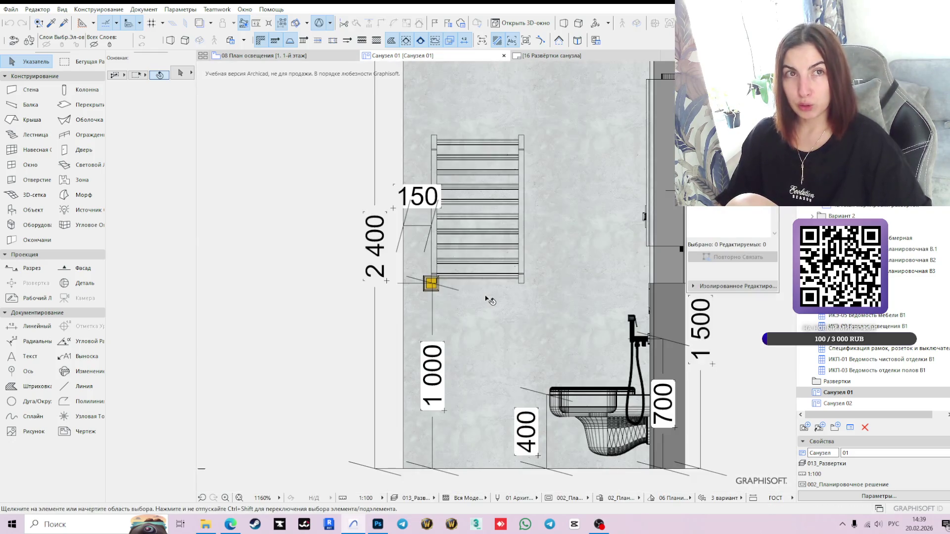
scroll(490, 300, down, 5)
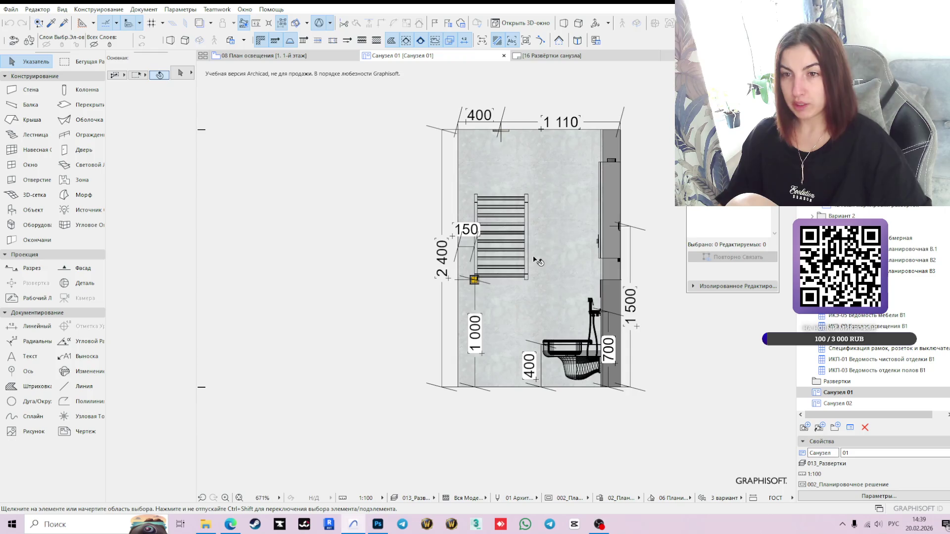
scroll(851, 366, down, 3)
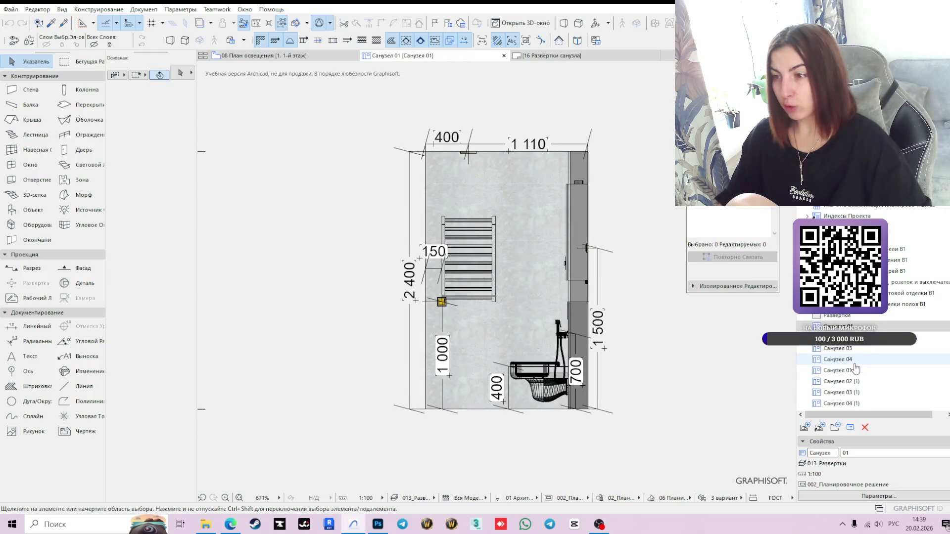
Step: Open the 12 План маркировки разверток plan and select the Санузел 04 elevation marker
click(850, 362)
double_click(850, 362)
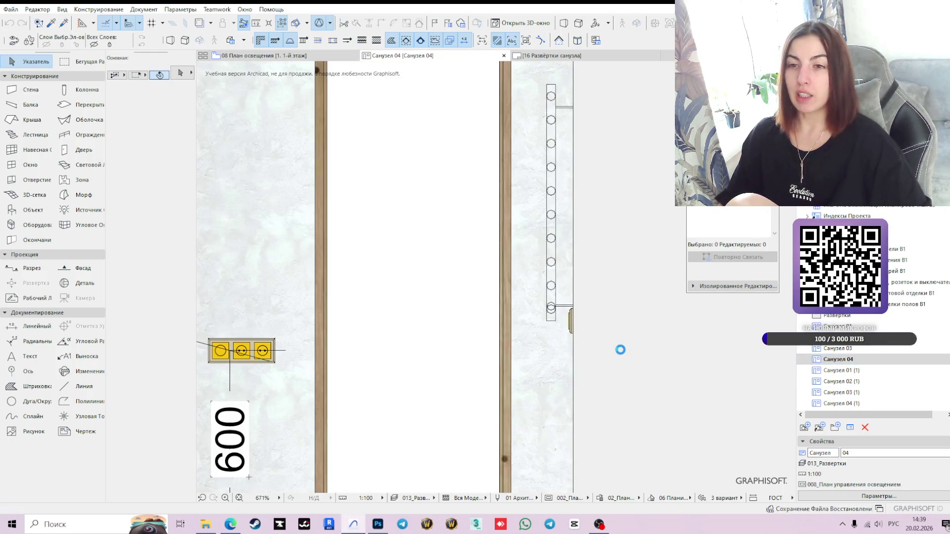
scroll(534, 341, down, 6)
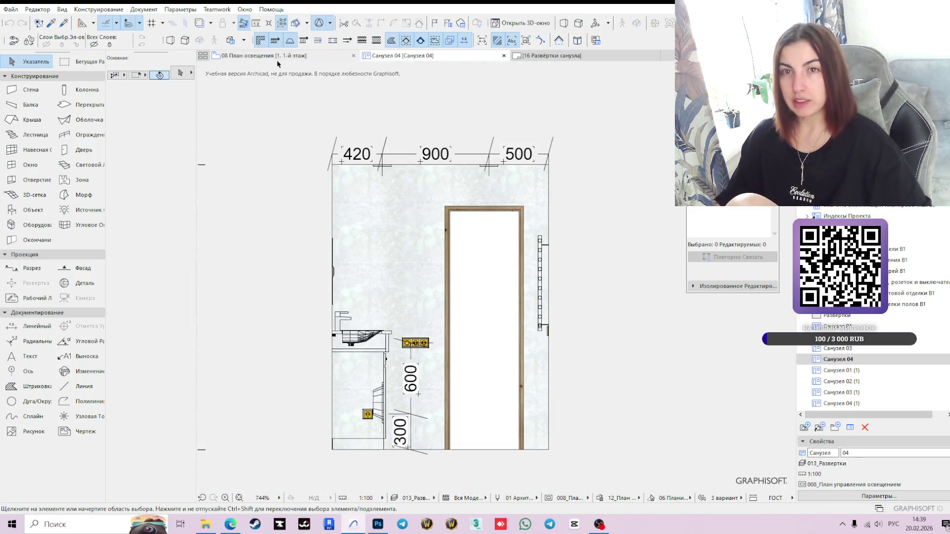
click(286, 56)
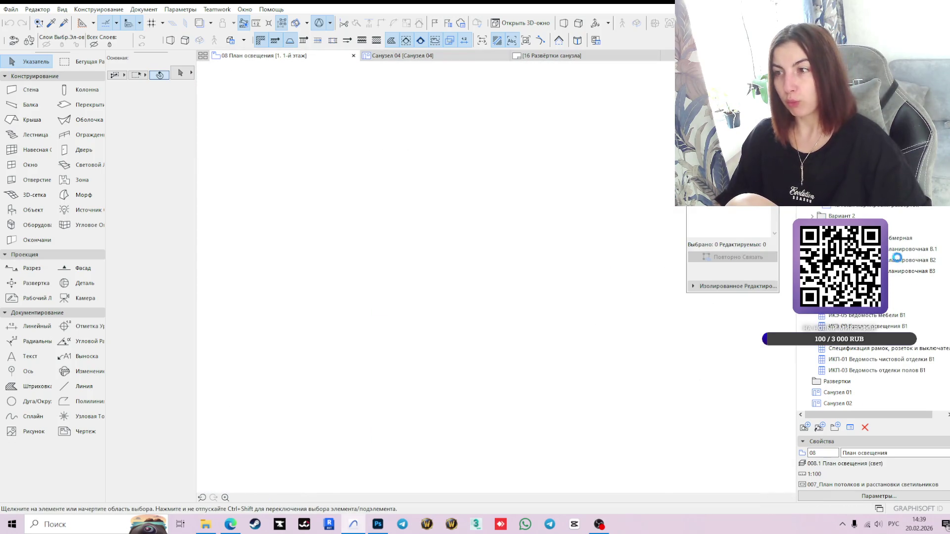
click(858, 209)
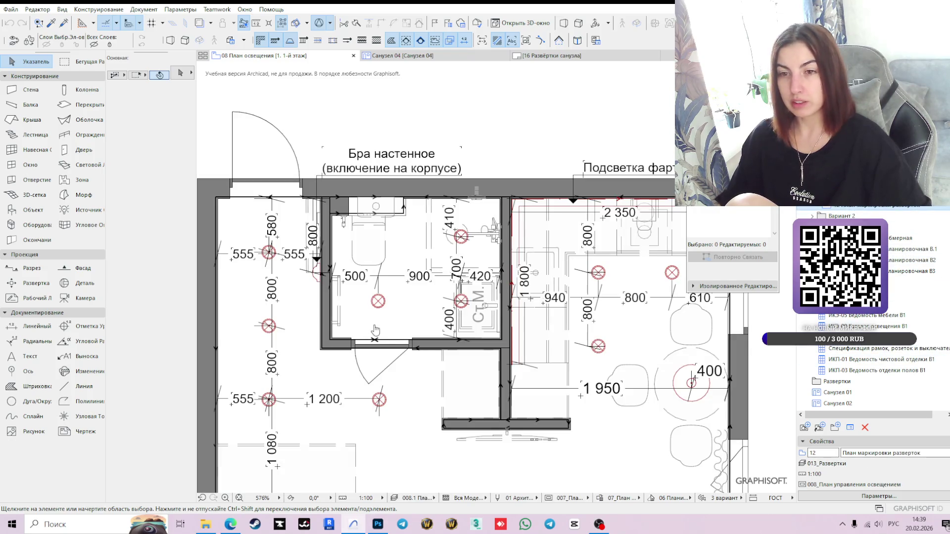
scroll(395, 332, up, 4)
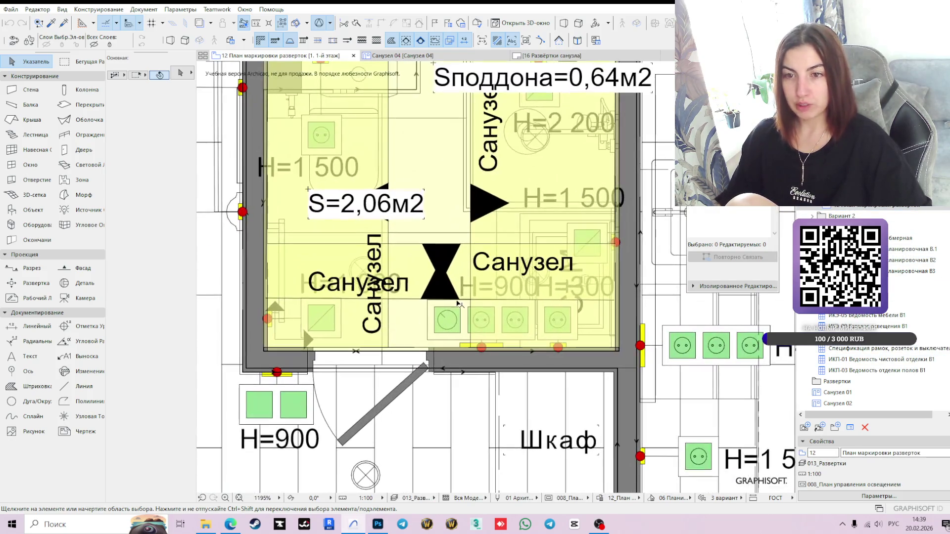
click(468, 246)
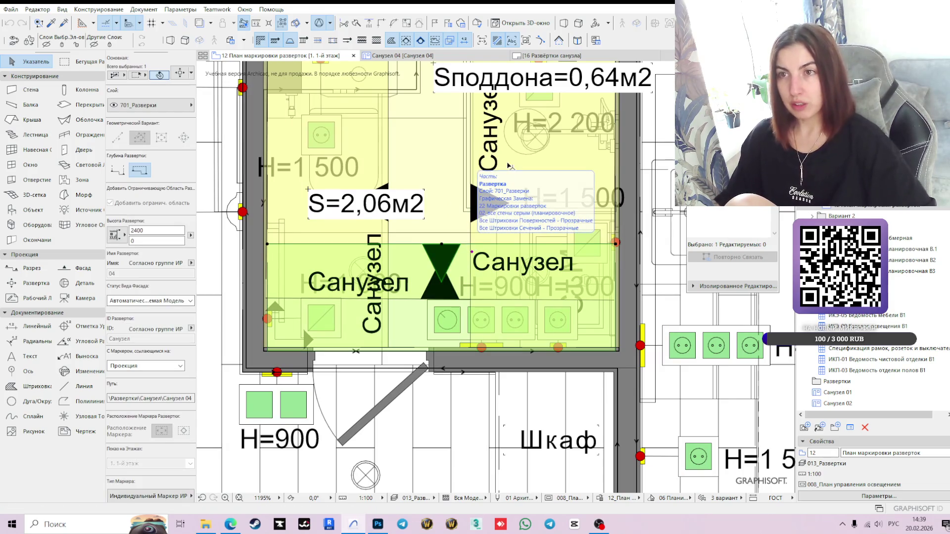
click(421, 57)
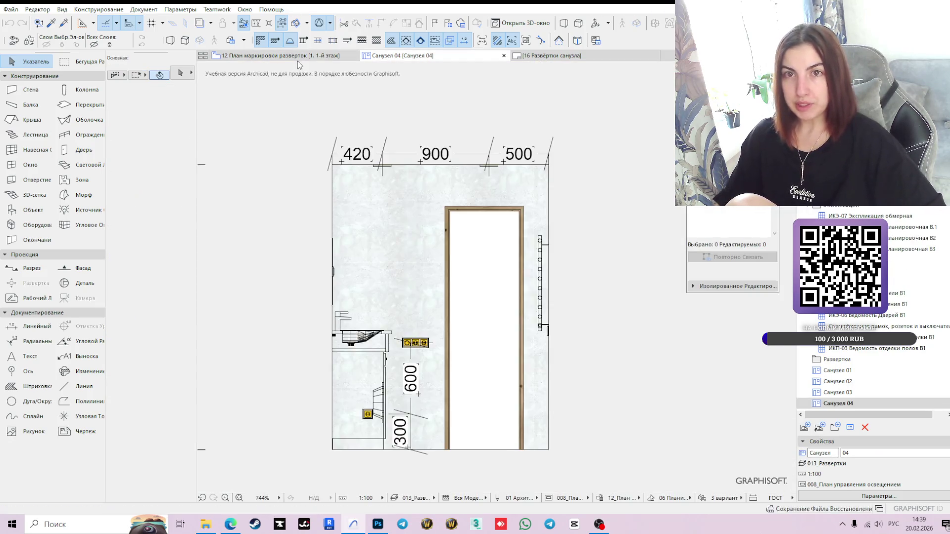
click(298, 61)
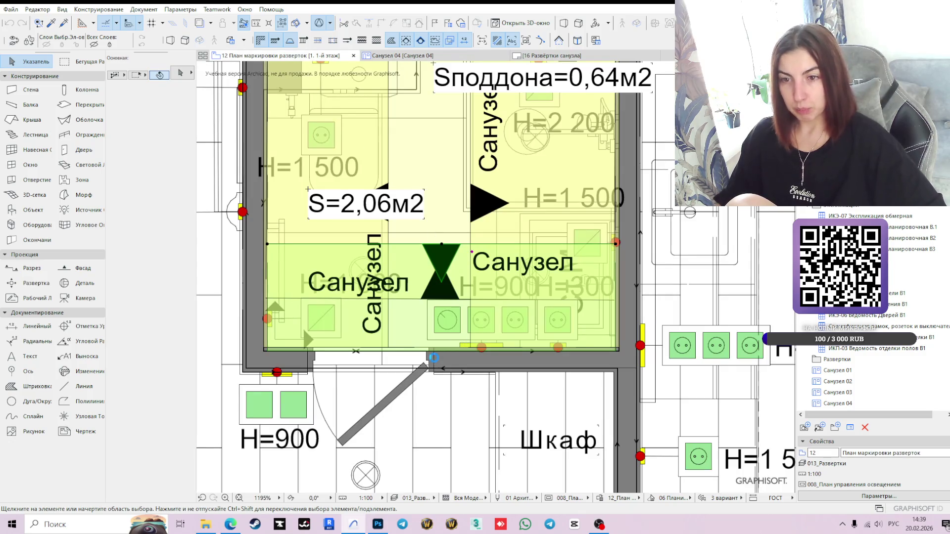
click(428, 368)
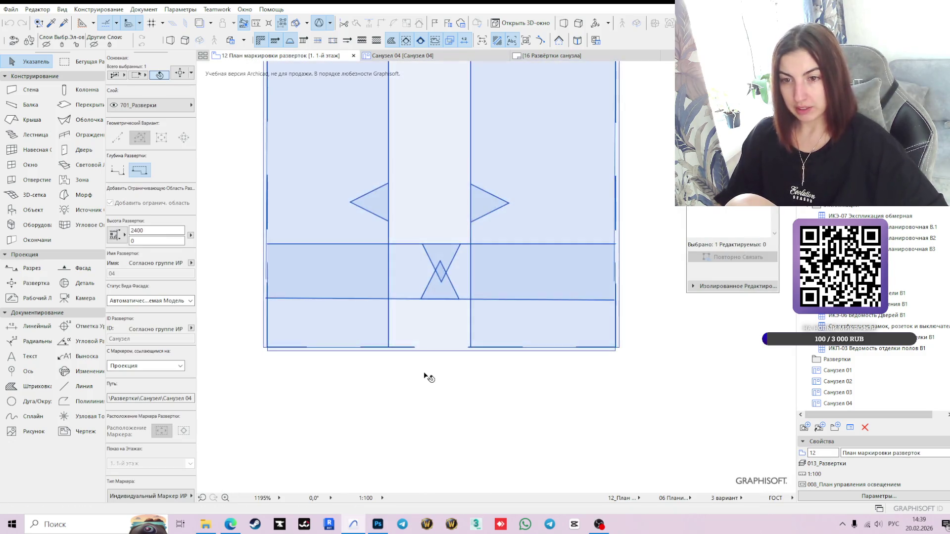
Step: Swing the bathroom door shut on the plan and check it on the Санузел 04 elevation
click(395, 430)
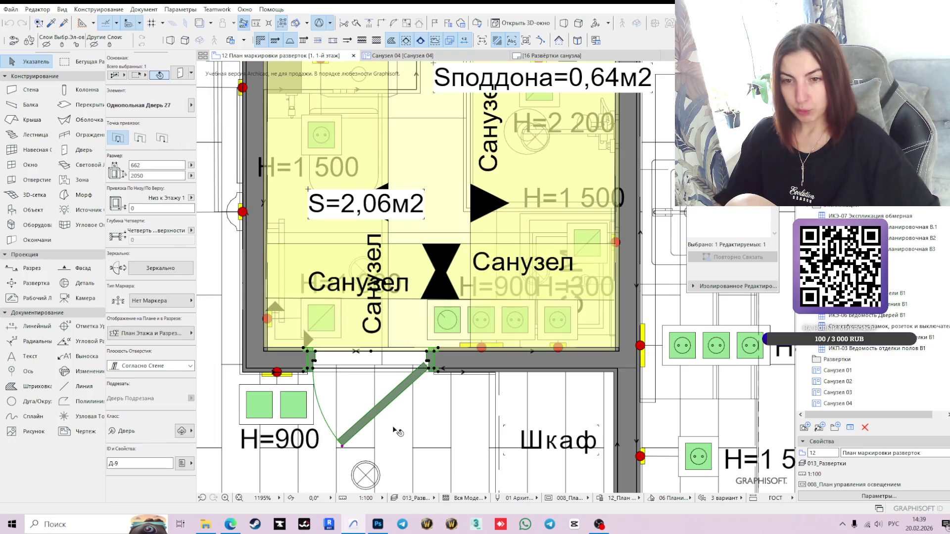
click(342, 447)
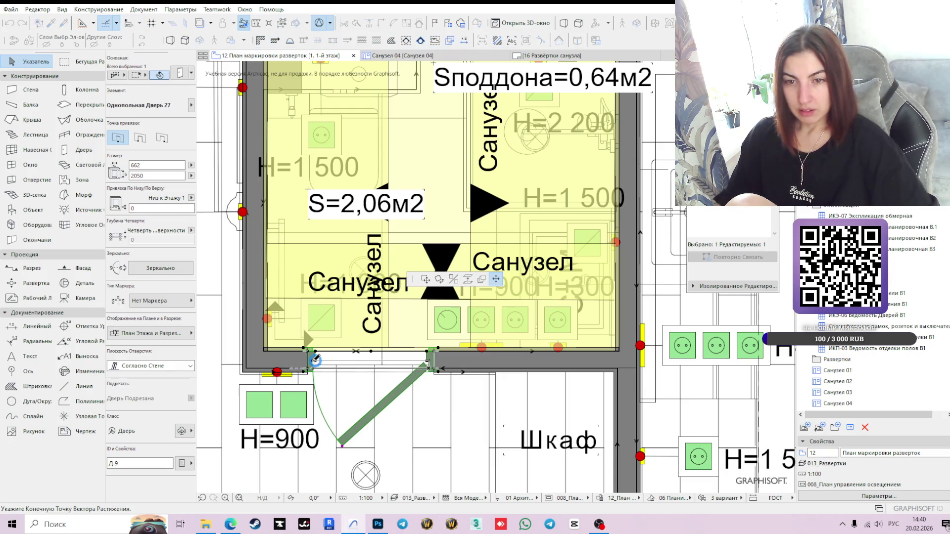
click(314, 362)
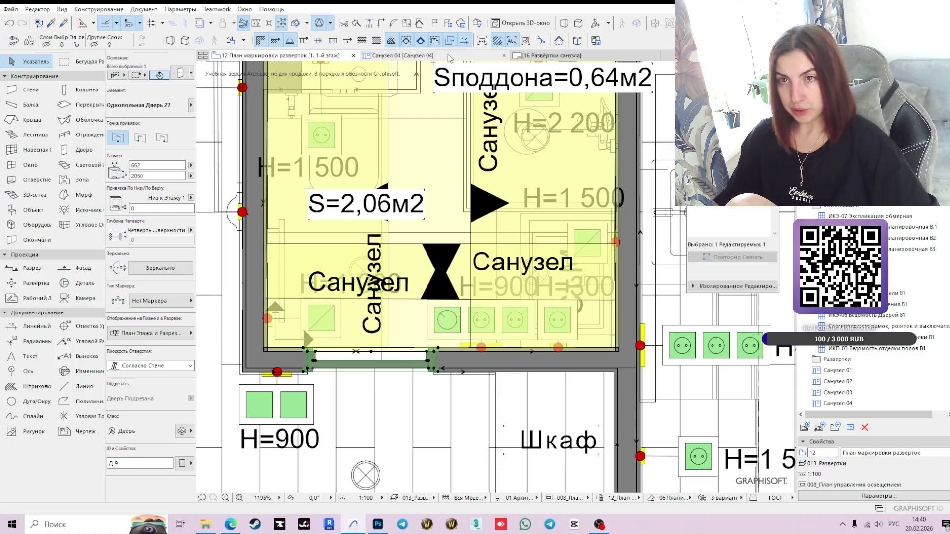
click(450, 55)
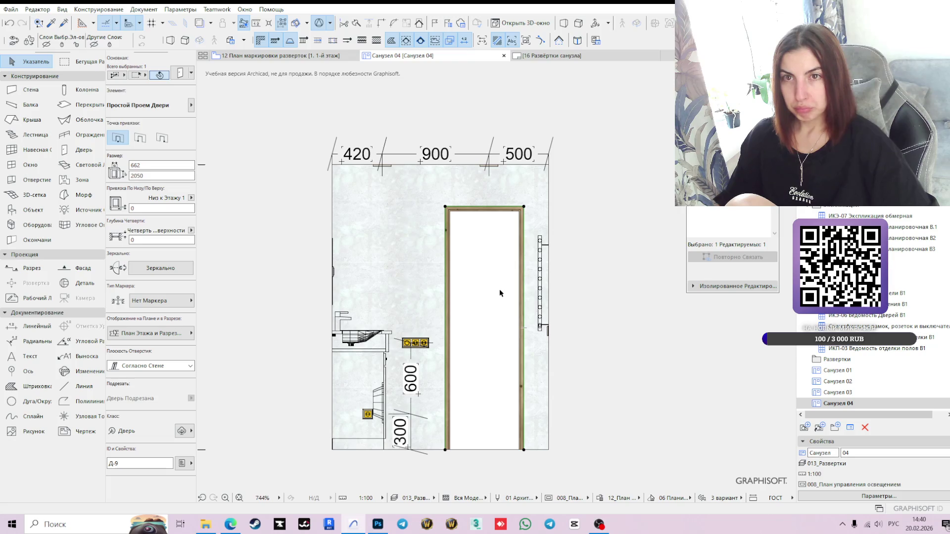
click(277, 56)
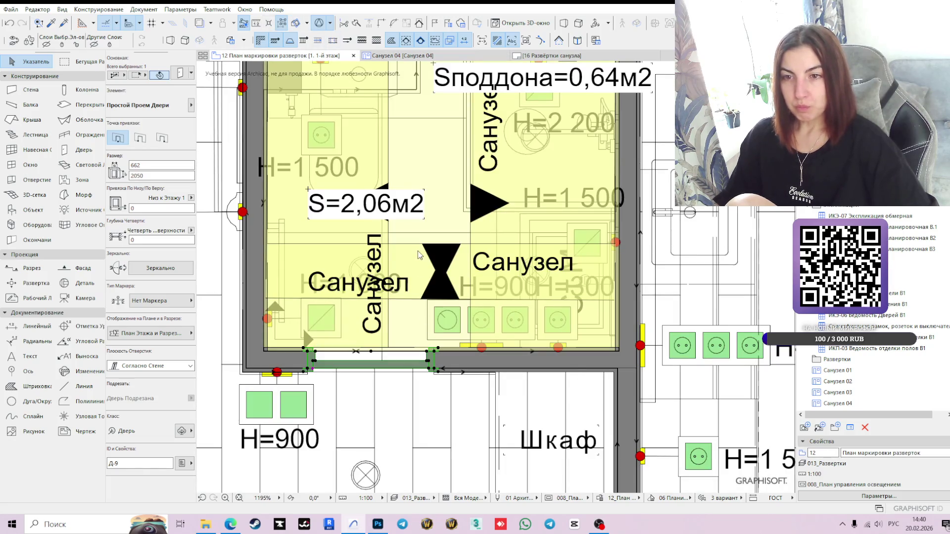
Step: Stretch the Санузел 04 marker boundary down past the door wall and view that elevation
click(411, 245)
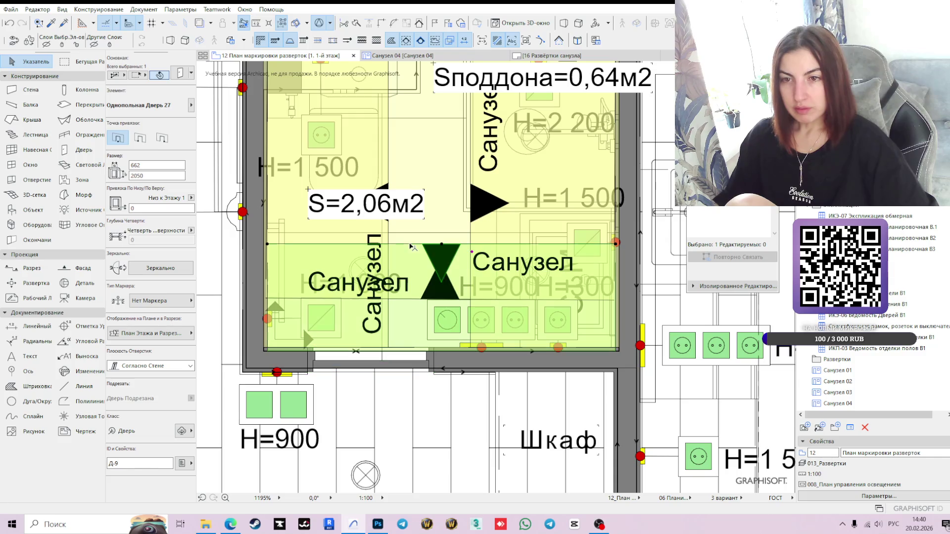
click(411, 245)
click(411, 244)
click(413, 268)
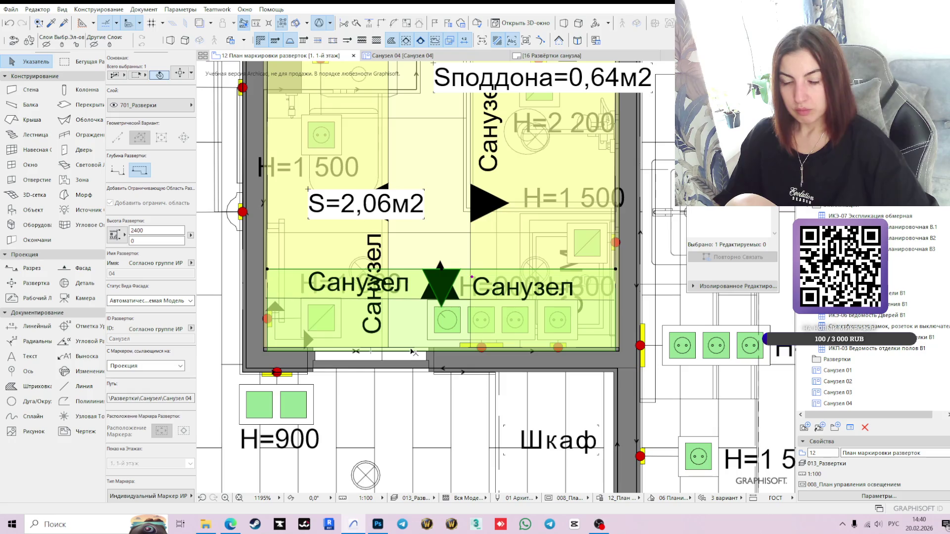
scroll(414, 354, up, 3)
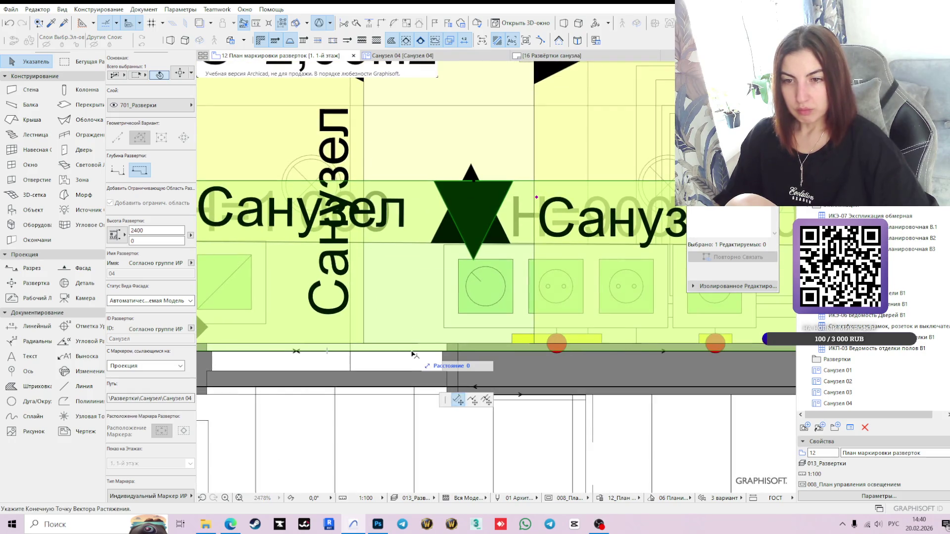
click(412, 353)
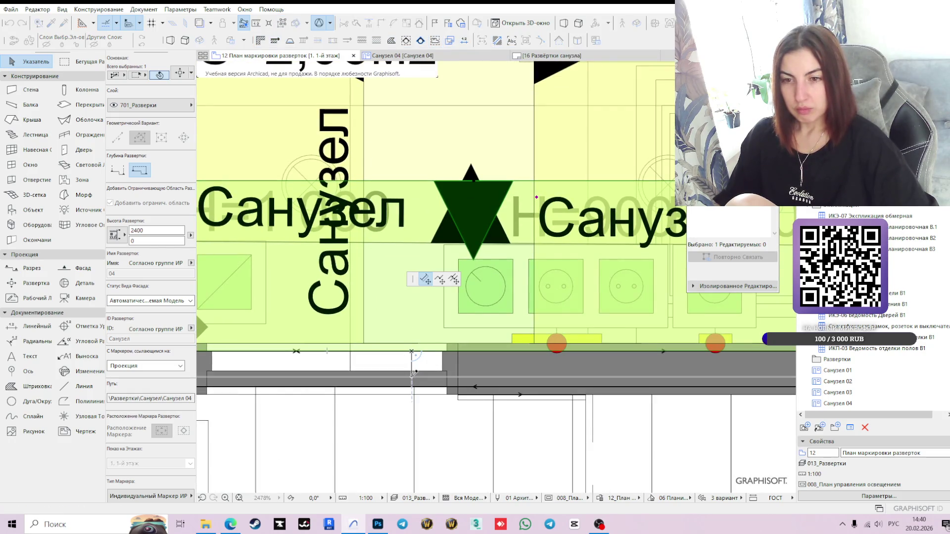
click(414, 372)
click(450, 60)
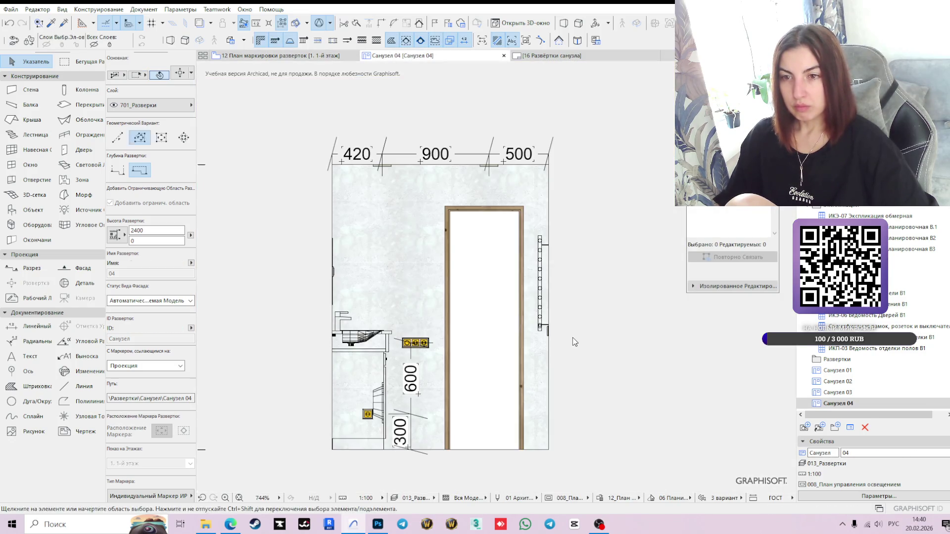
click(503, 348)
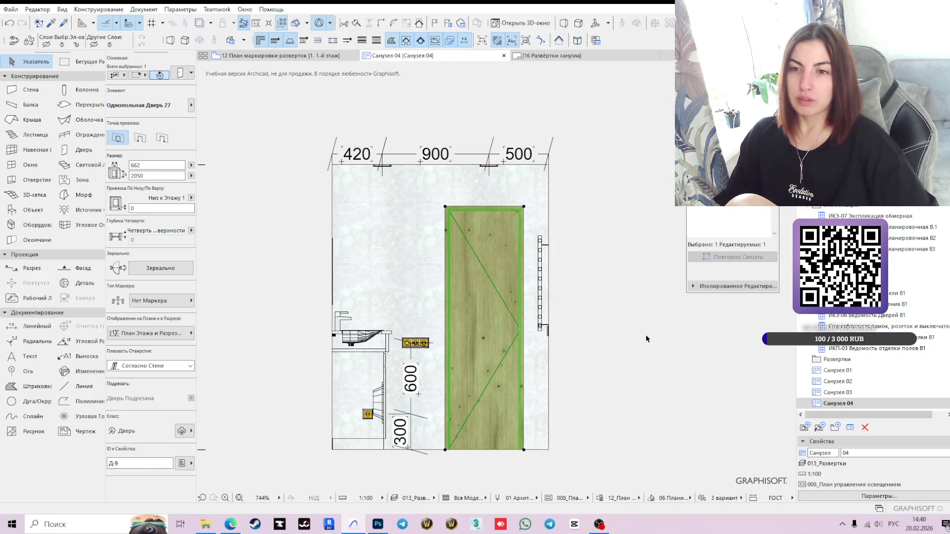
Step: Choose Ручка 1 on the door's Ручка и Защитная Пластина page and confirm with OK
click(180, 74)
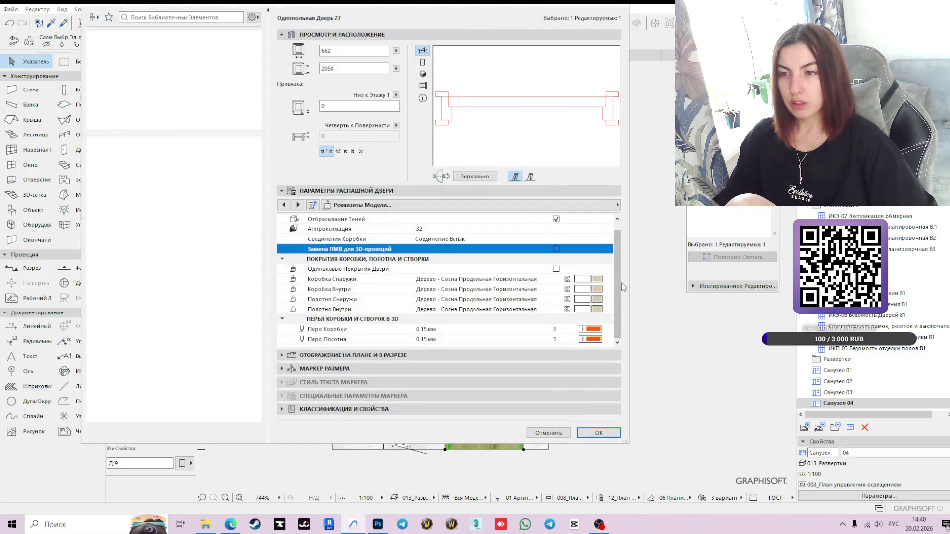
scroll(613, 270, up, 1)
click(569, 207)
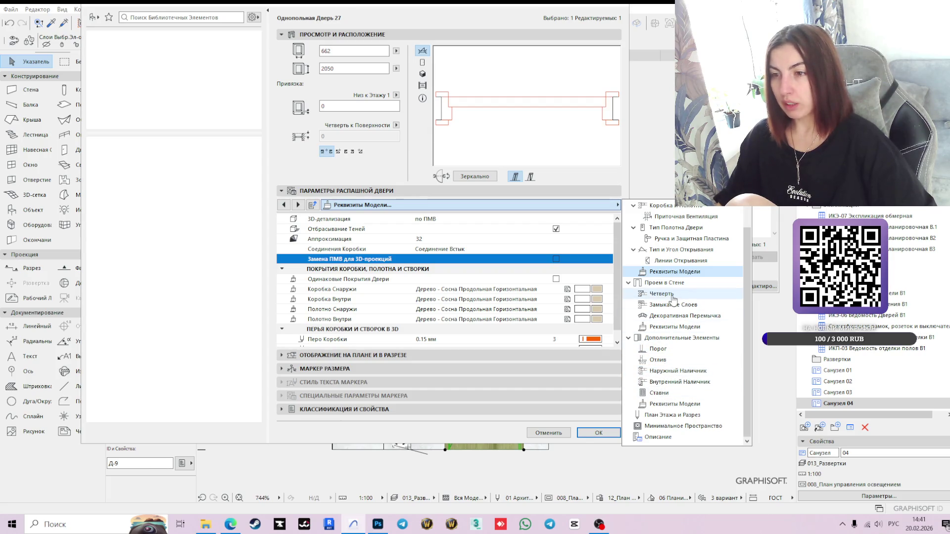
click(687, 239)
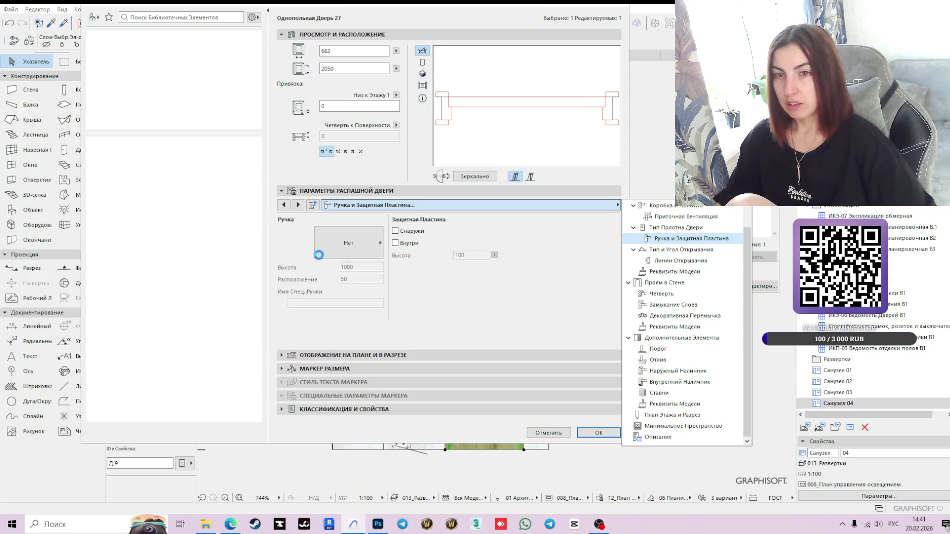
click(362, 250)
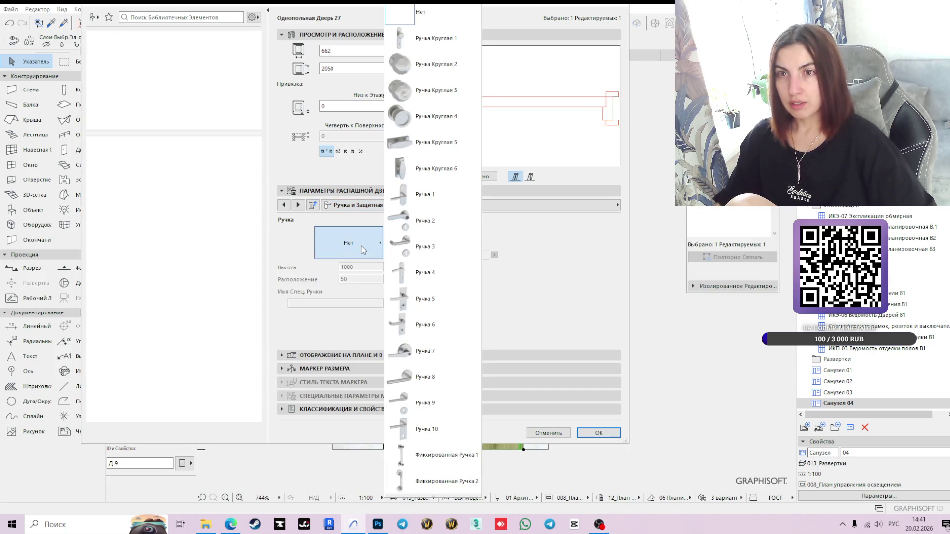
click(361, 249)
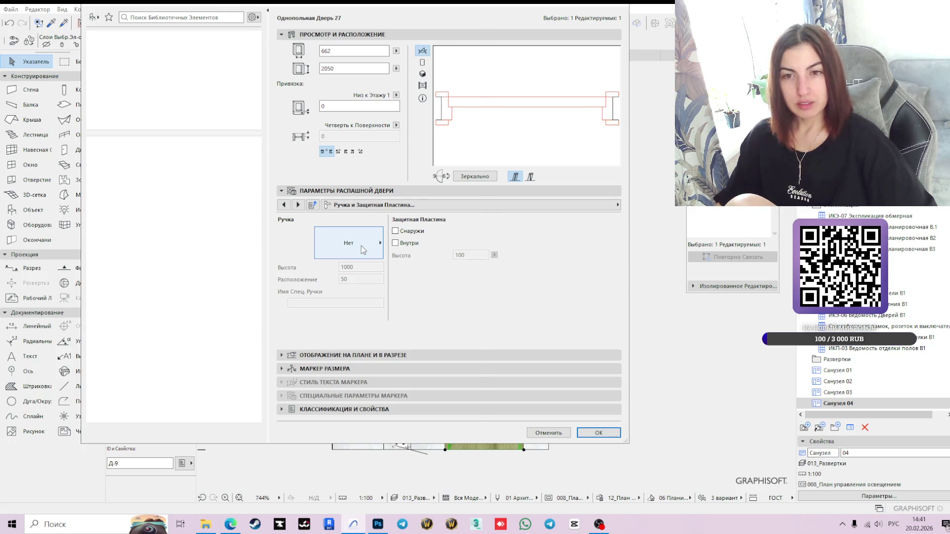
click(362, 250)
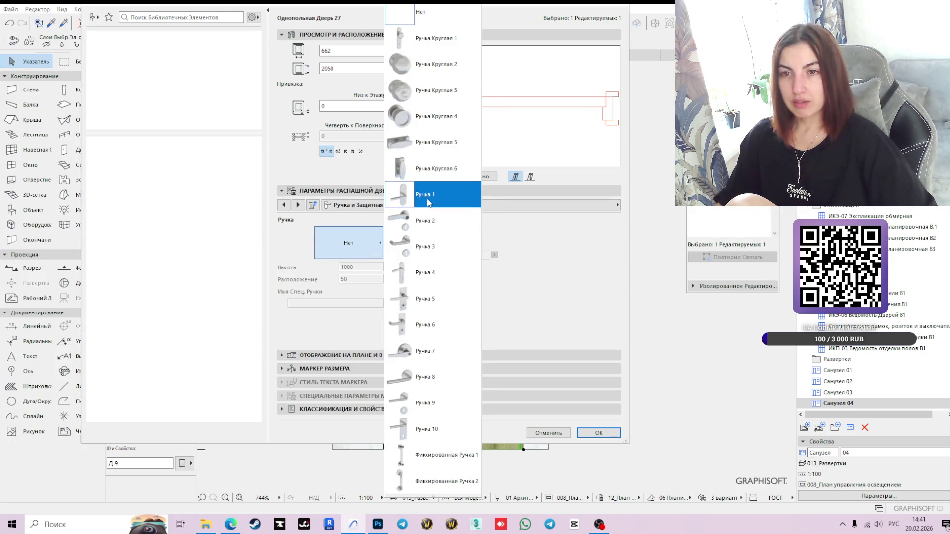
click(429, 200)
click(422, 74)
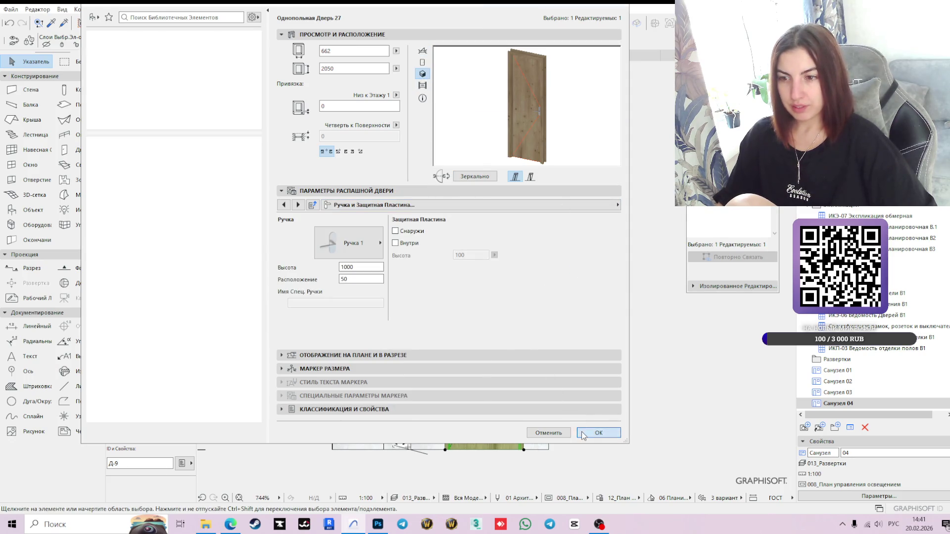
click(598, 433)
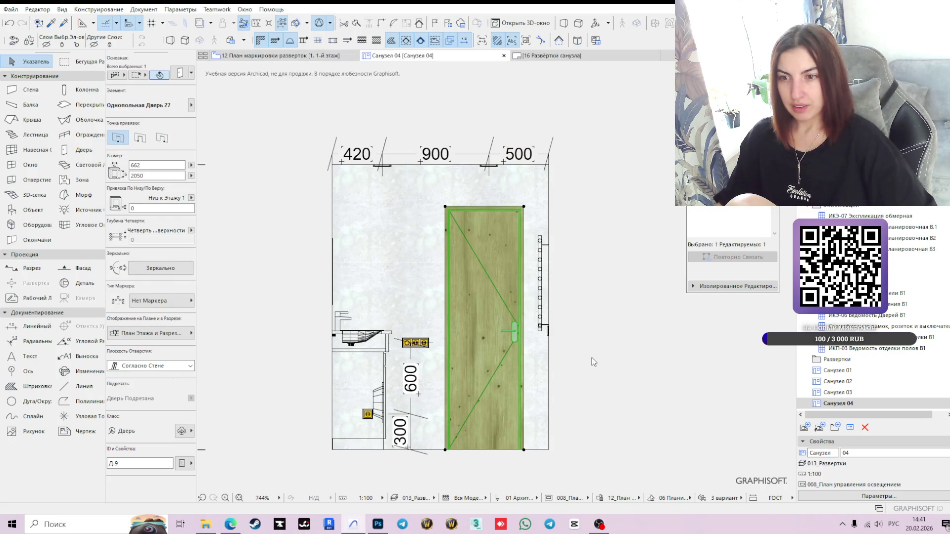
click(620, 355)
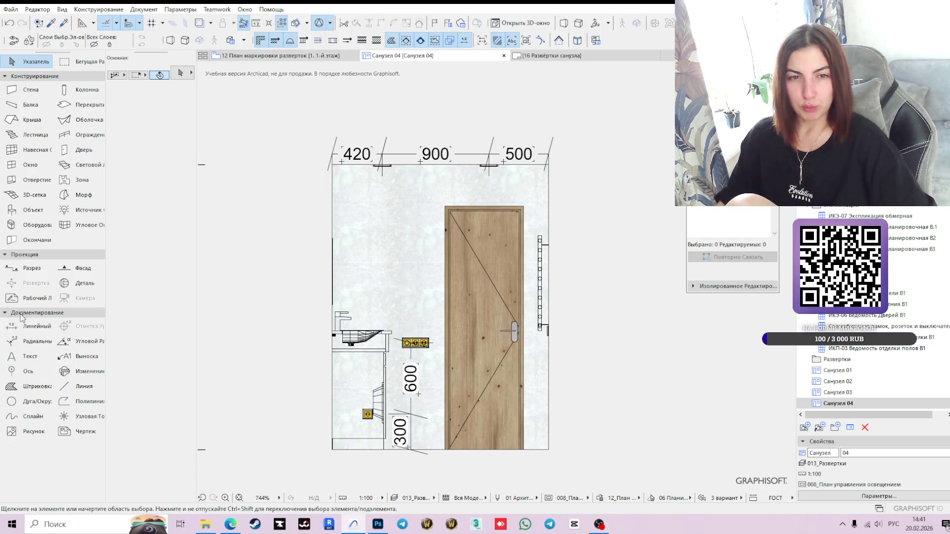
Step: Place a 300 height dimension for the lower socket, left of the sink area
click(30, 326)
scroll(412, 454, up, 3)
click(247, 444)
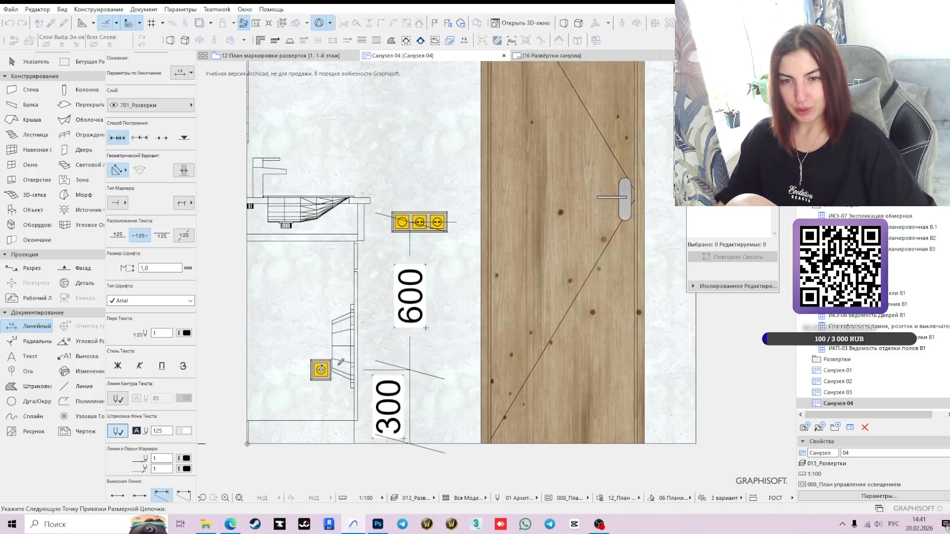
double_click(295, 299)
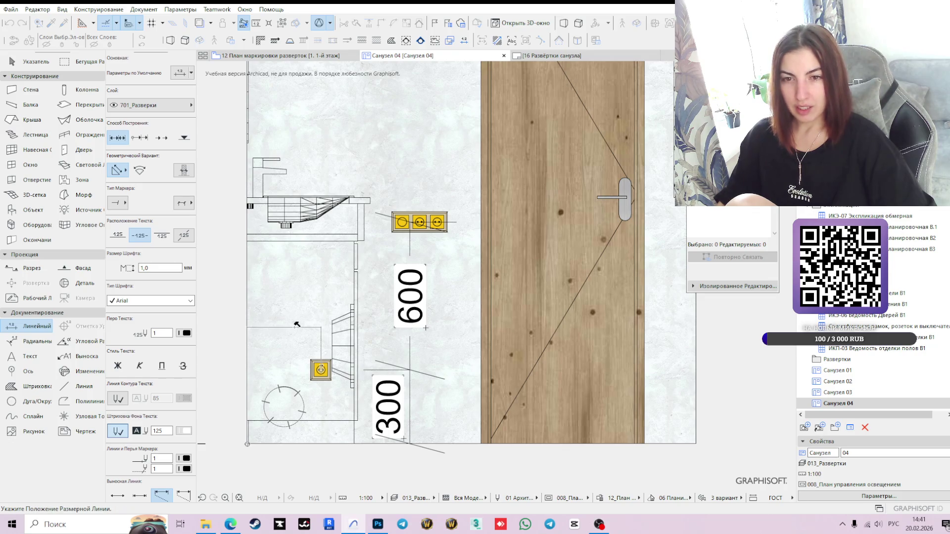
click(296, 317)
scroll(351, 348, down, 2)
middle_drag(350, 349, 466, 331)
Step: Move the 300 text beside the lower socket and reposition its dimension line
click(401, 299)
click(399, 298)
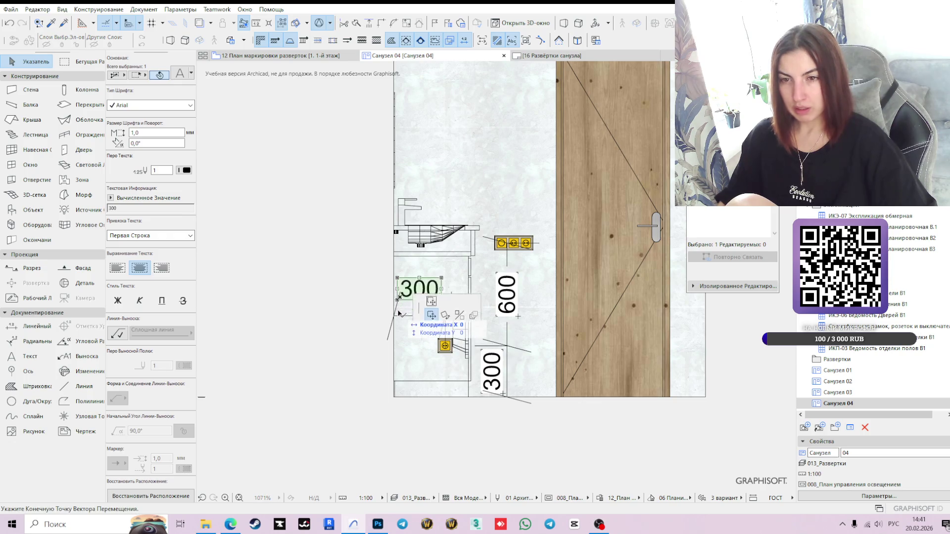
click(444, 315)
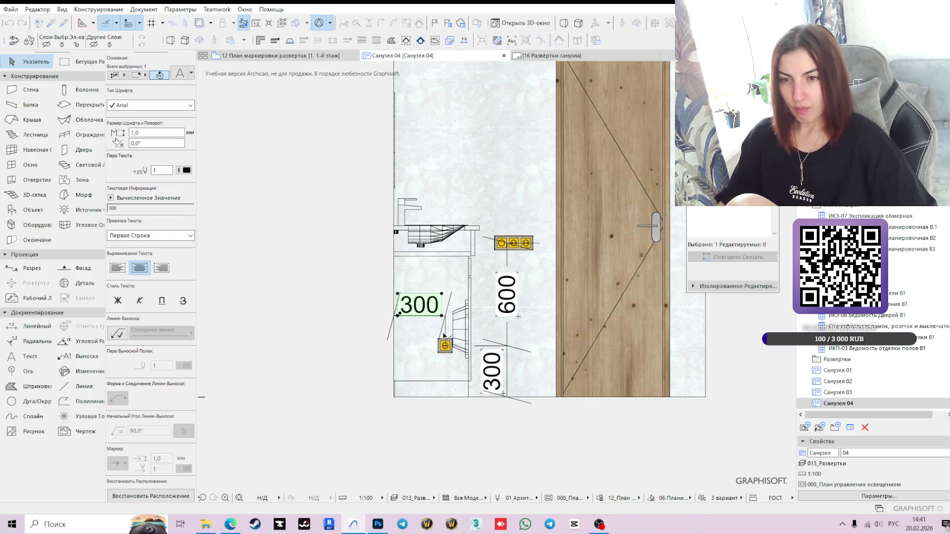
scroll(445, 307, up, 2)
click(444, 305)
click(446, 304)
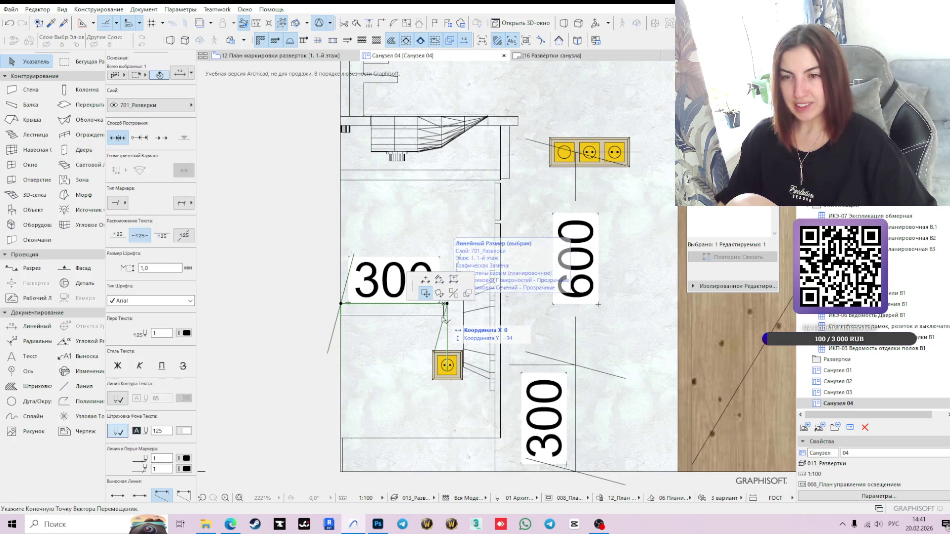
click(445, 326)
Step: Lower the 300 dimension level with the socket and zoom back out to the full elevation
click(383, 321)
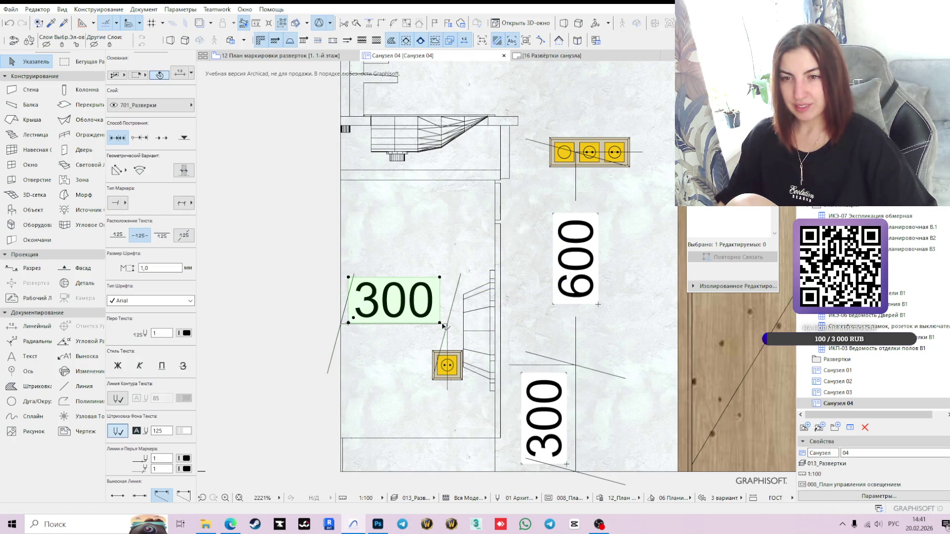
click(348, 322)
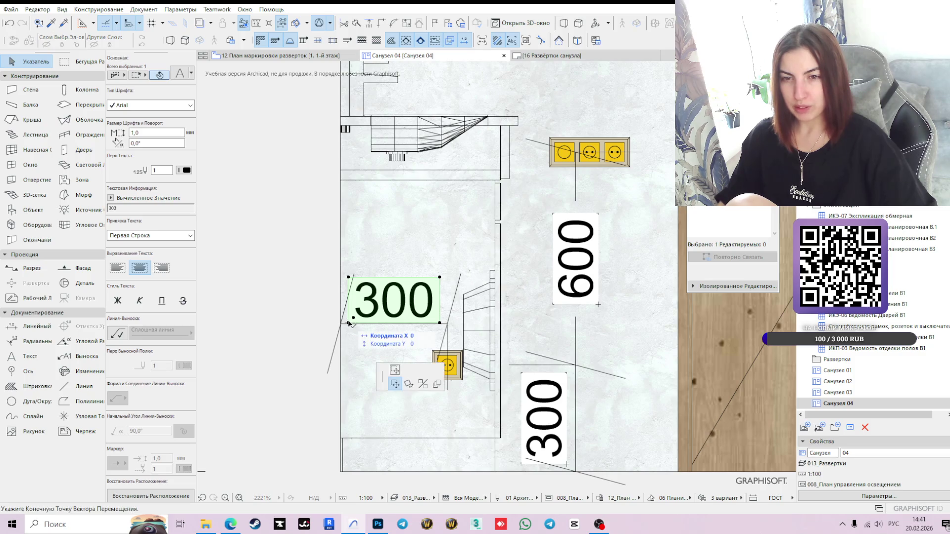
click(424, 324)
click(424, 324)
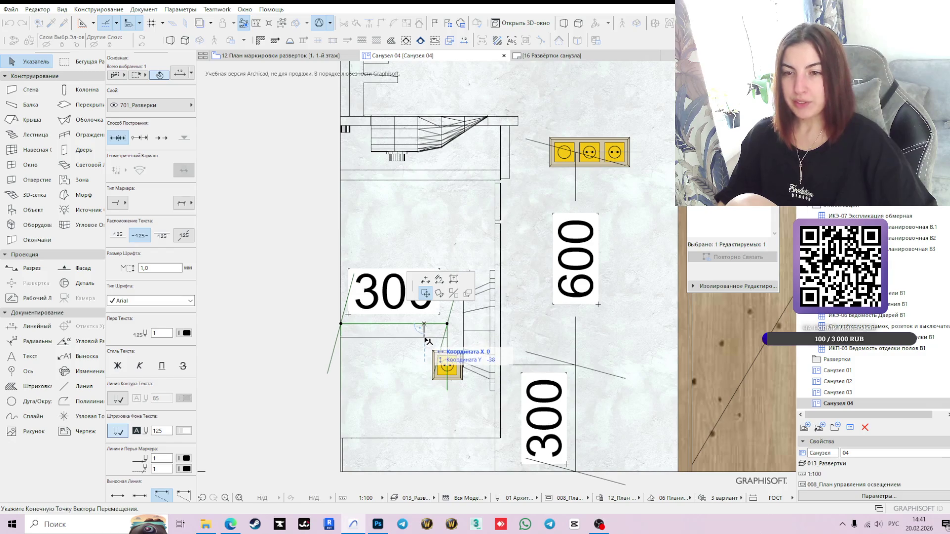
click(424, 336)
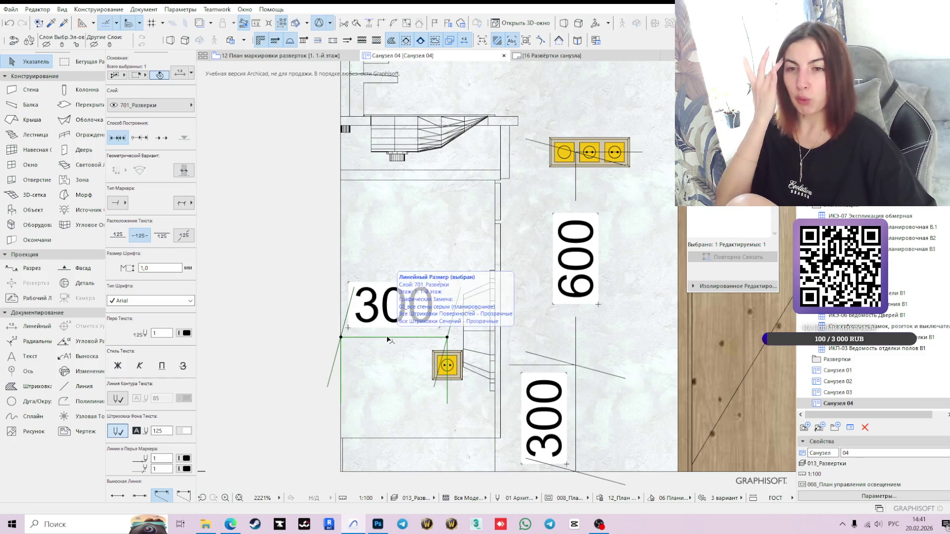
scroll(421, 347, down, 3)
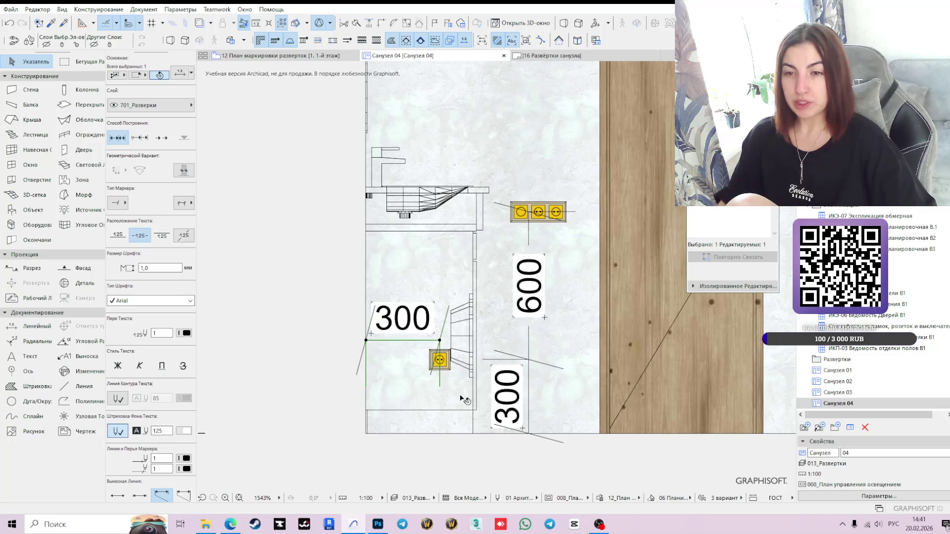
scroll(460, 394, down, 2)
scroll(720, 399, down, 2)
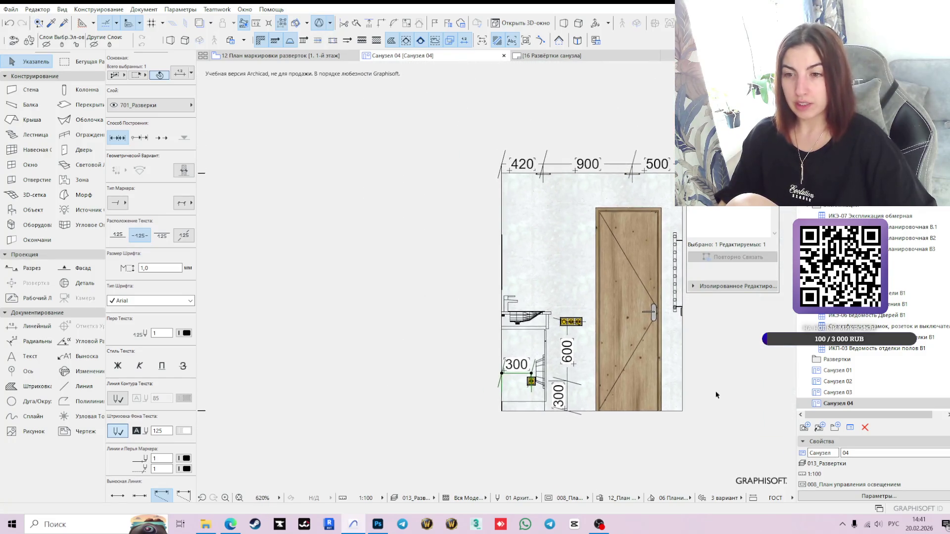
middle_drag(714, 392, 619, 377)
click(569, 417)
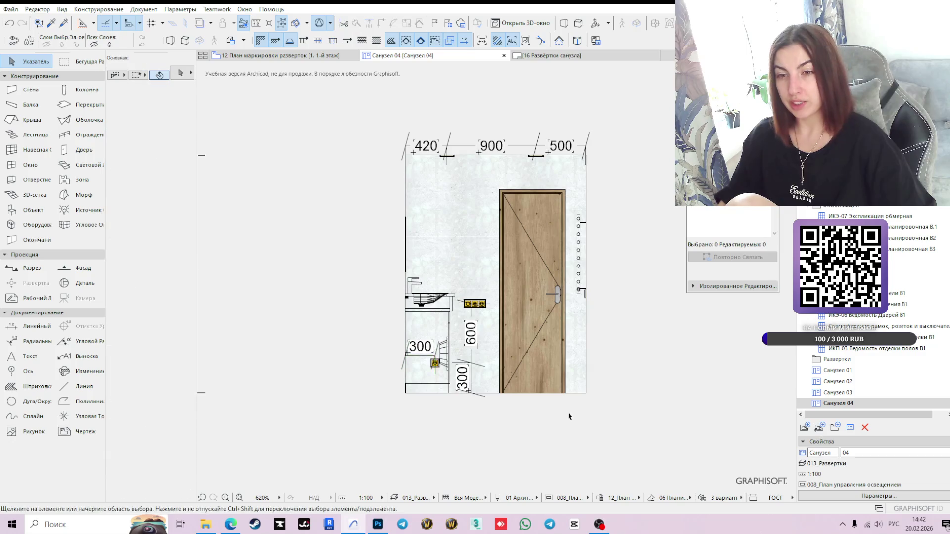
Step: Draw a linear dimension from the wall's bottom-left corner, placed above the washbasin (reads 701)
click(35, 326)
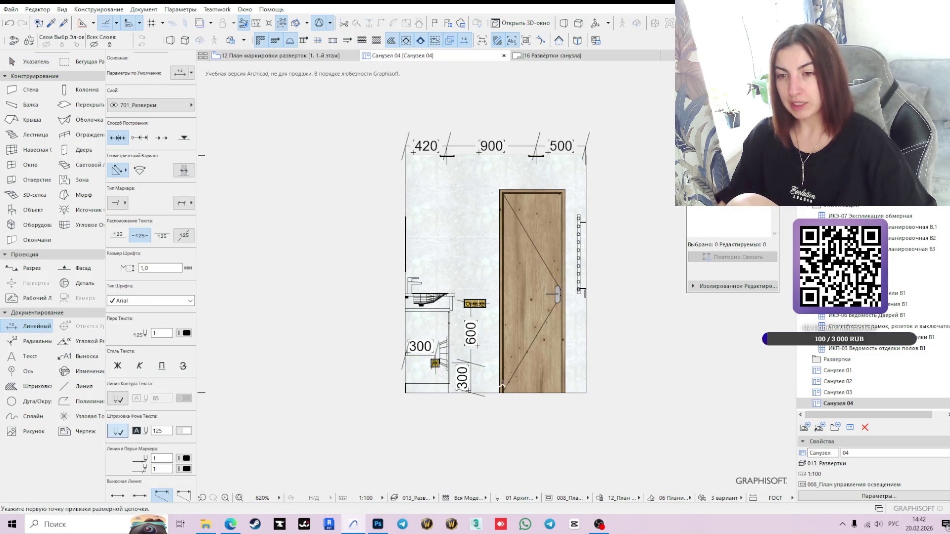
click(405, 393)
double_click(476, 303)
click(448, 286)
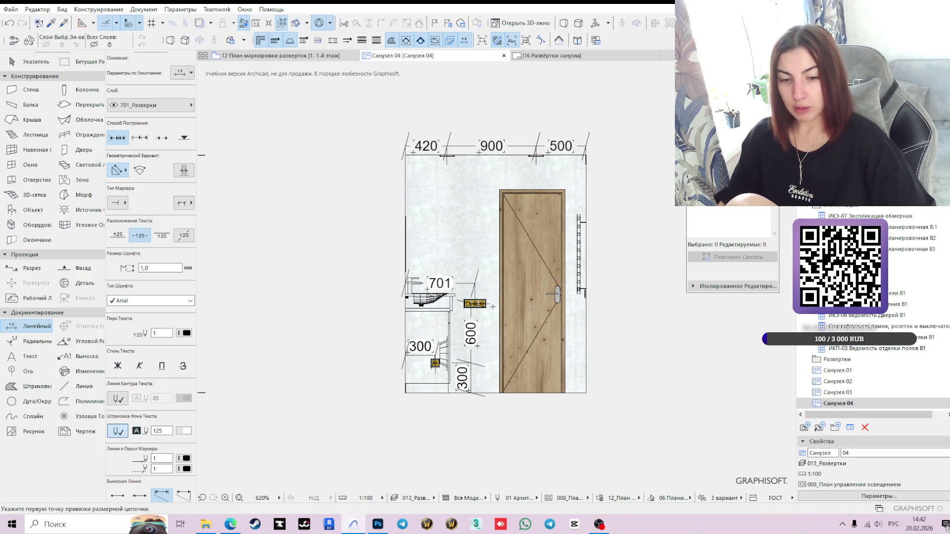
key(Escape)
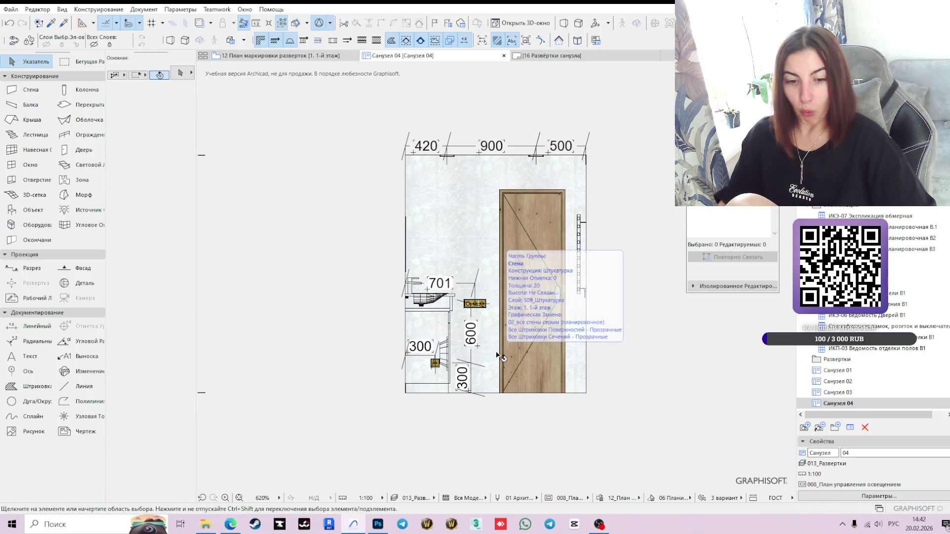
Step: Shift the dimension node so it reads 700, then move that dimension lower, level with the socket
click(475, 286)
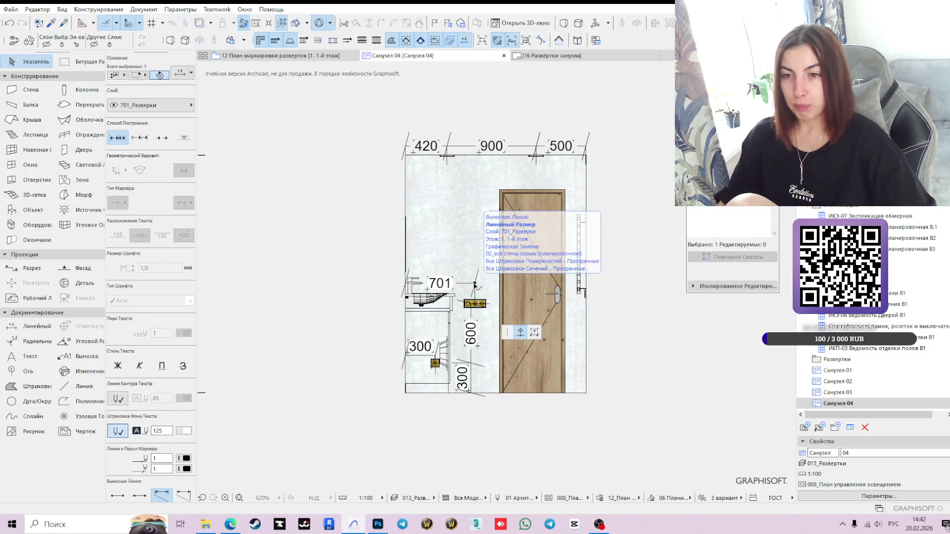
scroll(489, 290, up, 5)
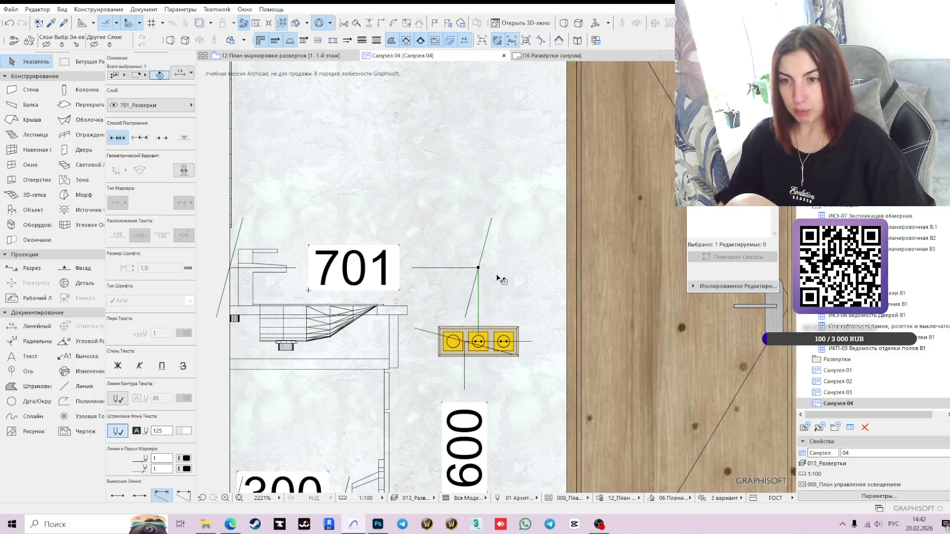
click(437, 269)
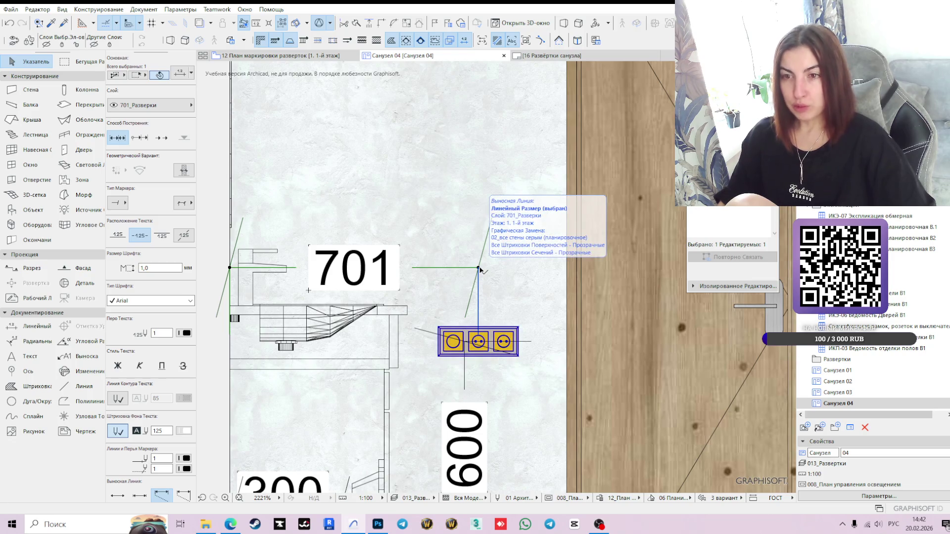
click(479, 269)
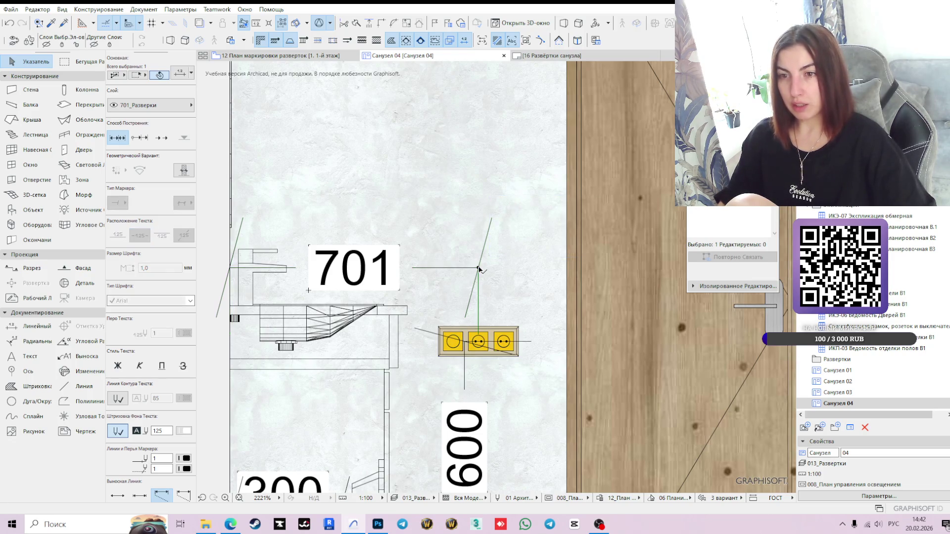
text(-18)
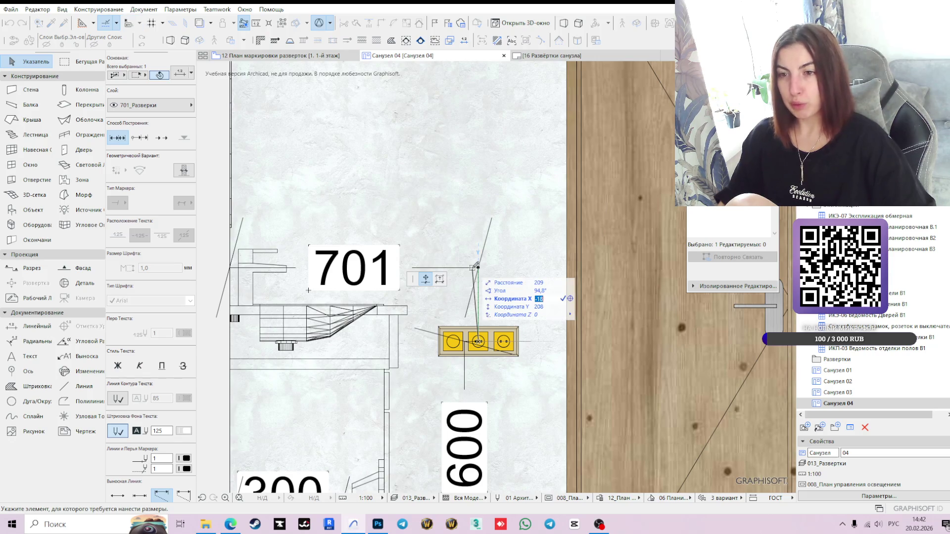
key(Return)
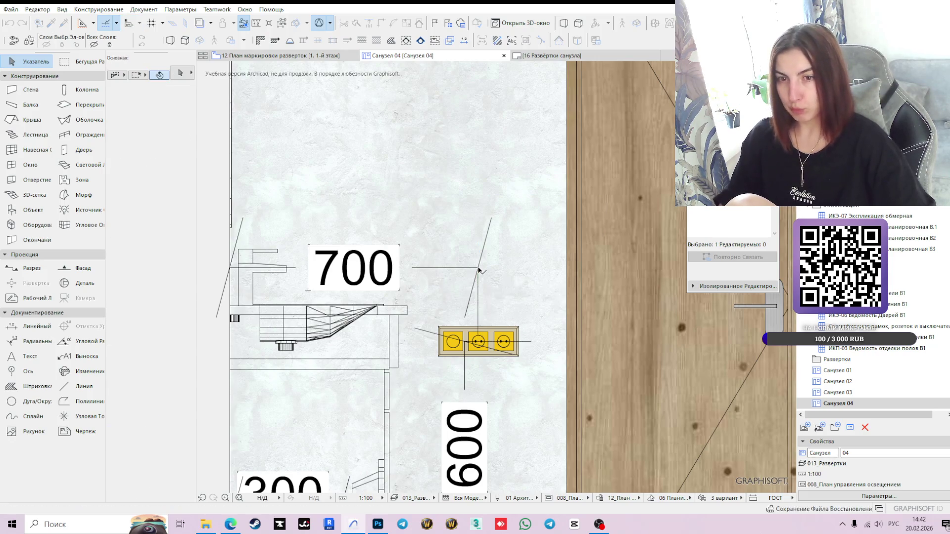
scroll(453, 271, down, 4)
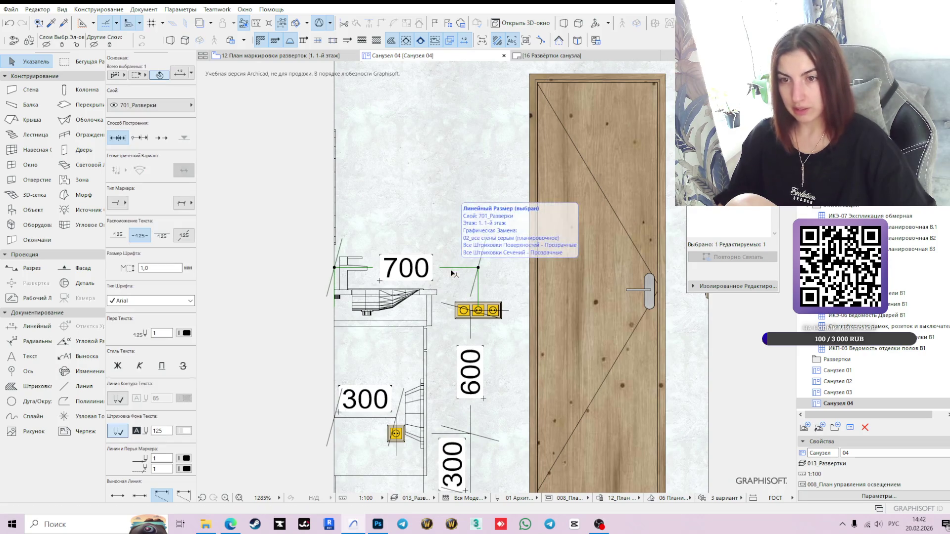
click(451, 267)
middle_drag(455, 341, 455, 416)
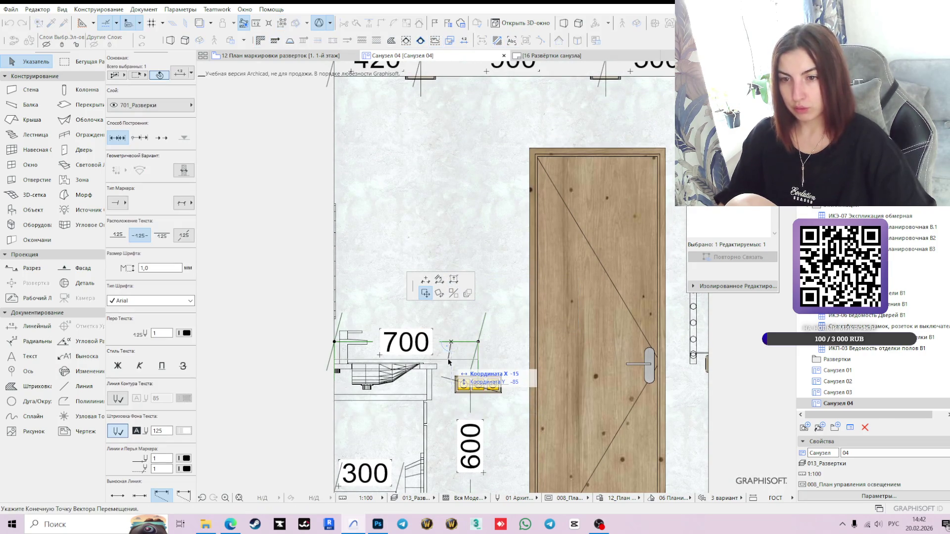
click(523, 361)
scroll(523, 363, down, 2)
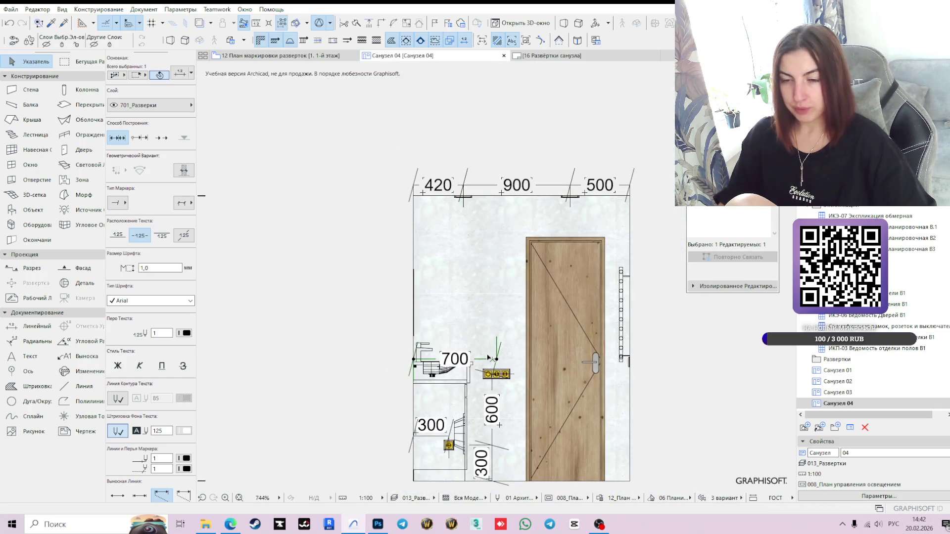
Step: Finish the 700 dimension's move and extend its chain with a 250 segment to the door edge
click(482, 360)
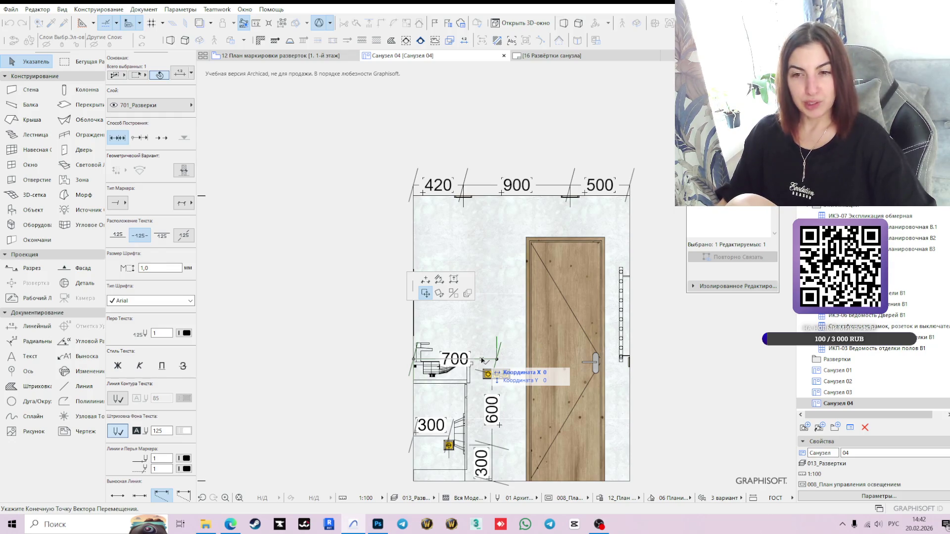
click(482, 361)
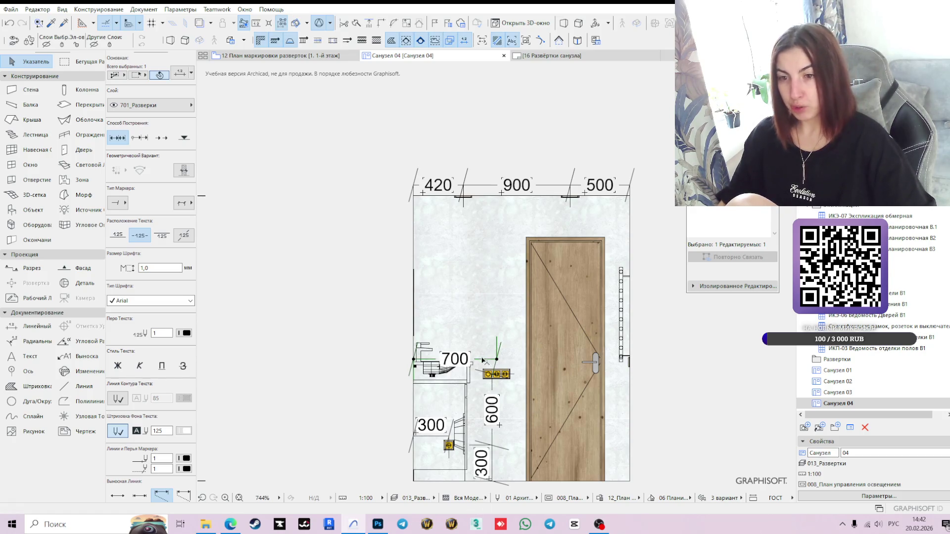
click(496, 358)
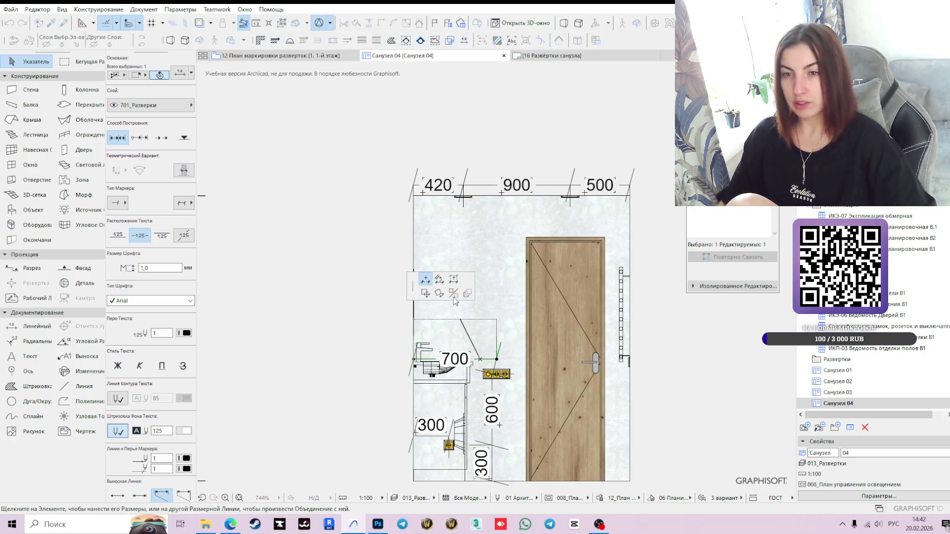
click(528, 481)
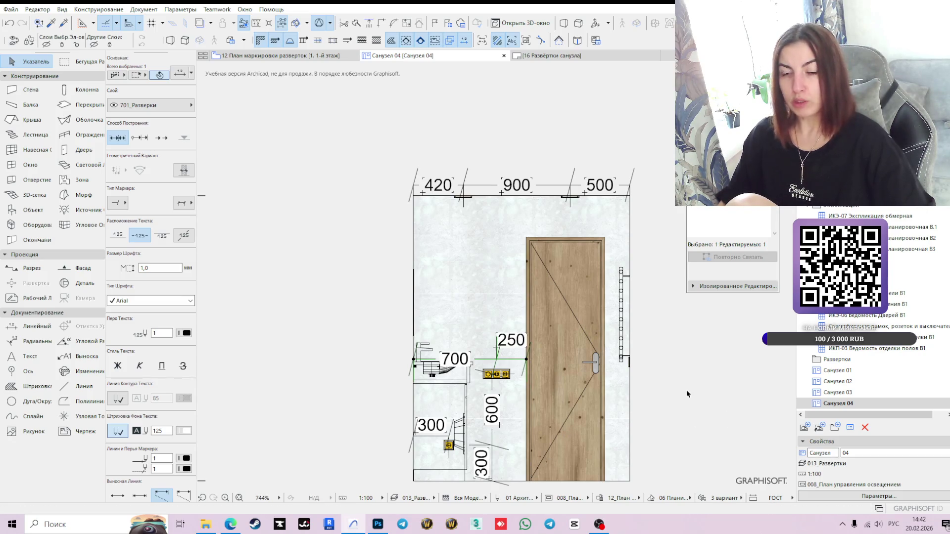
key(Escape)
scroll(433, 317, up, 2)
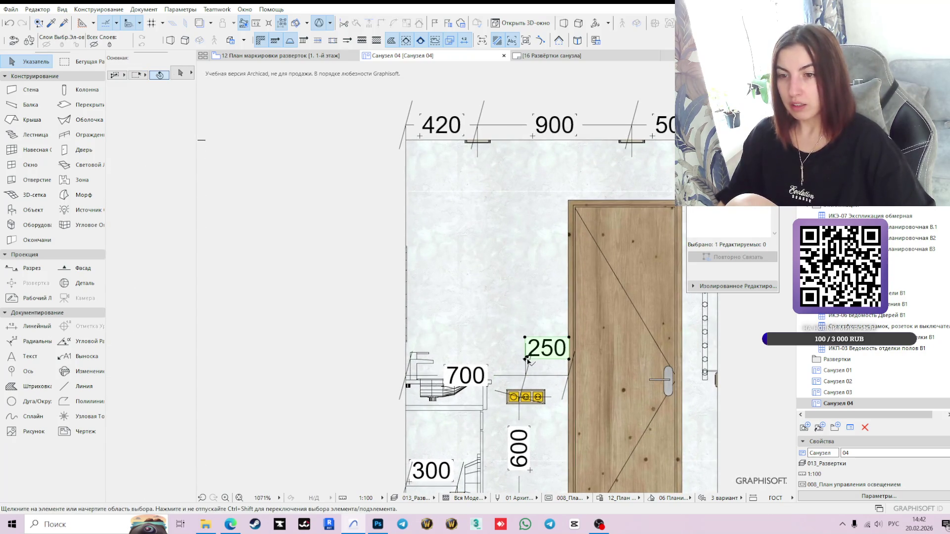
Step: Move the 250 label just above its dimension line and bring the whole elevation back into view
click(526, 360)
scroll(526, 360, up, 2)
click(523, 357)
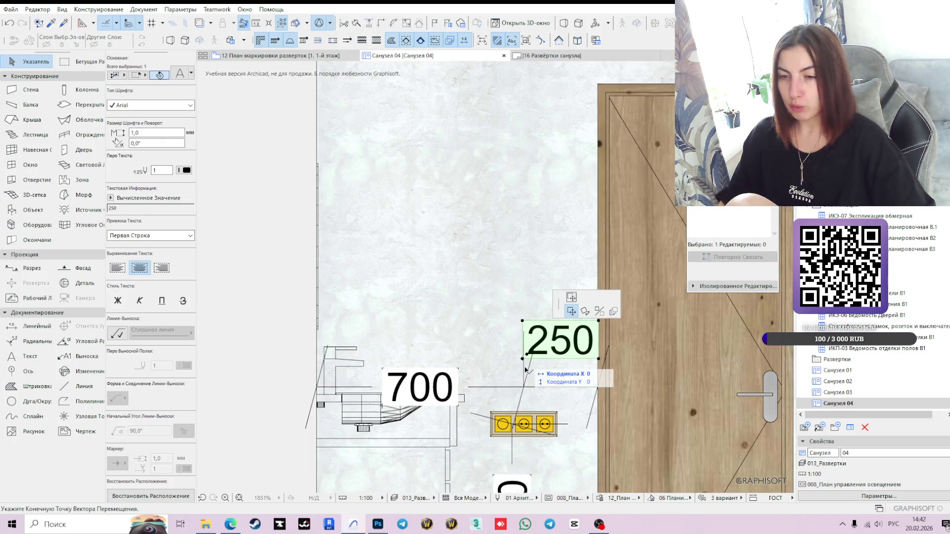
click(526, 381)
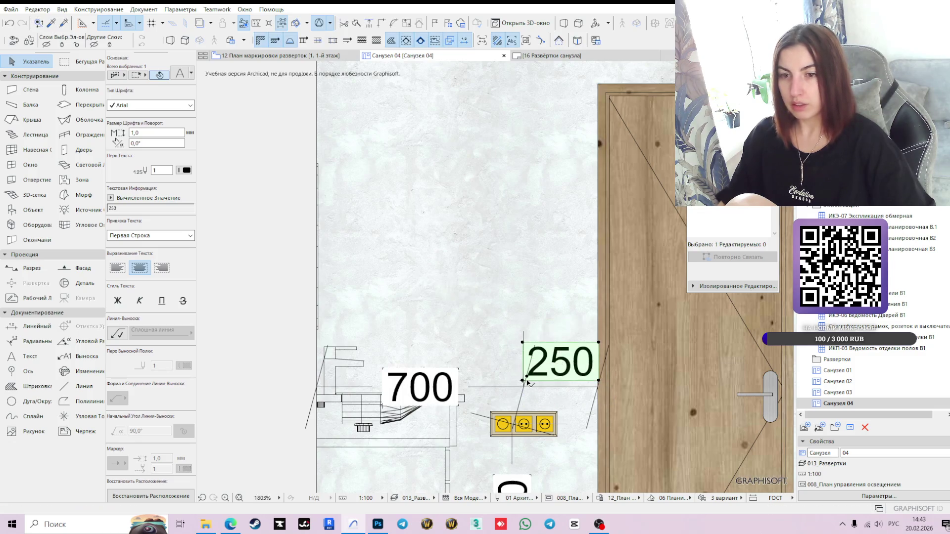
scroll(527, 382, down, 6)
key(Escape)
mouse_move(652, 408)
middle_down()
mouse_move(617, 368)
mouse_move(598, 363)
middle_up()
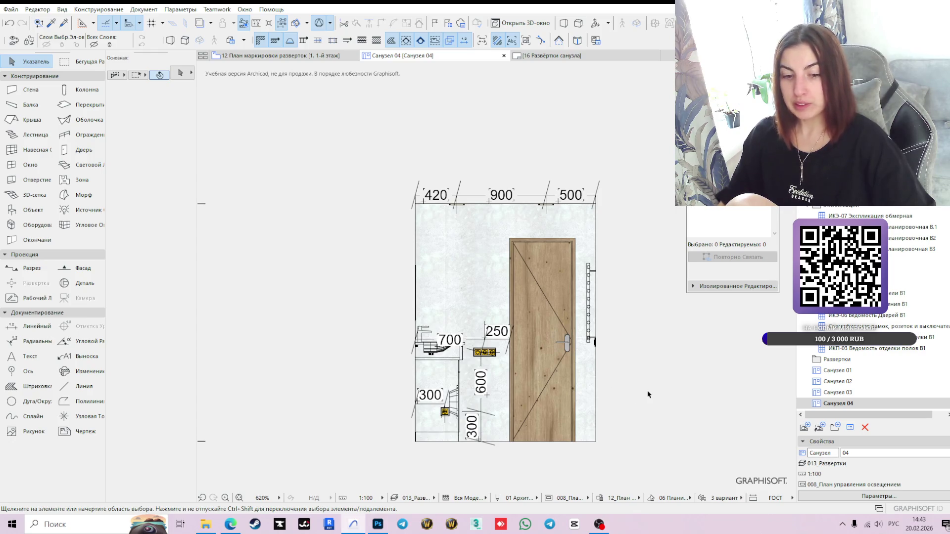
scroll(492, 420, up, 2)
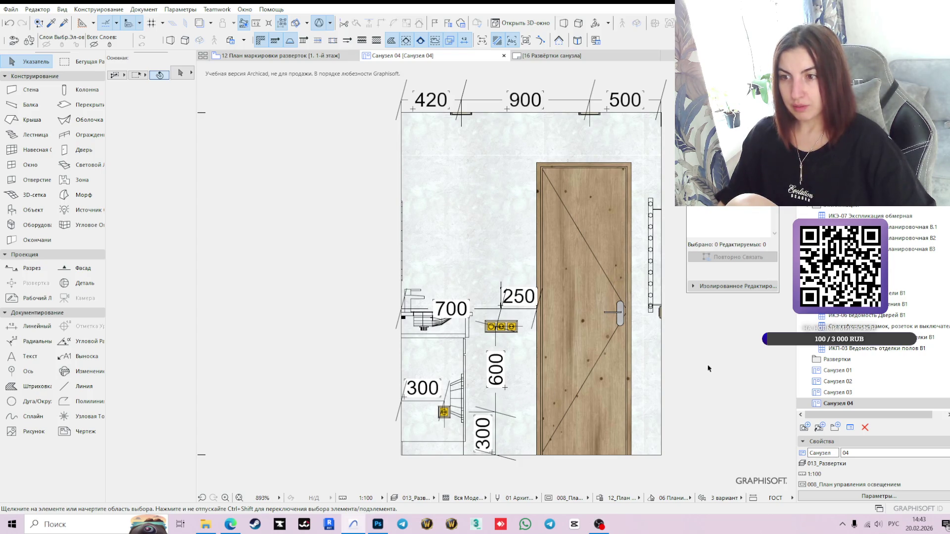
click(34, 325)
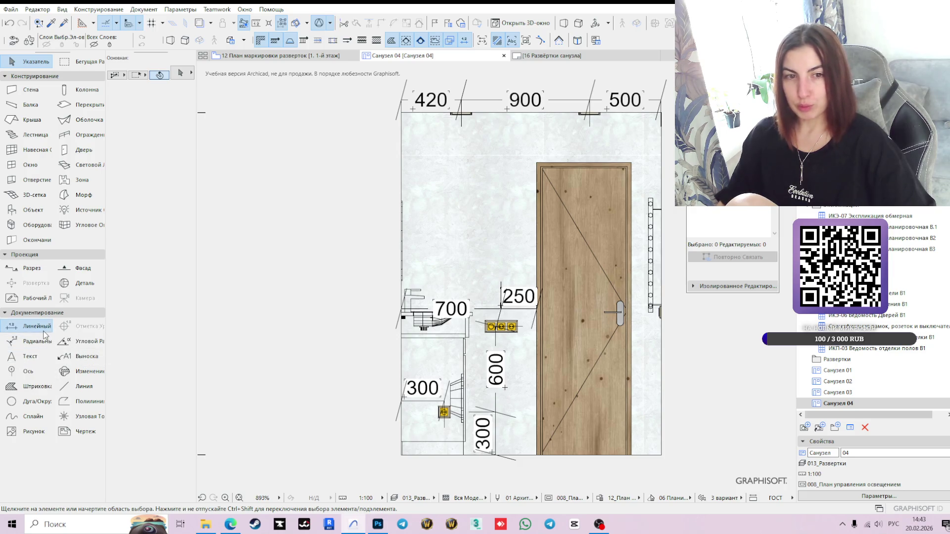
Step: Dimension the 1 000 height right of the door, measured from the bottom-right corner, and check it
click(661, 455)
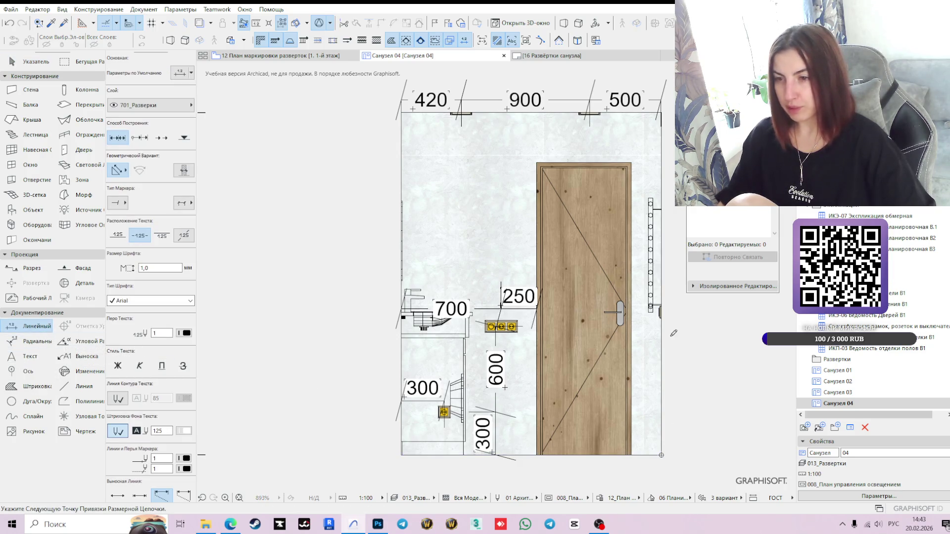
middle_drag(707, 351, 616, 362)
double_click(531, 361)
click(558, 361)
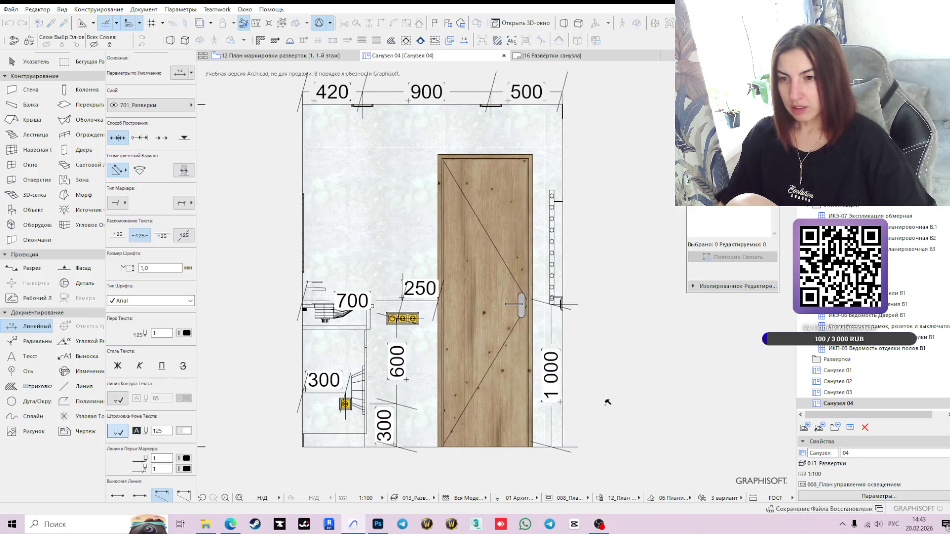
scroll(451, 406, down, 1)
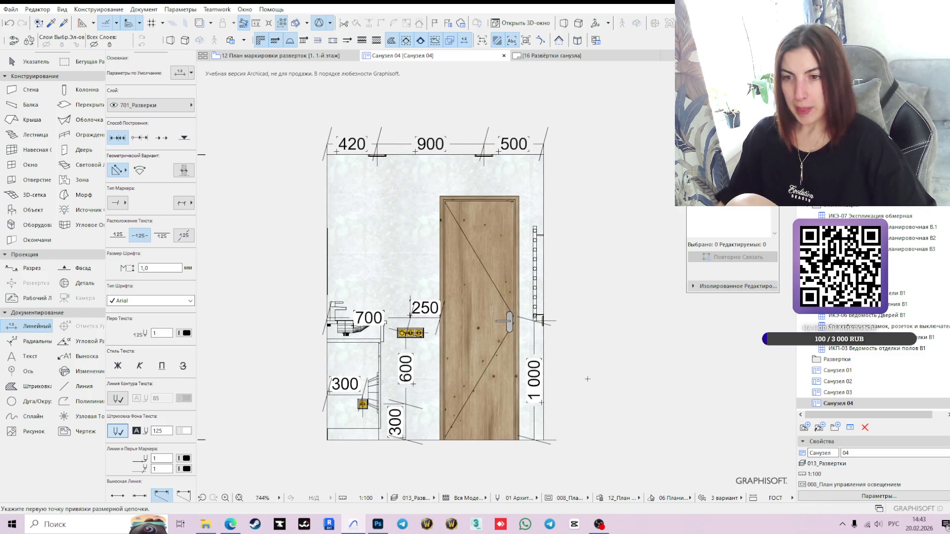
mouse_move(526, 365)
middle_down()
mouse_move(624, 350)
mouse_move(612, 389)
middle_up()
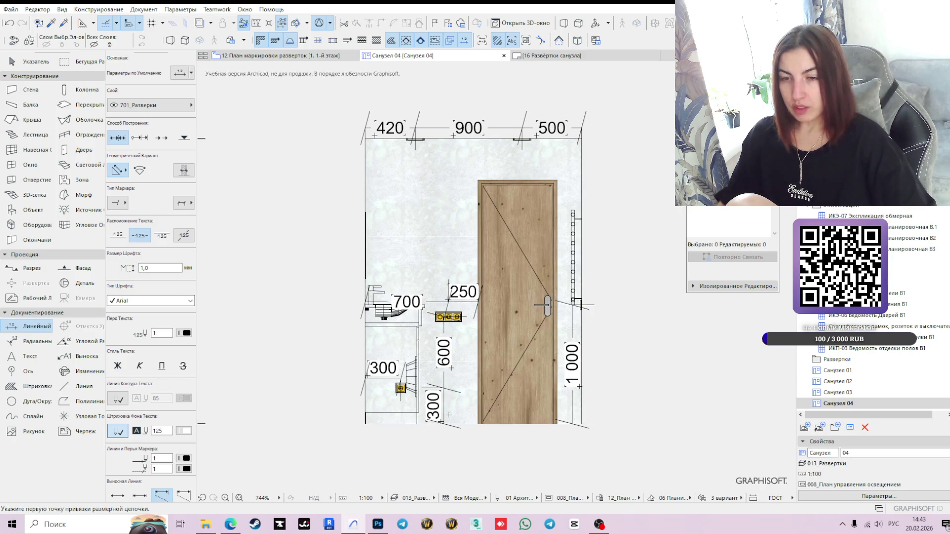
key(Escape)
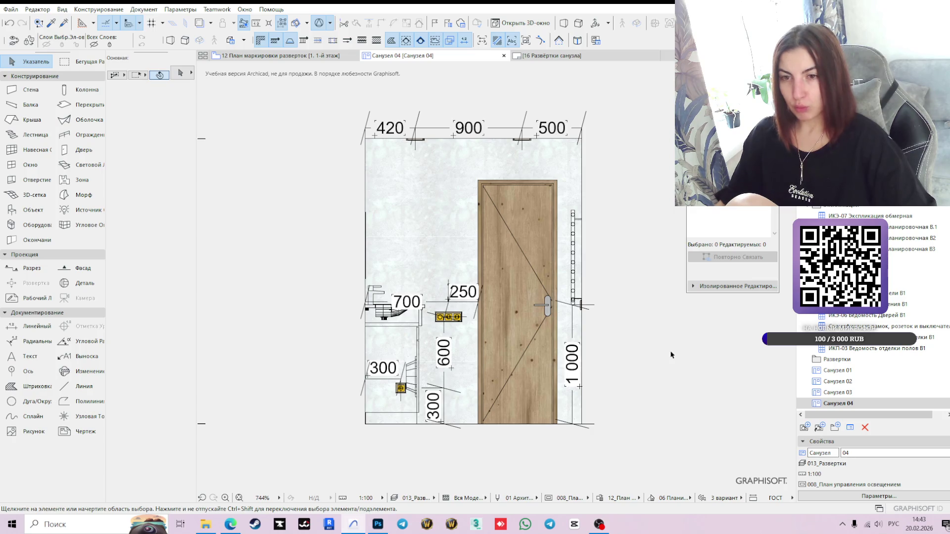
scroll(651, 349, down, 2)
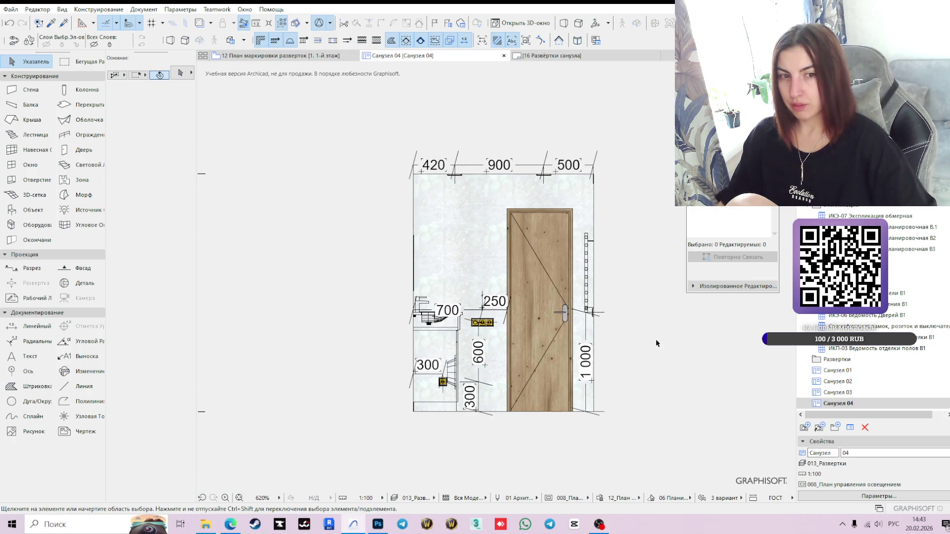
click(586, 331)
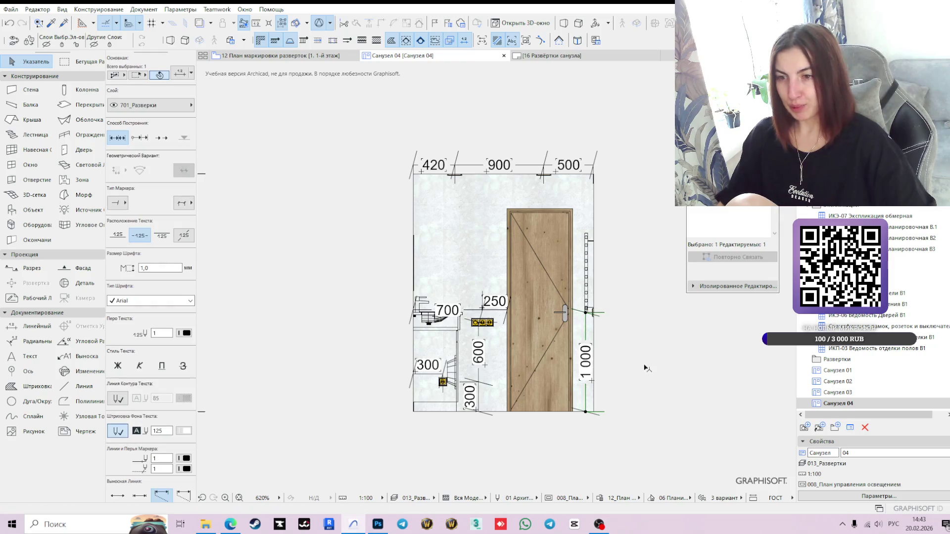
Step: Check the door's parameters, deselect it and switch to the 16 Развёртки санузла layout
click(664, 399)
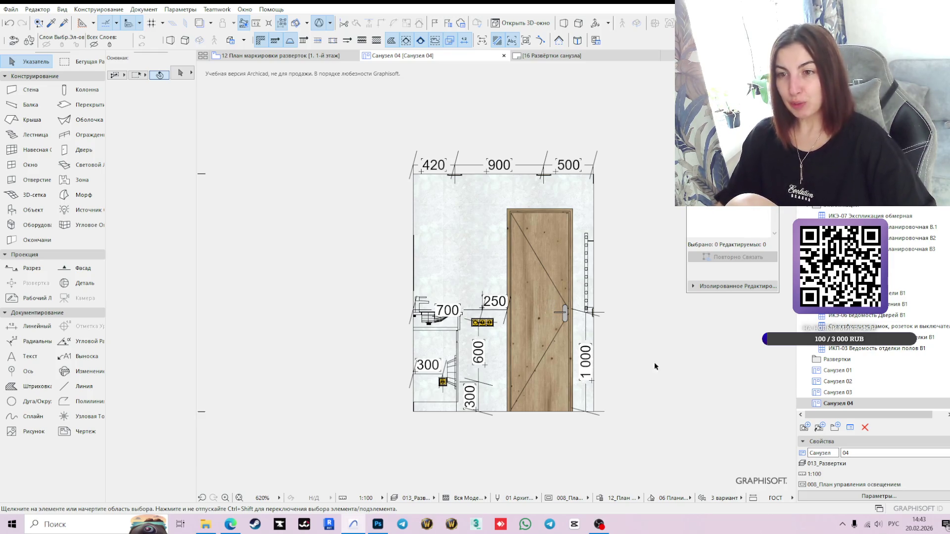
click(552, 292)
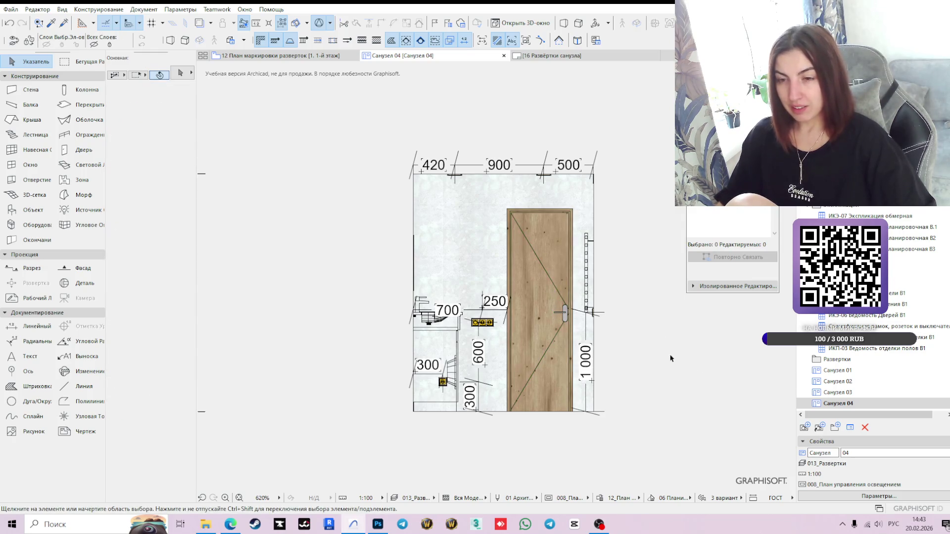
click(669, 359)
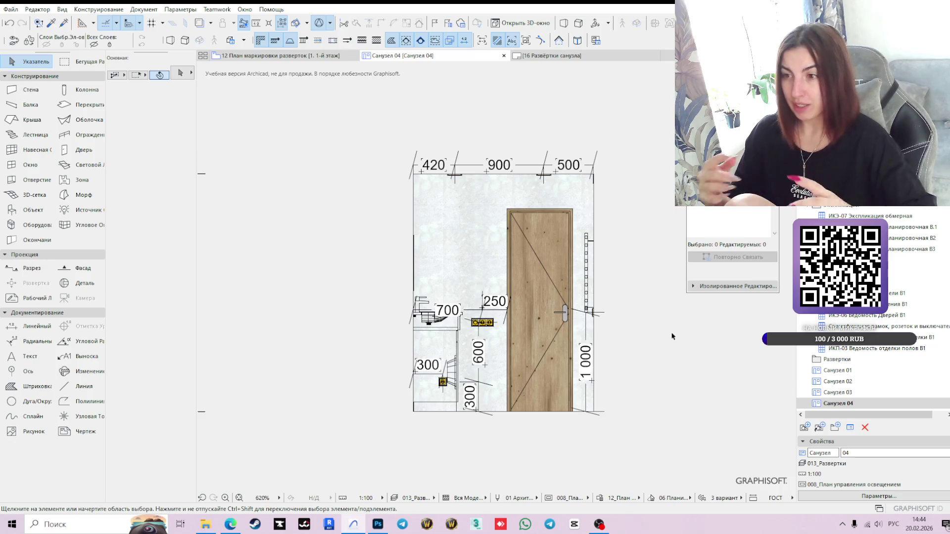
click(568, 55)
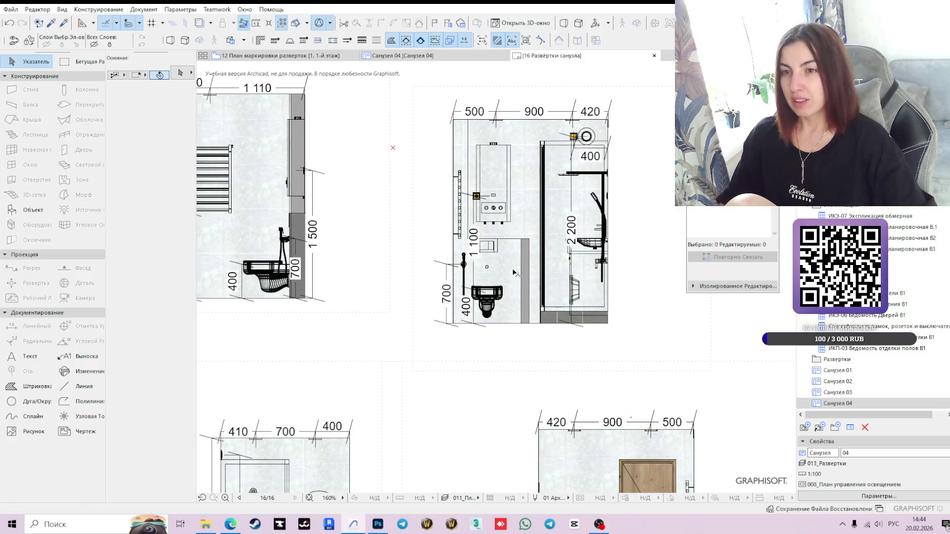
Step: Select the top-right bathroom elevation drawing and move it to align with the neighbouring wall corner
scroll(496, 252, down, 2)
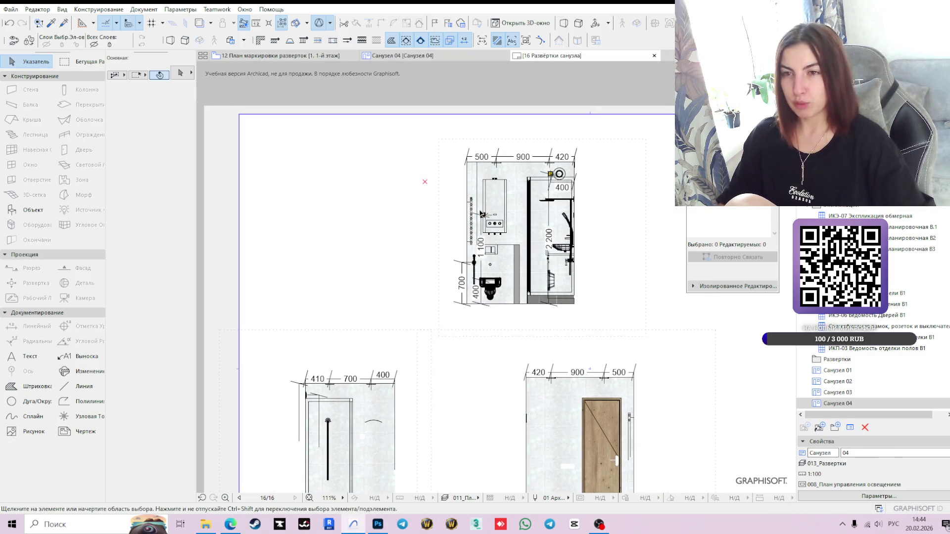
click(497, 251)
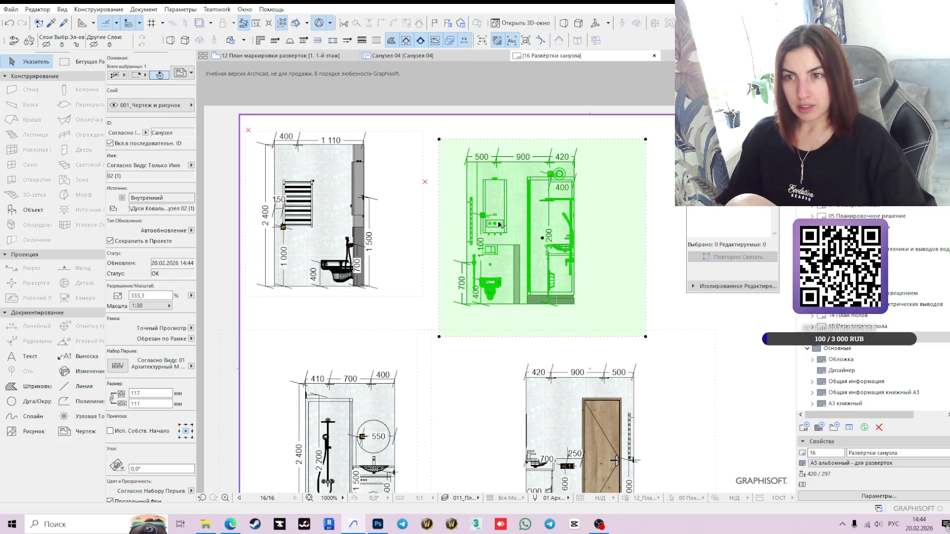
scroll(463, 168, up, 1)
scroll(446, 201, down, 2)
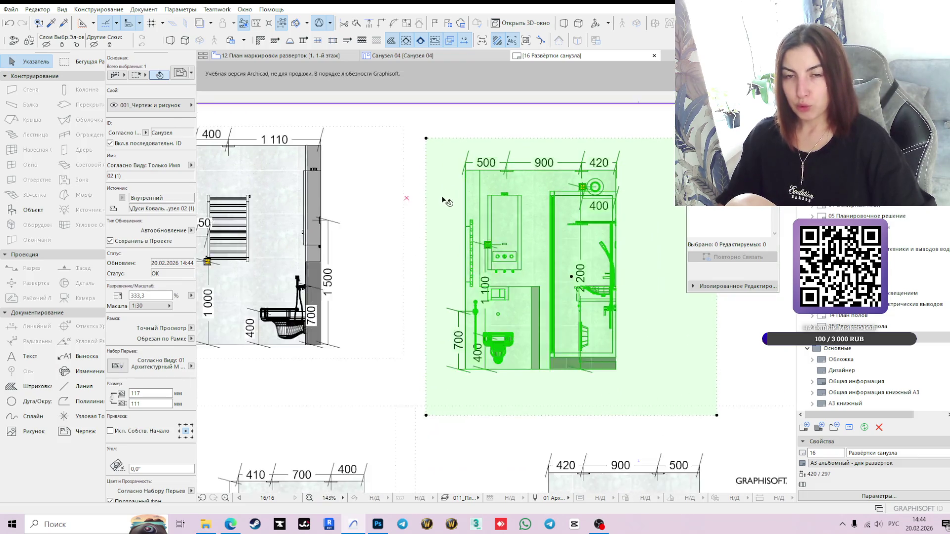
scroll(453, 231, up, 1)
scroll(453, 232, up, 2)
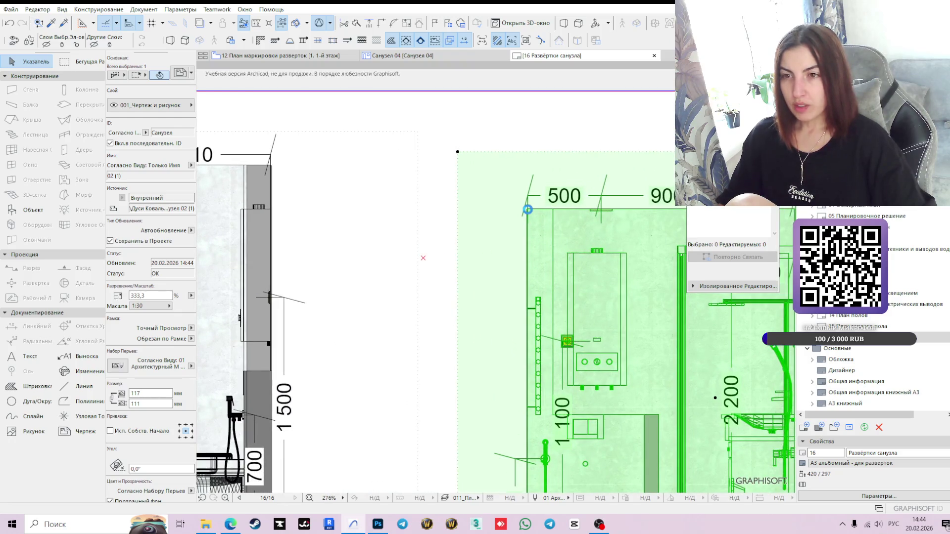
click(527, 209)
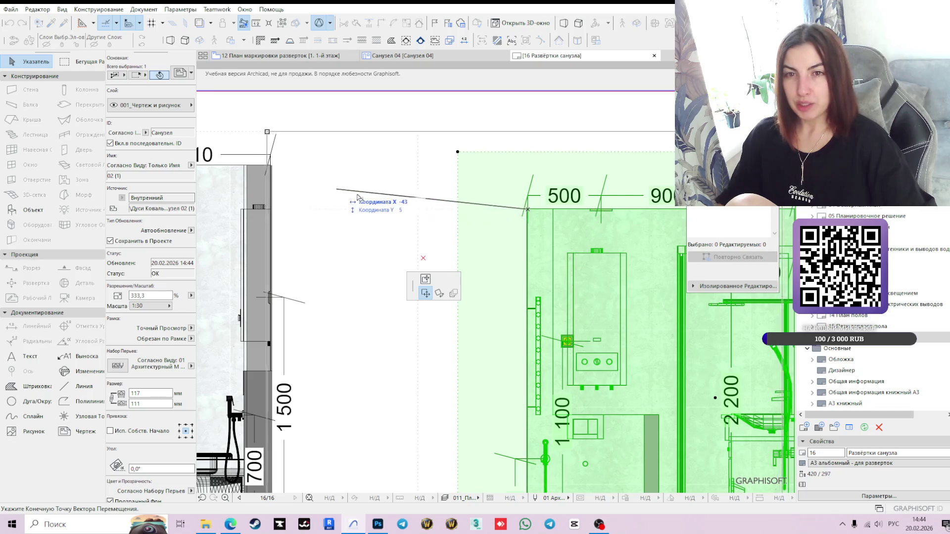
scroll(413, 181, up, 3)
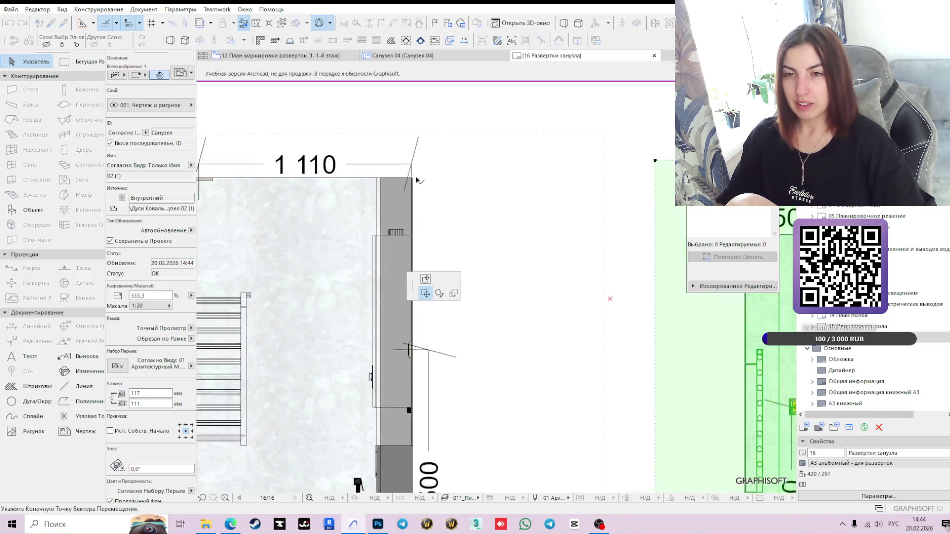
click(409, 182)
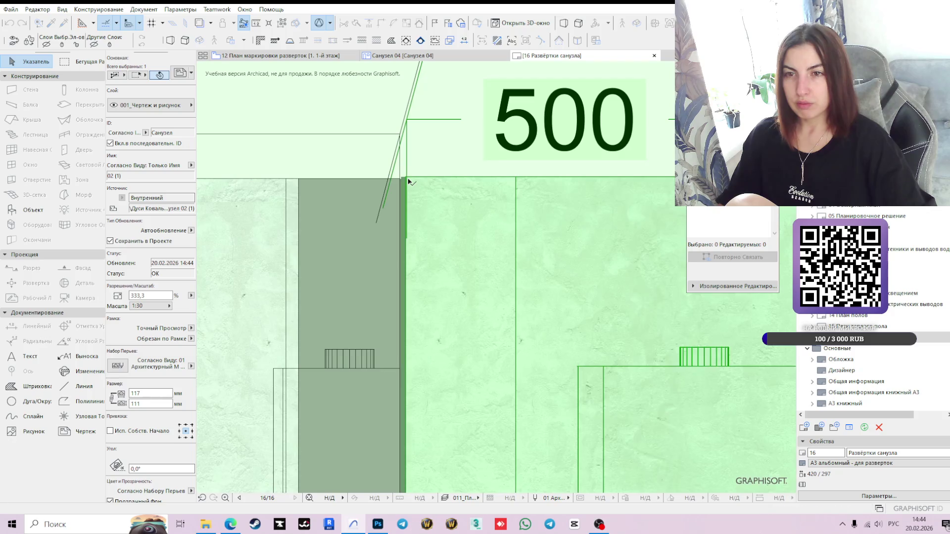
Step: Shift the drawing from its corner onto the frame corner and set it in its slot
scroll(408, 182, up, 10)
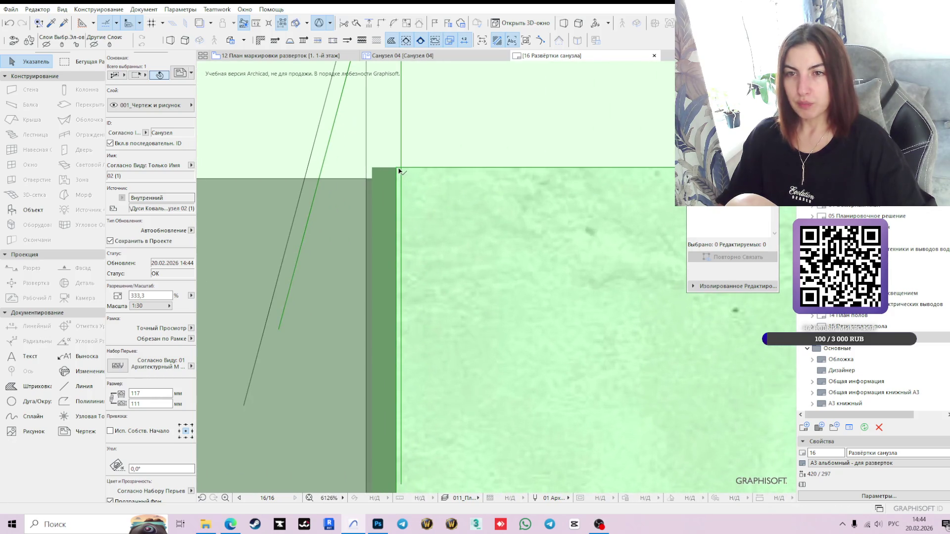
click(398, 170)
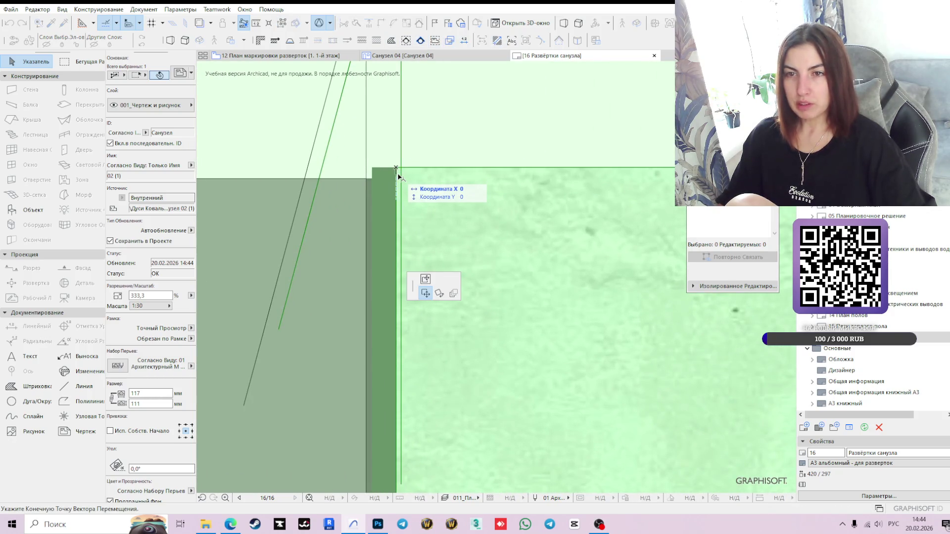
click(371, 180)
click(372, 182)
scroll(534, 180, down, 5)
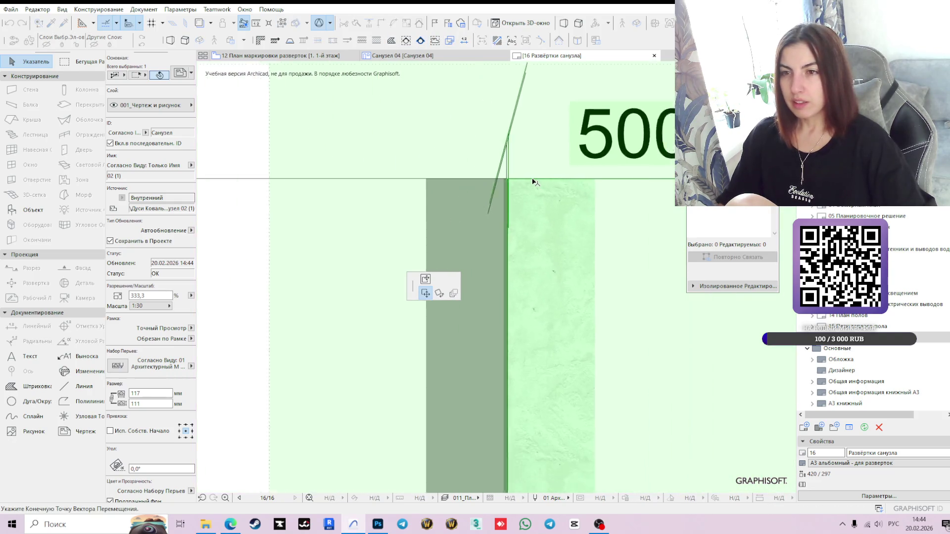
scroll(534, 182, down, 3)
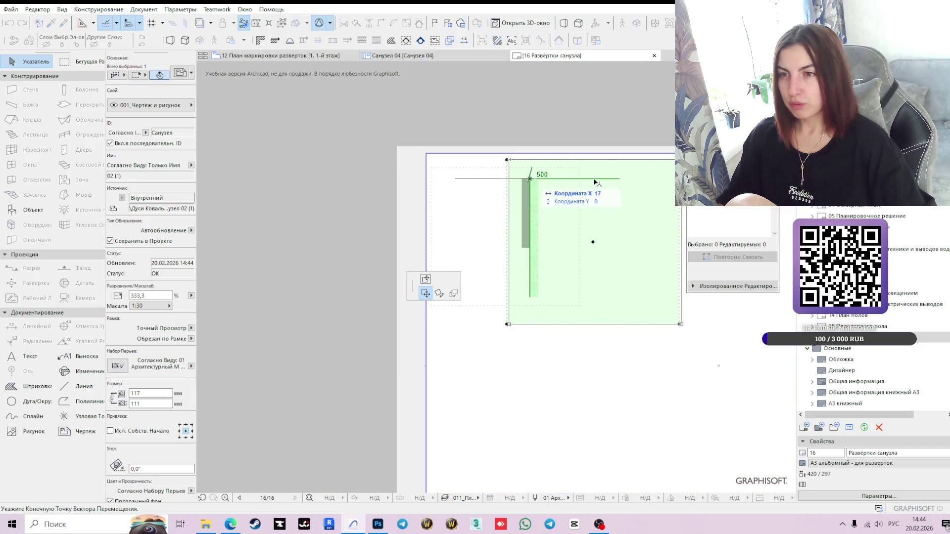
click(609, 179)
click(623, 240)
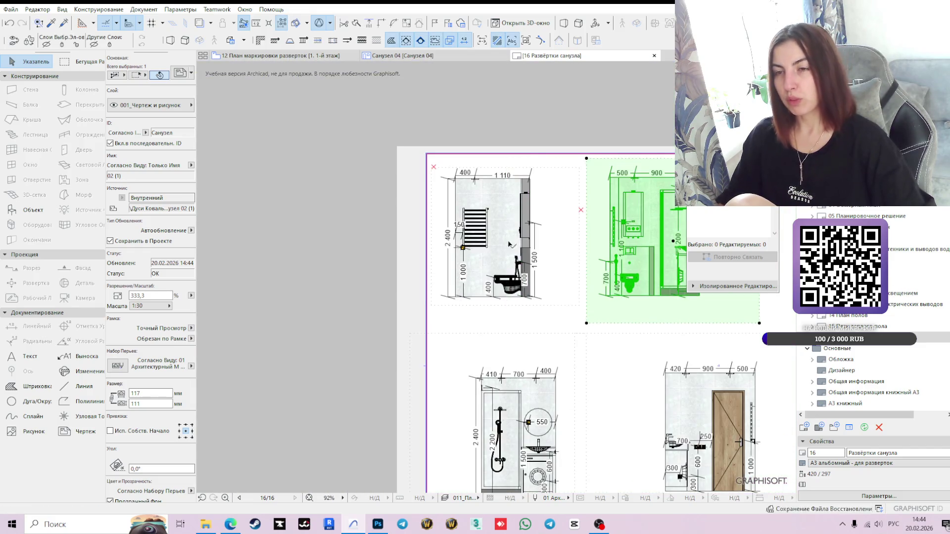
scroll(616, 228, down, 3)
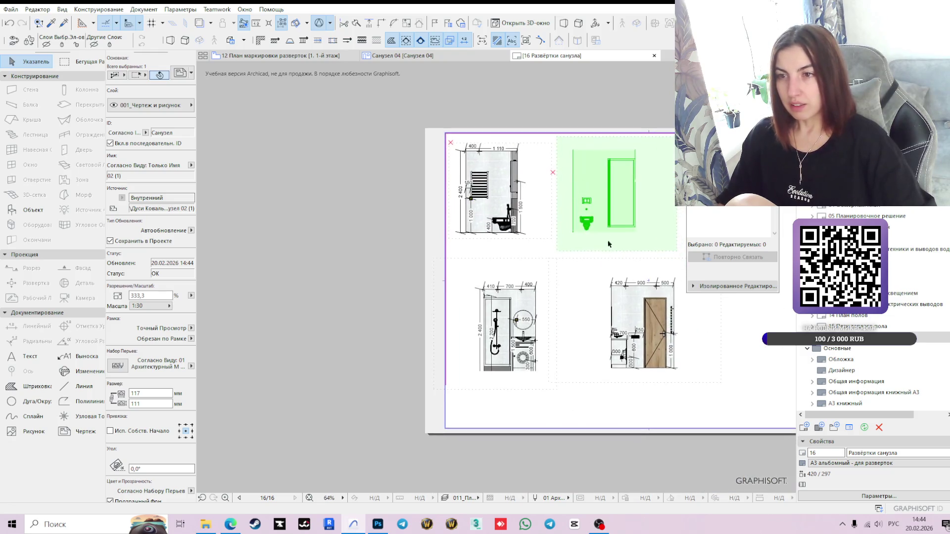
scroll(479, 310, up, 3)
Step: Pull the shower drawing frame's top-left and bottom-right corners inward, trimming it to 85 × 104 mm
click(576, 309)
mouse_move(617, 301)
middle_down()
mouse_move(534, 276)
mouse_move(457, 280)
middle_up()
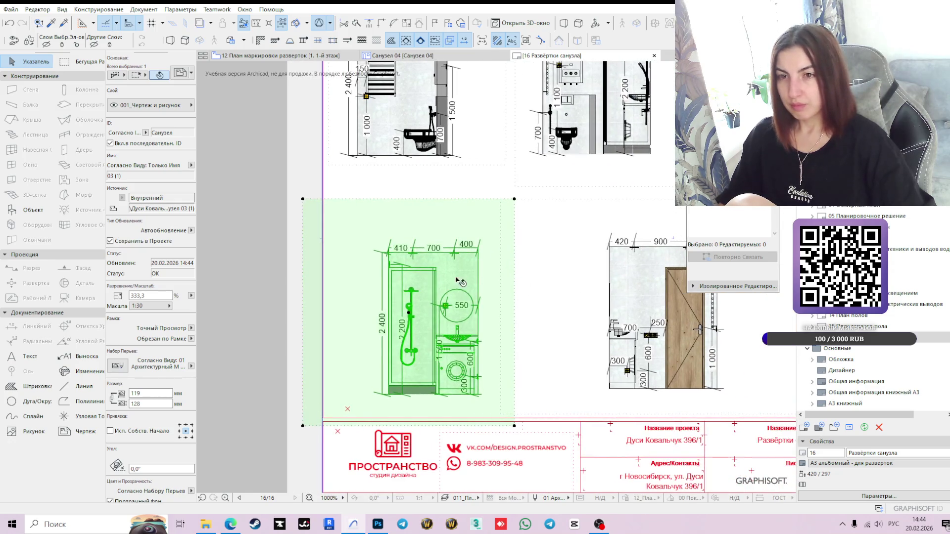
scroll(420, 270, up, 3)
click(225, 150)
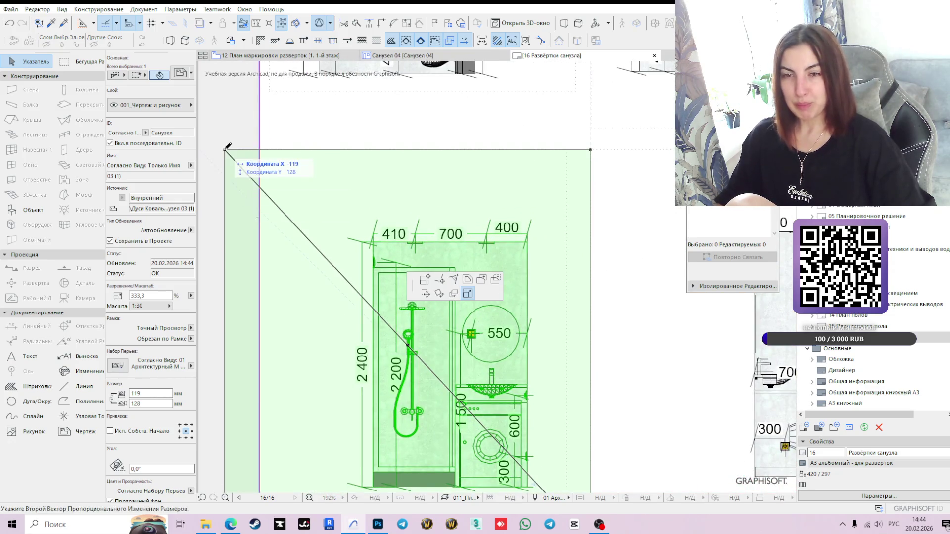
click(425, 279)
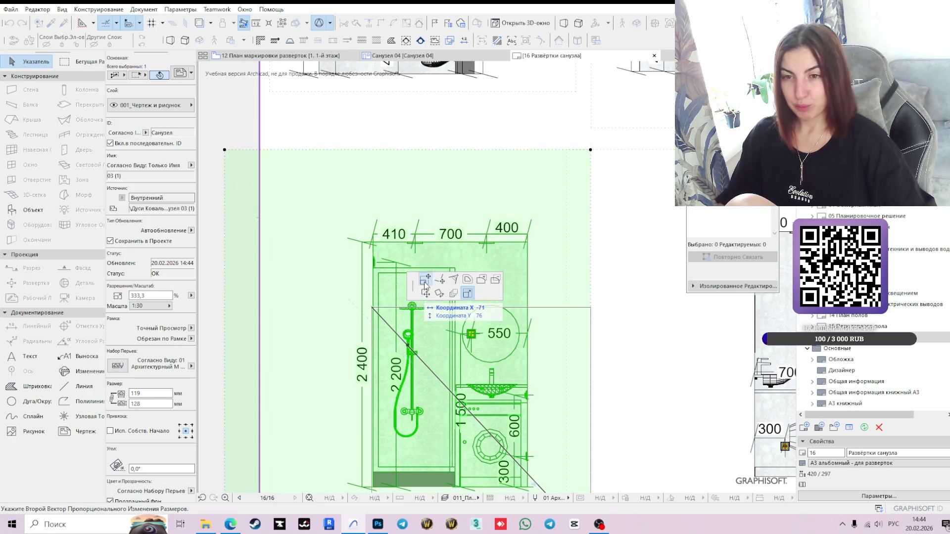
click(304, 199)
scroll(584, 278, down, 3)
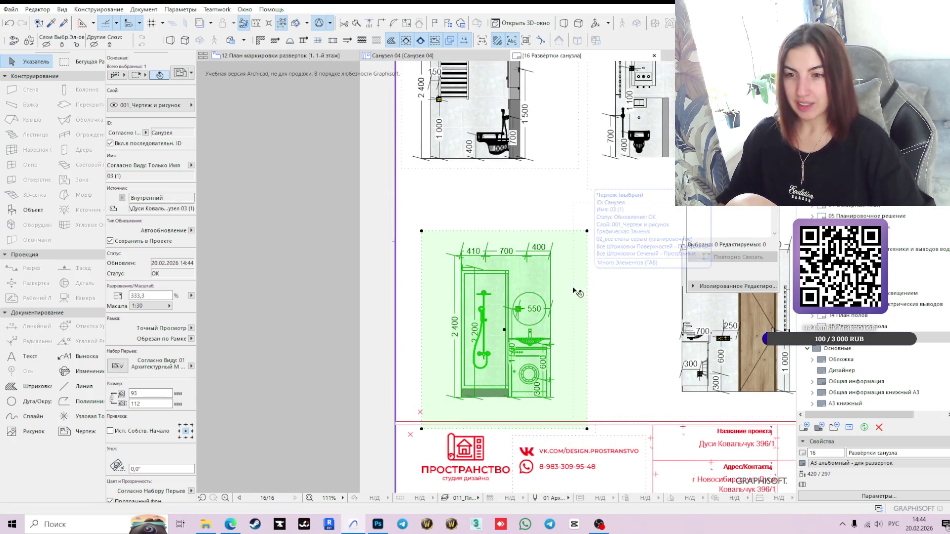
click(585, 424)
click(573, 416)
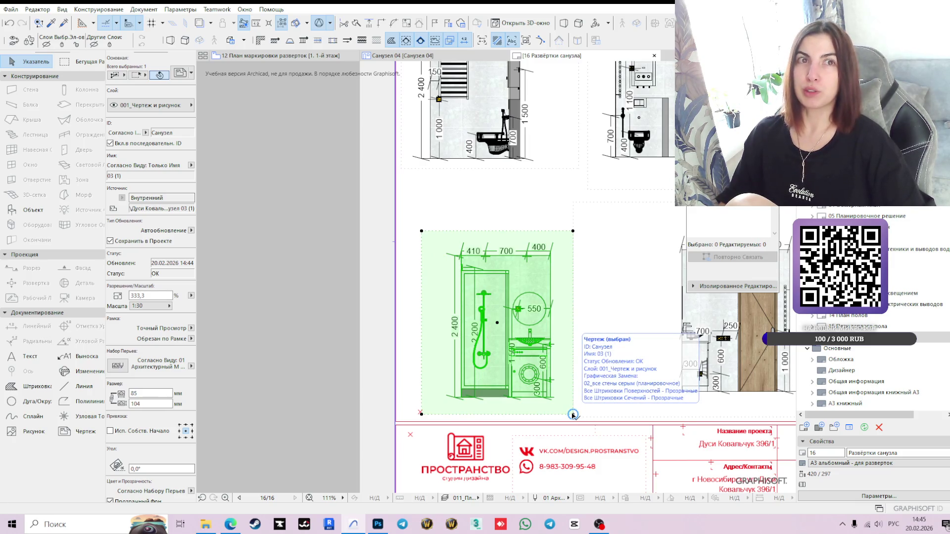
click(572, 415)
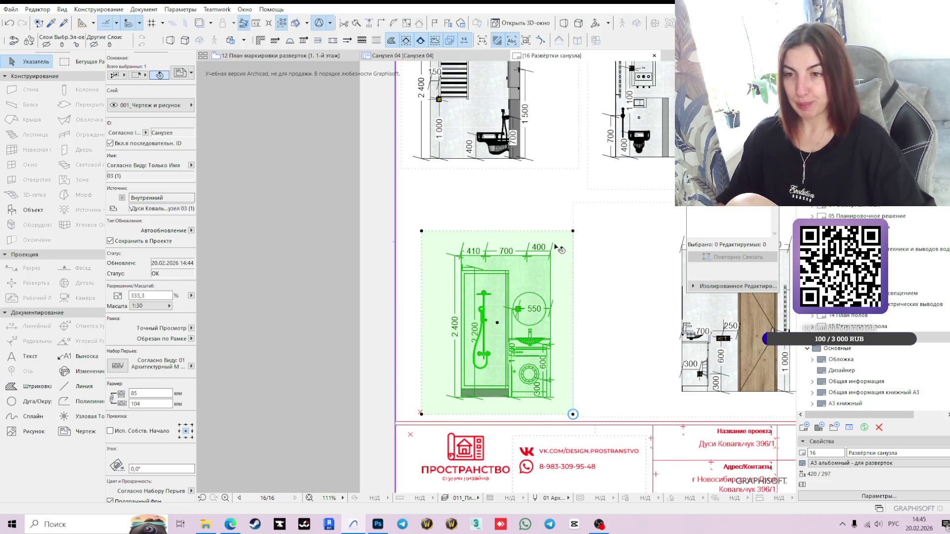
scroll(553, 255, up, 3)
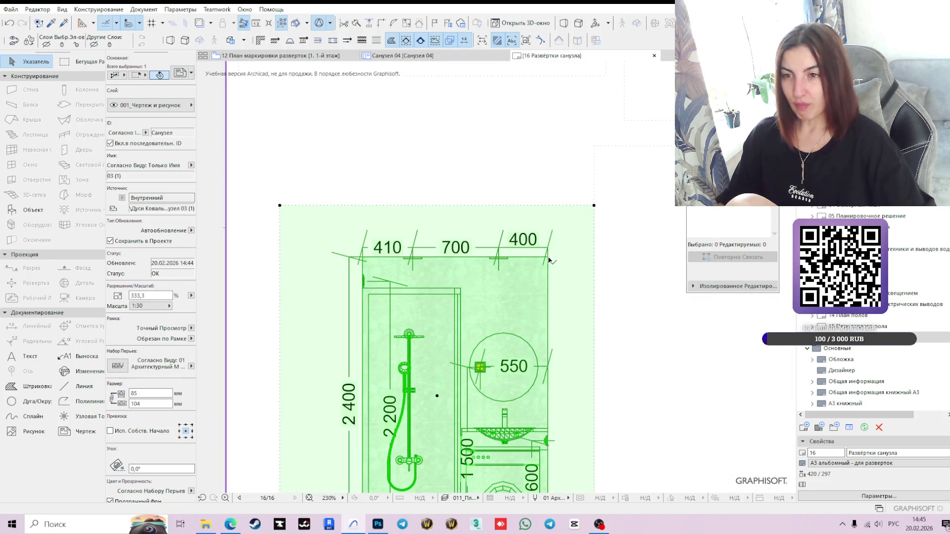
click(549, 260)
scroll(474, 237, down, 3)
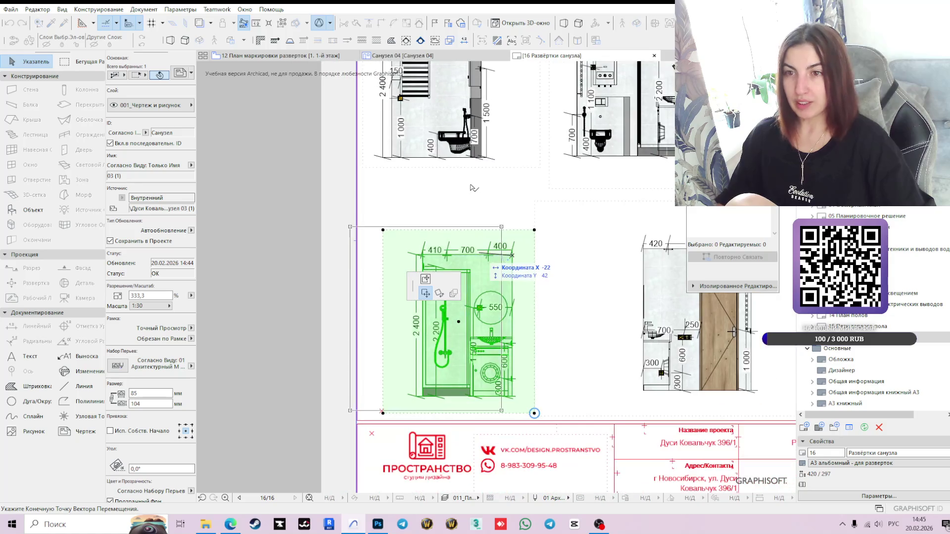
scroll(478, 155, up, 3)
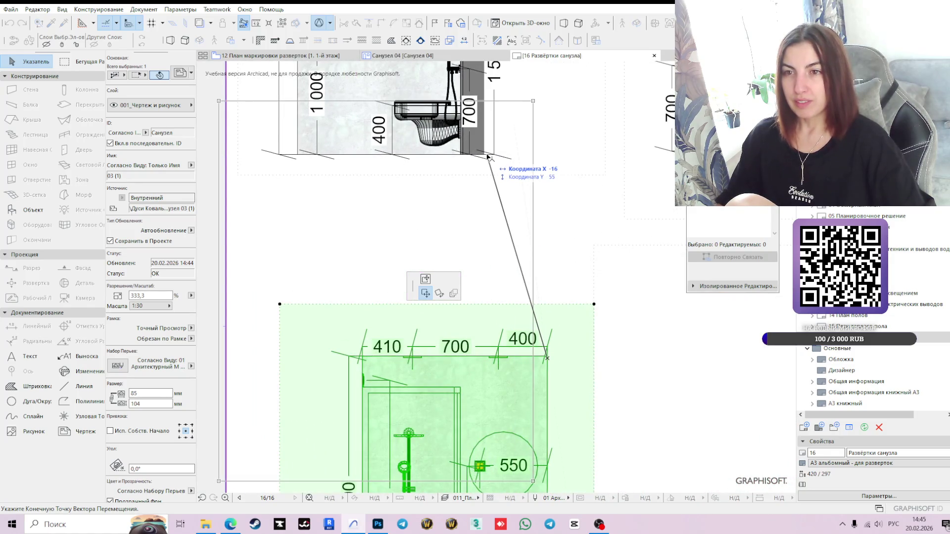
scroll(483, 155, up, 2)
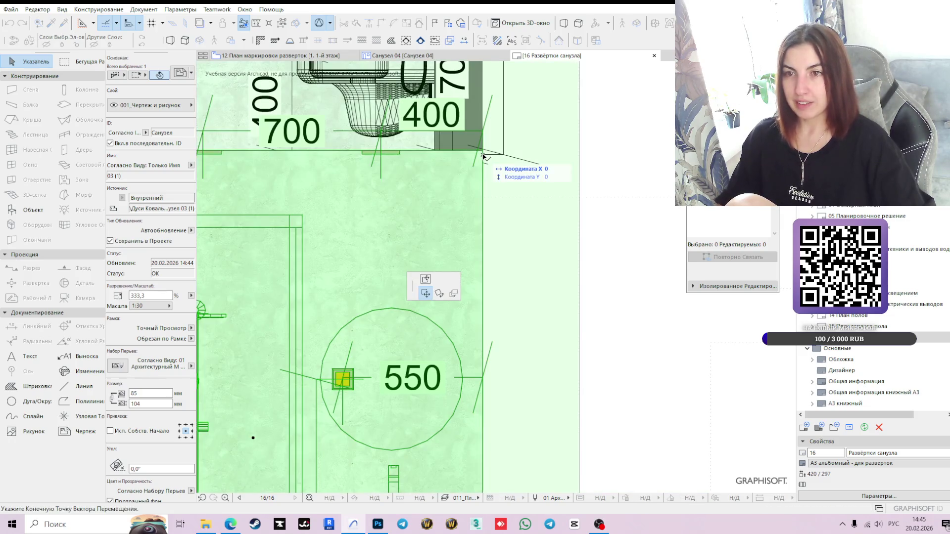
scroll(482, 238, down, 4)
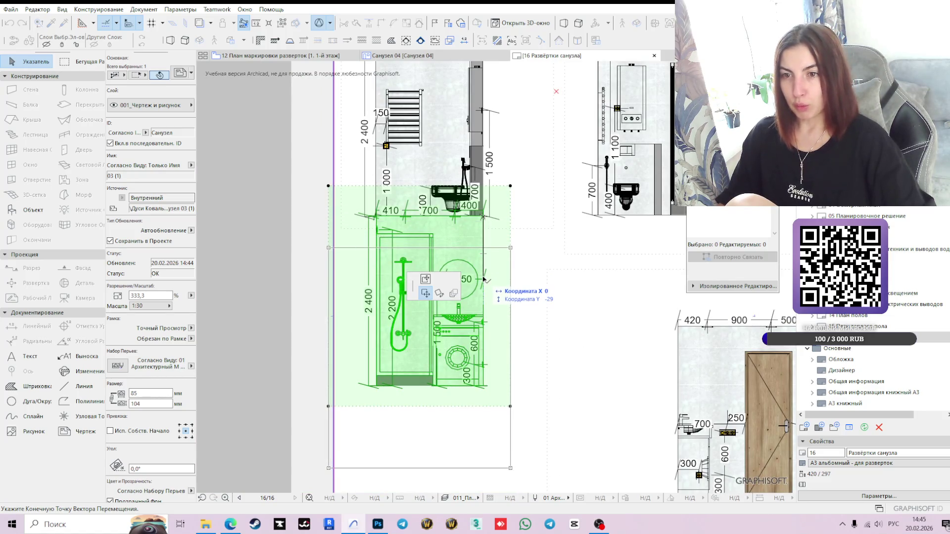
key(Escape)
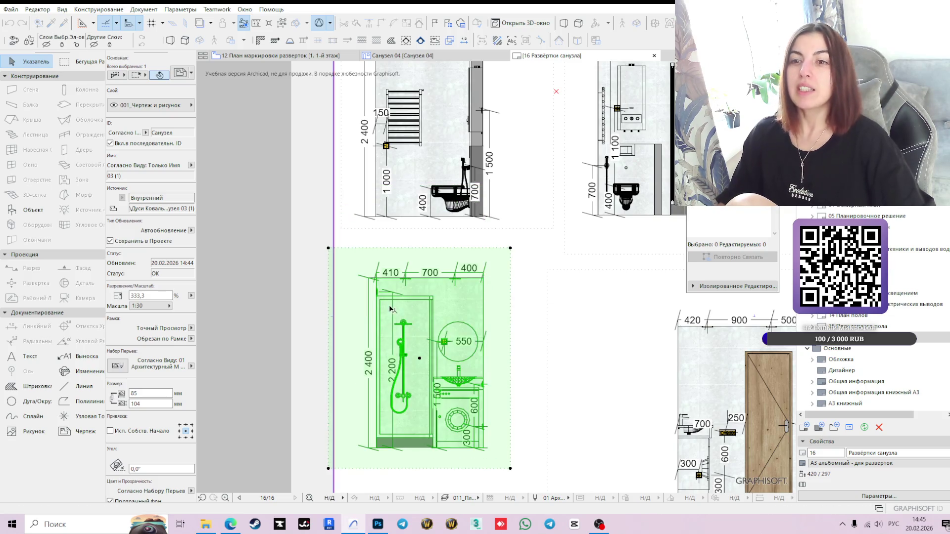
scroll(396, 288, down, 2)
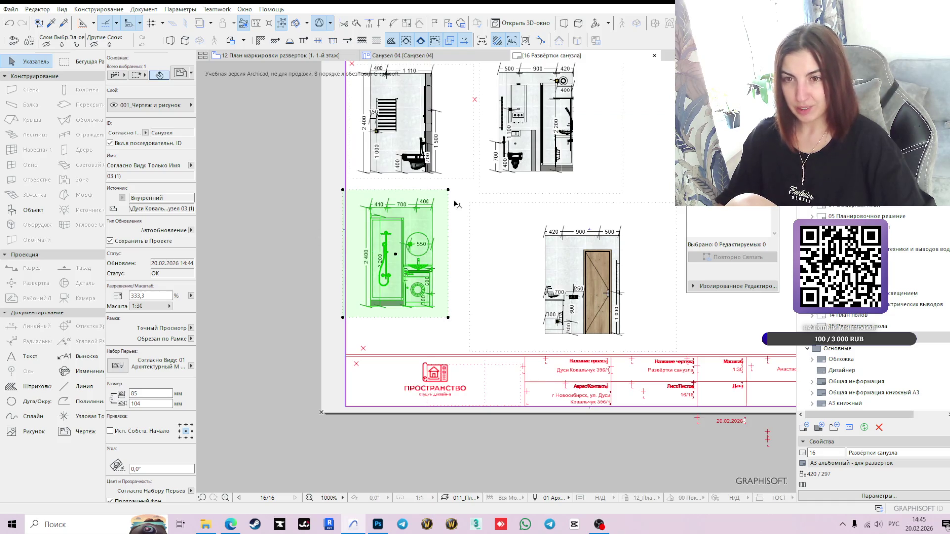
scroll(445, 227, up, 2)
scroll(410, 218, up, 2)
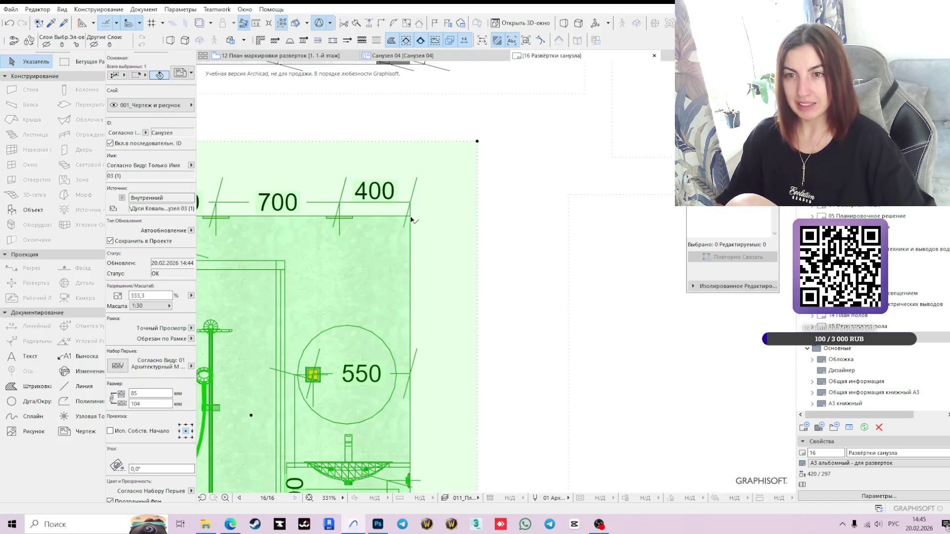
click(411, 219)
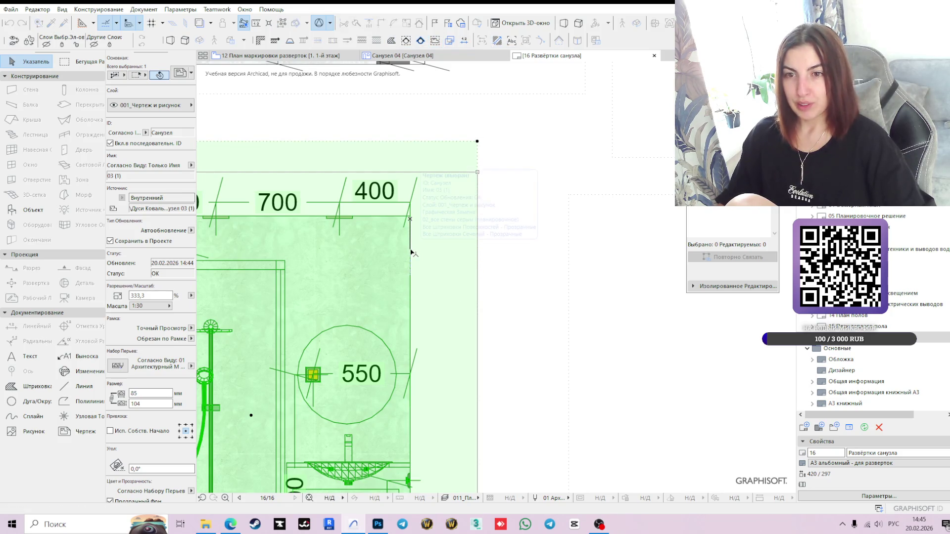
scroll(411, 253, down, 4)
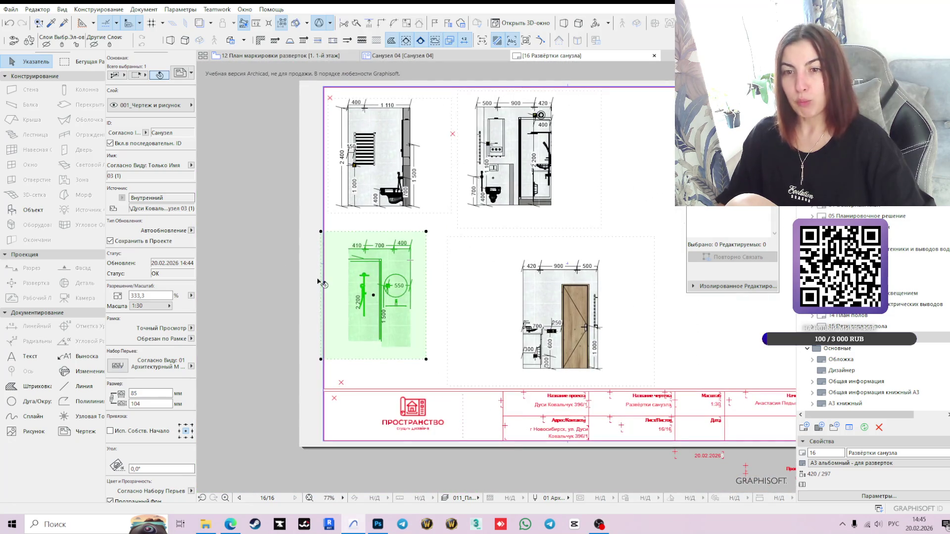
Step: Select the door elevation drawing and crop its frame inward from the top-left corner
click(534, 297)
scroll(515, 265, up, 3)
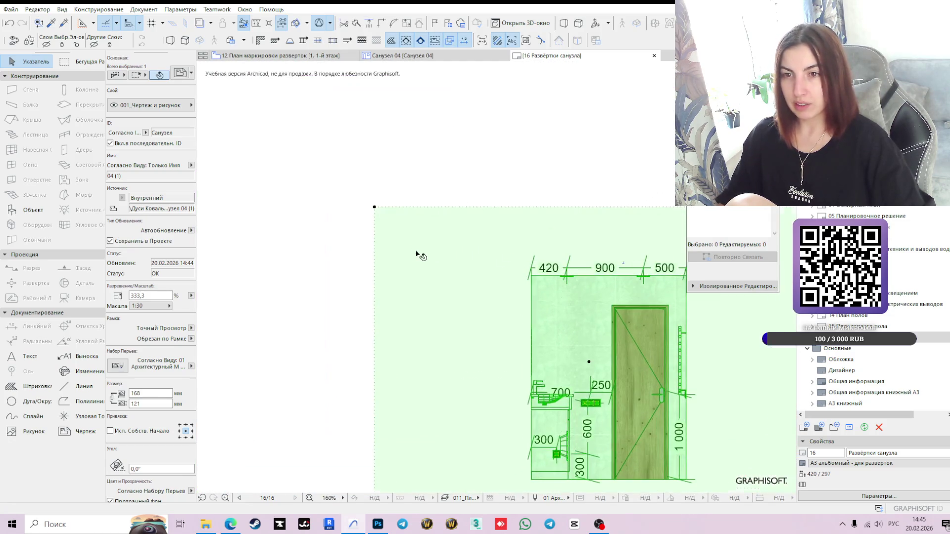
click(375, 208)
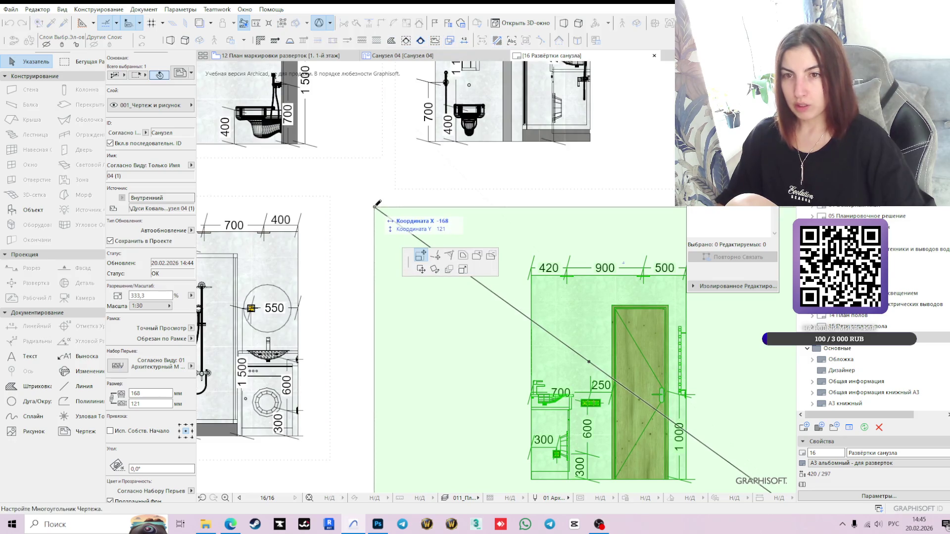
click(496, 231)
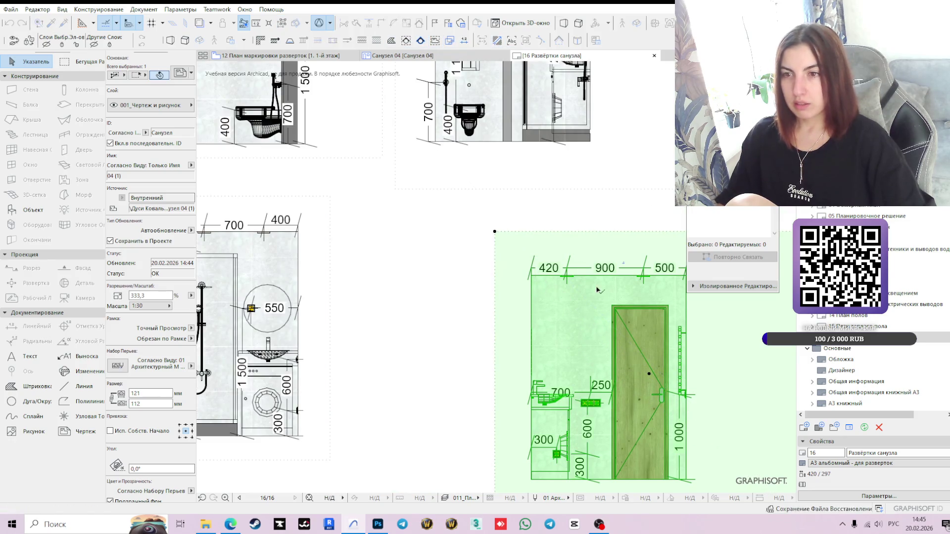
Step: Move the door drawing beside the shower elevation, its 420 corner meeting the 400
click(533, 276)
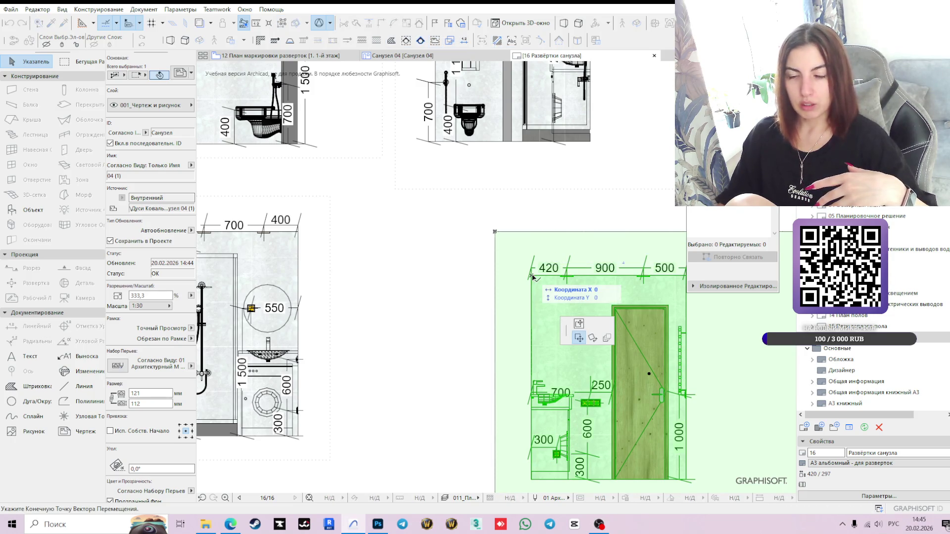
scroll(301, 234, up, 4)
click(303, 233)
scroll(304, 232, up, 2)
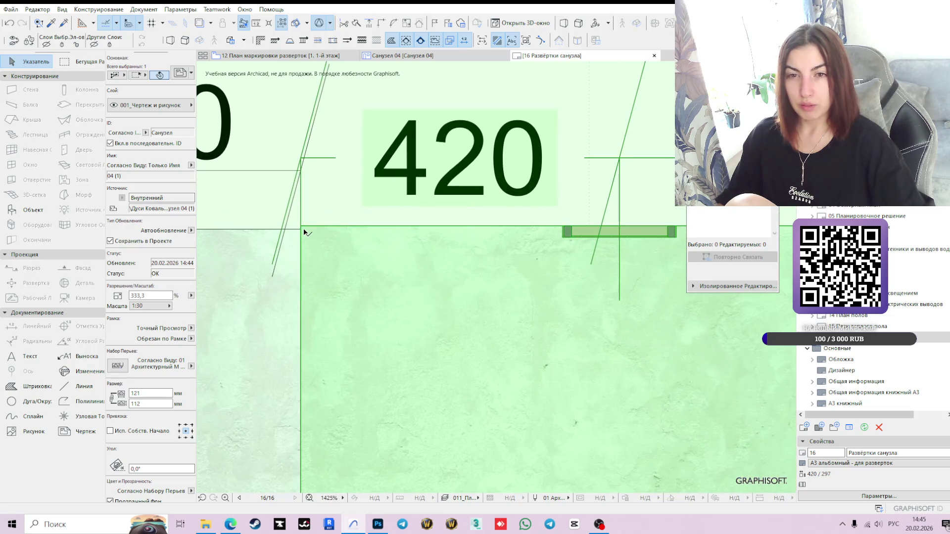
click(301, 227)
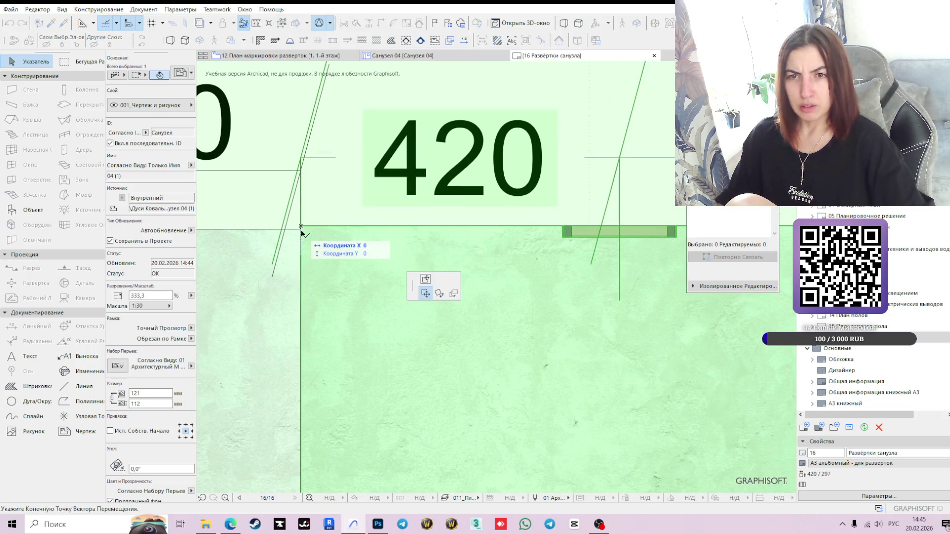
scroll(302, 232, up, 2)
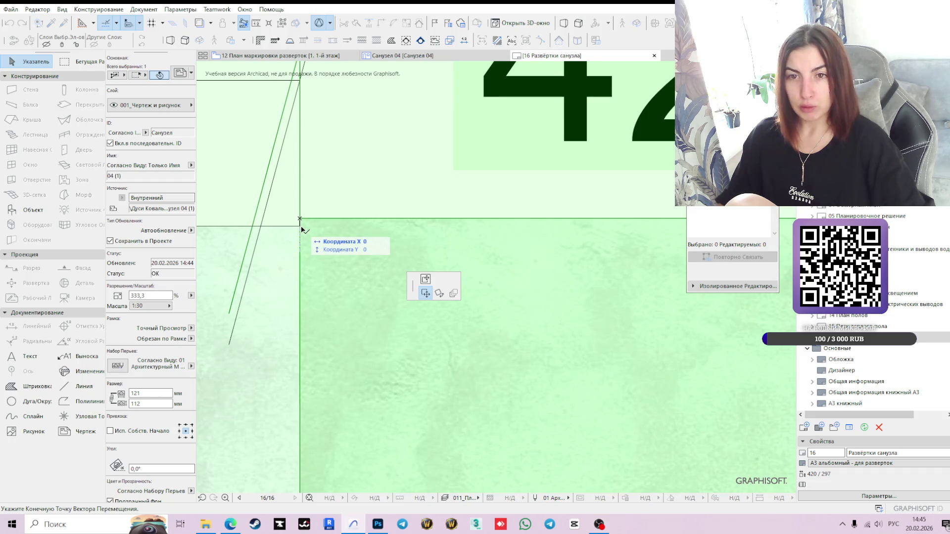
scroll(303, 230, down, 3)
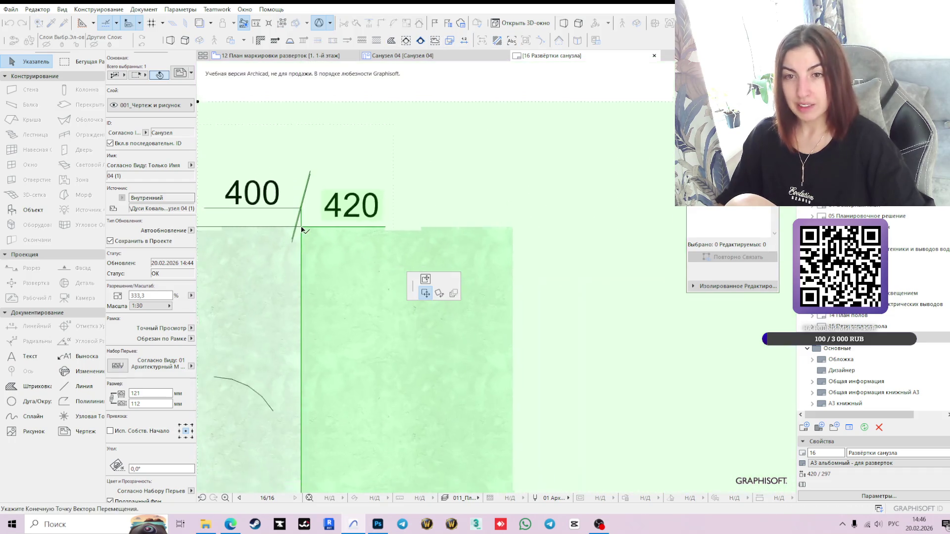
scroll(302, 228, down, 4)
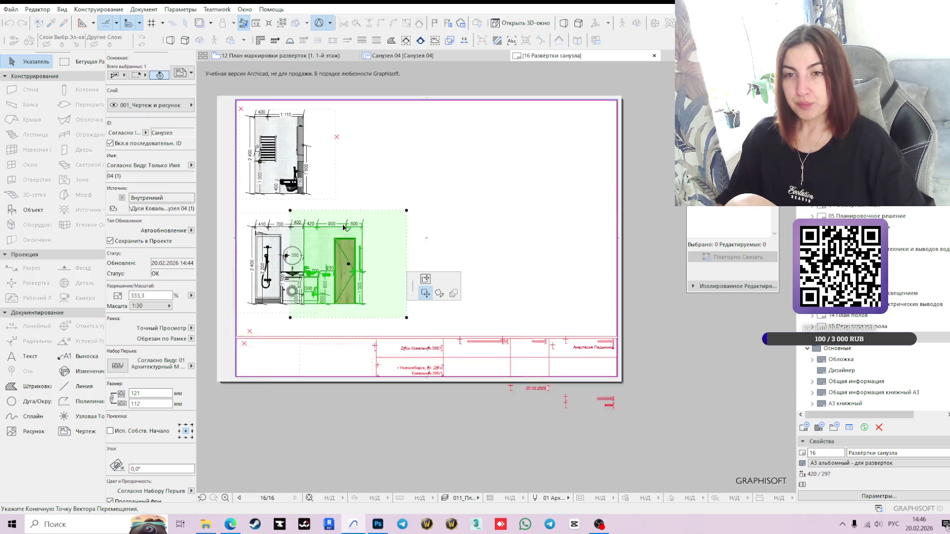
scroll(341, 228, down, 3)
scroll(356, 230, up, 3)
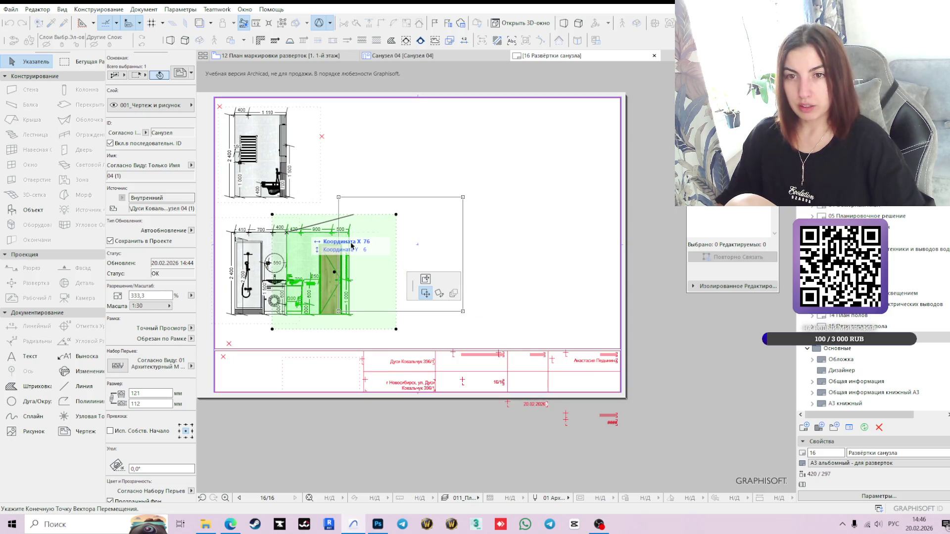
Step: Set the Санузел 04 door drawing beside Санузел 03 in the lower row, then deselect it
scroll(321, 238, up, 5)
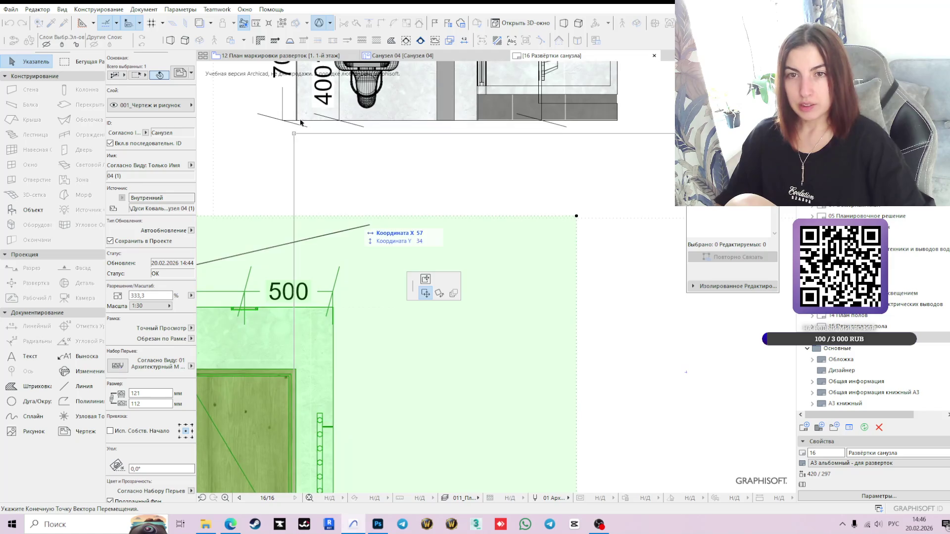
scroll(299, 122, up, 2)
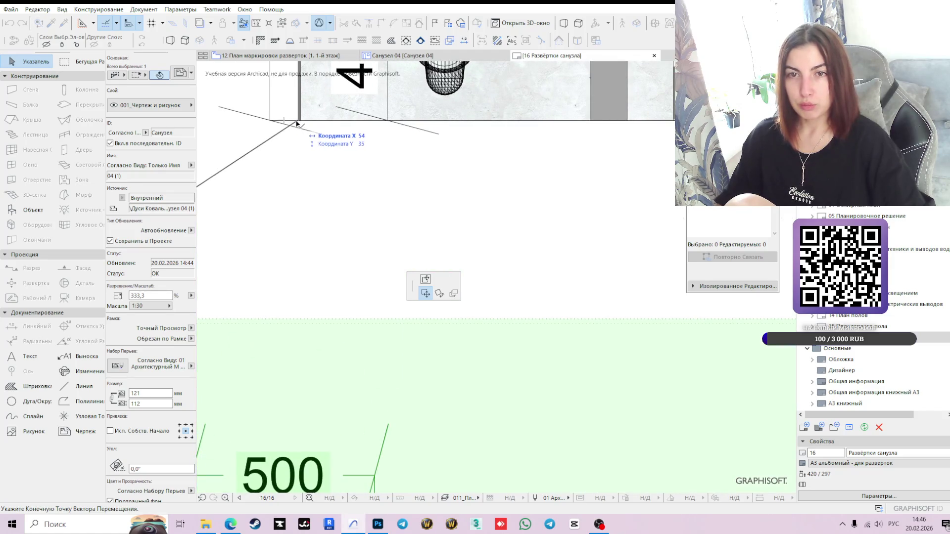
scroll(297, 126, down, 4)
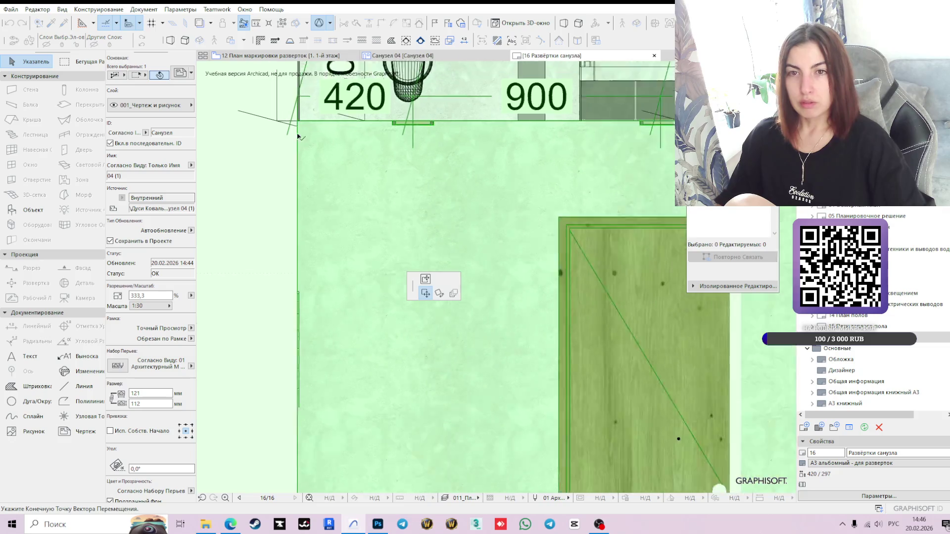
scroll(297, 216, down, 1)
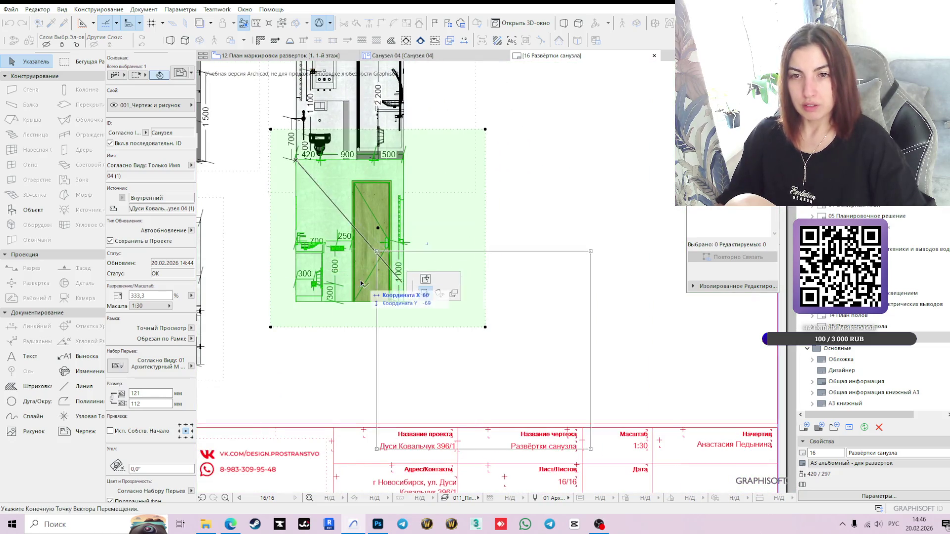
scroll(424, 276, up, 4)
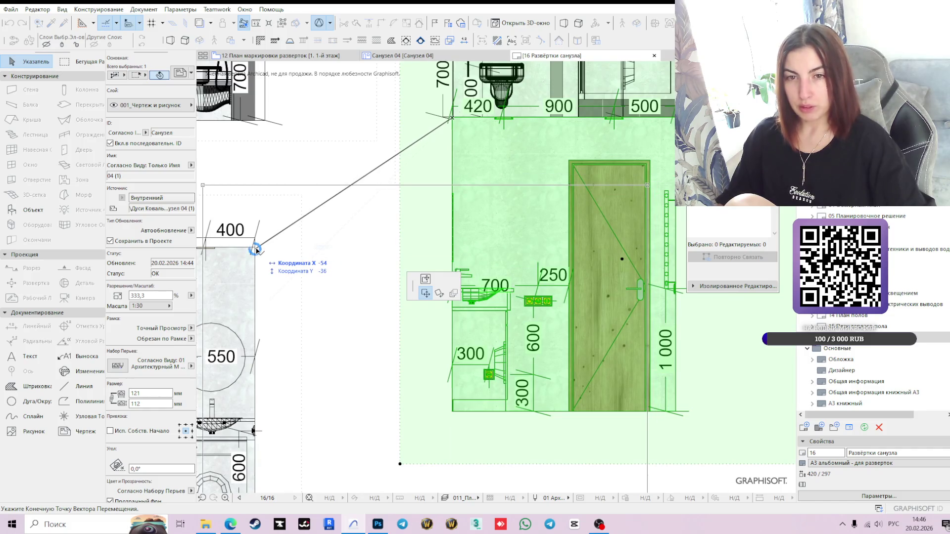
click(451, 248)
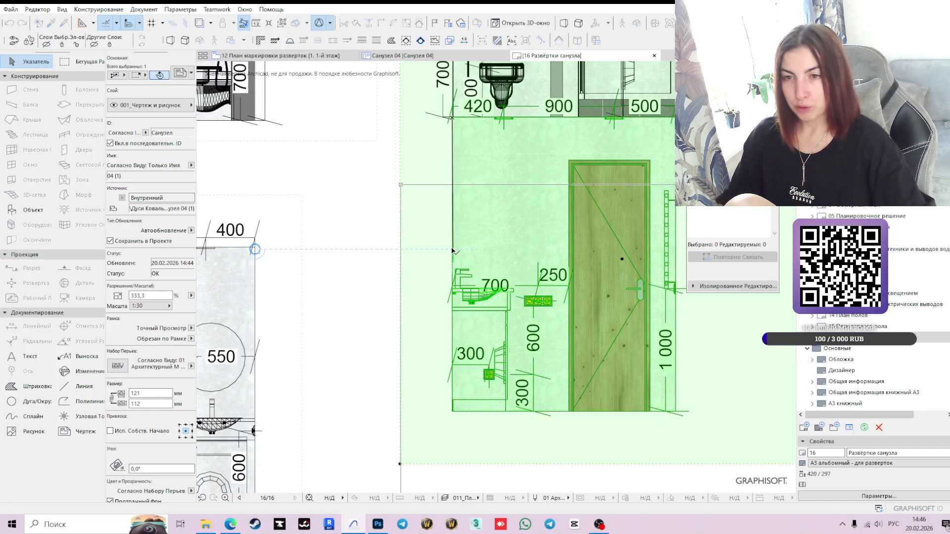
scroll(494, 252, down, 1)
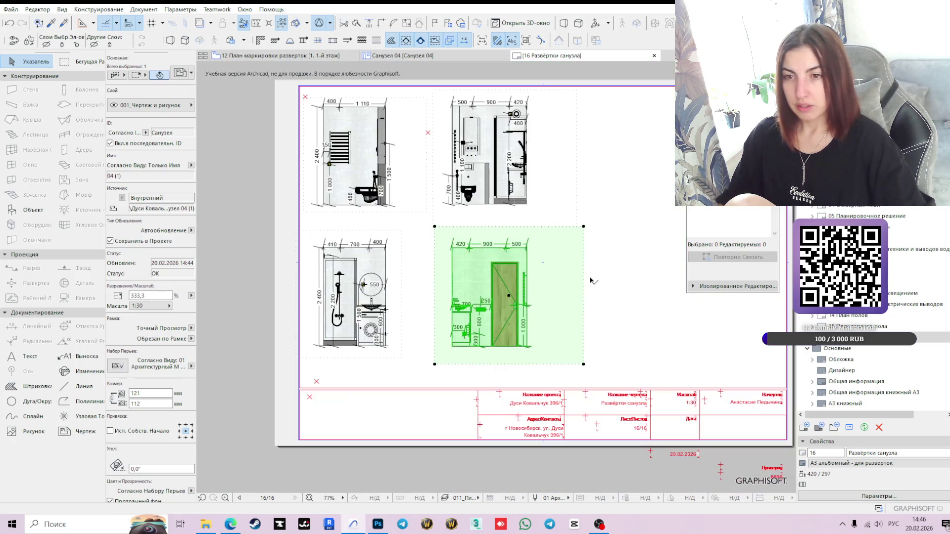
scroll(578, 256, down, 3)
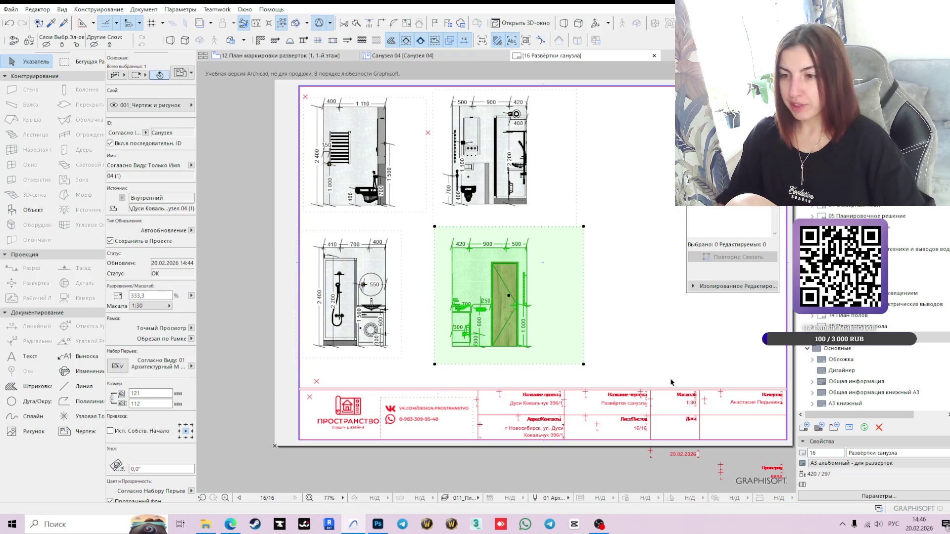
scroll(706, 459, down, 1)
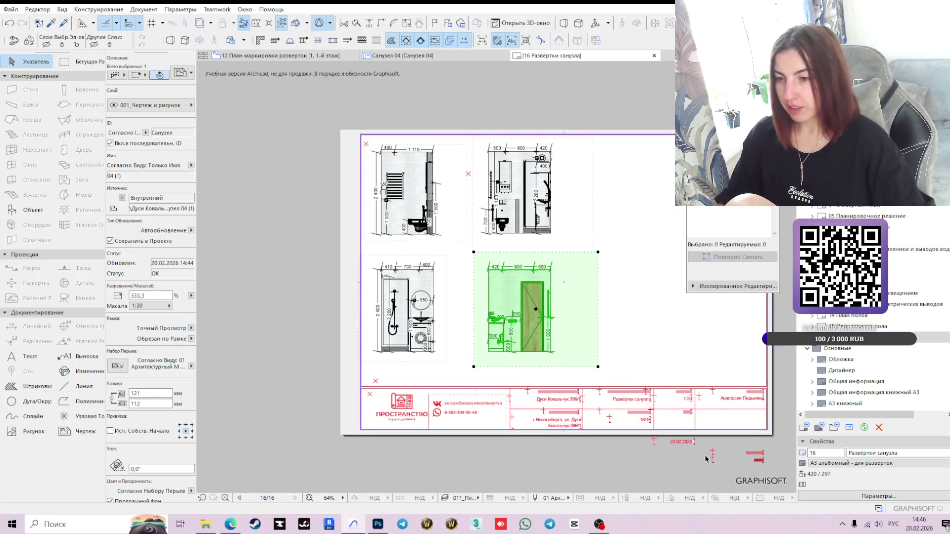
click(739, 454)
scroll(859, 404, down, 3)
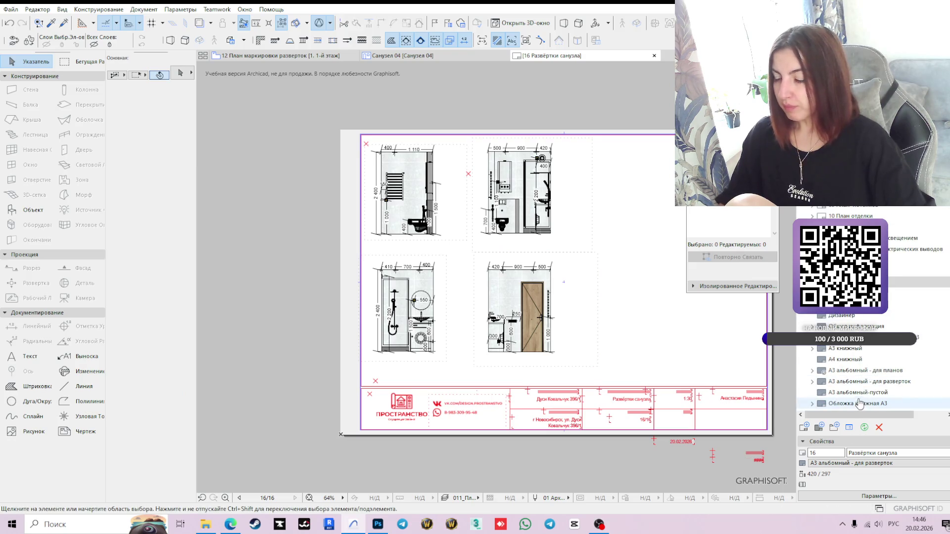
Step: In the А3 альбомный - для разверток master, marquee-select and delete the two texts under the title block
click(869, 382)
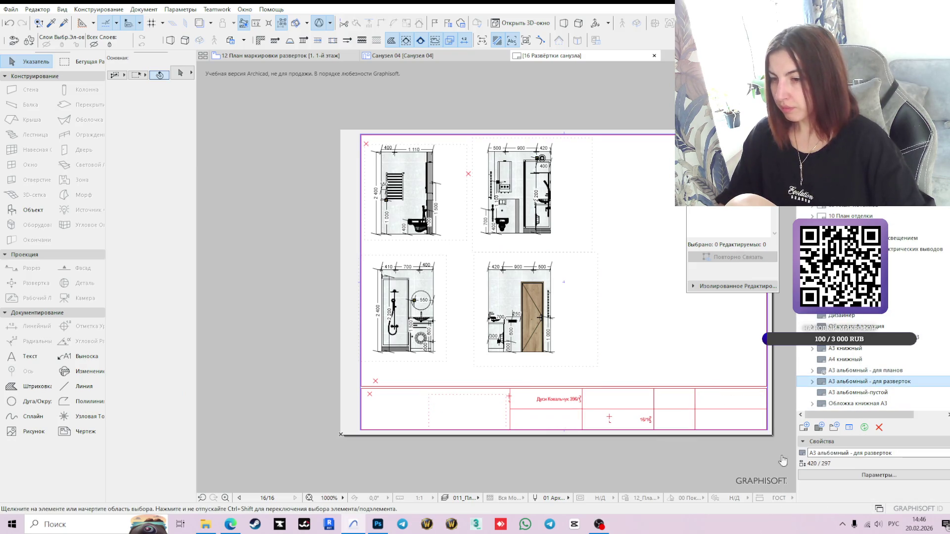
scroll(728, 423, down, 5)
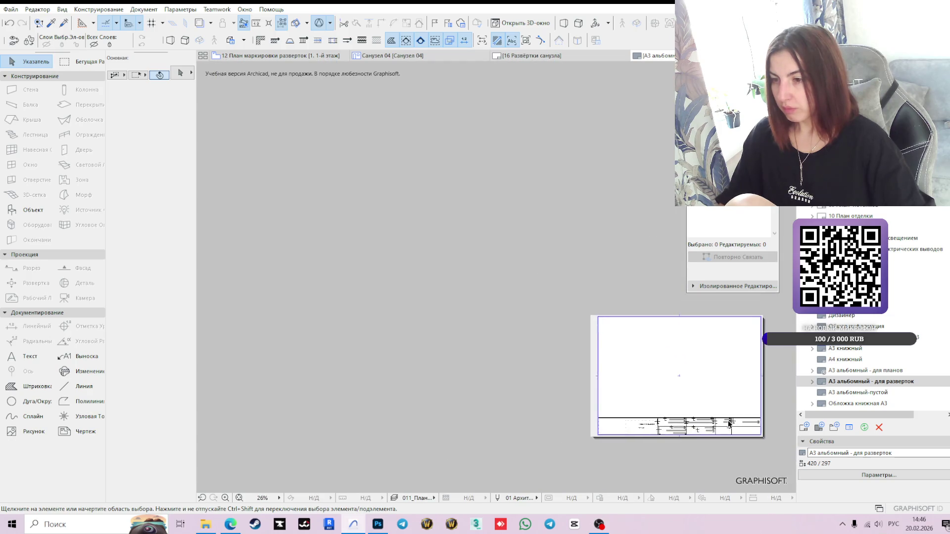
scroll(619, 422, up, 3)
scroll(662, 408, up, 2)
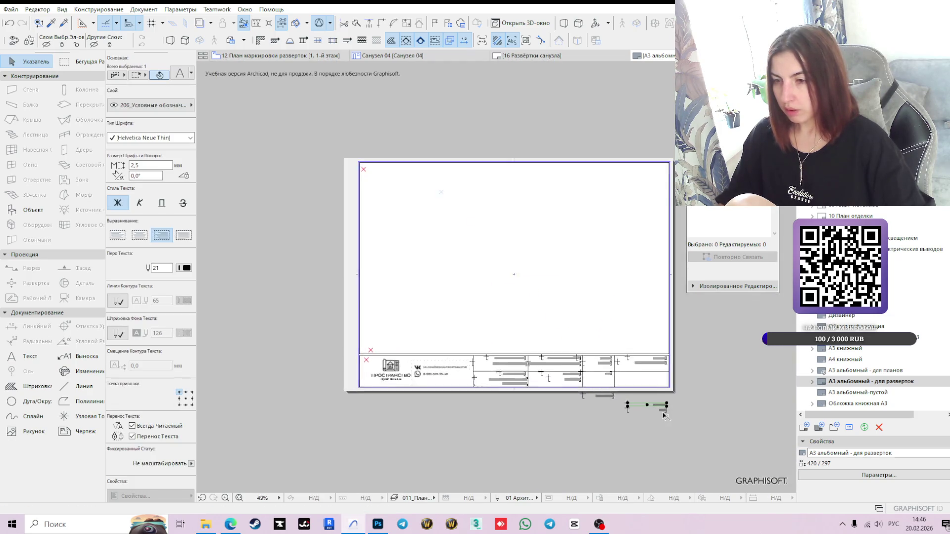
drag(685, 404, 629, 421)
key(Delete)
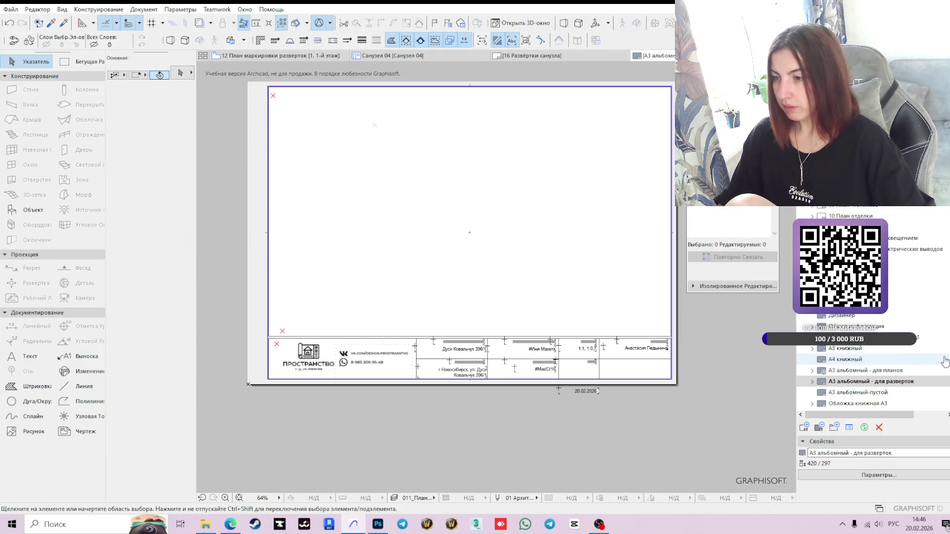
scroll(854, 356, up, 3)
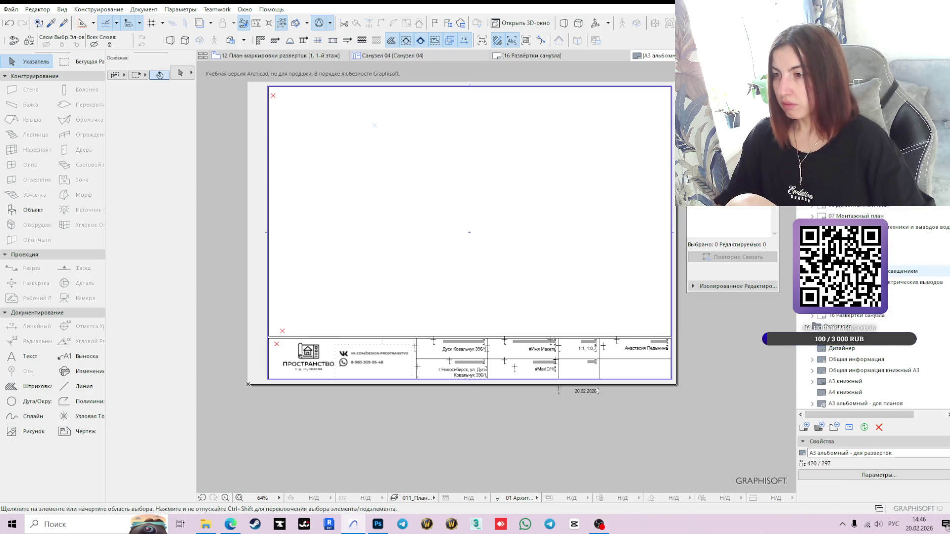
click(847, 316)
Step: Reopen sheet 16 Развертки санузла, close the А3 master layout tab and recentre the sheet
double_click(848, 318)
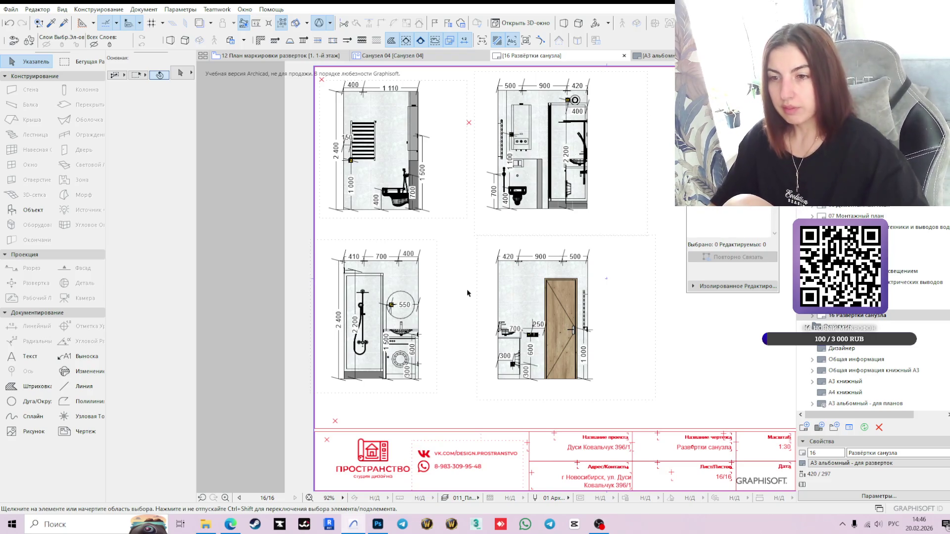
scroll(528, 271, down, 2)
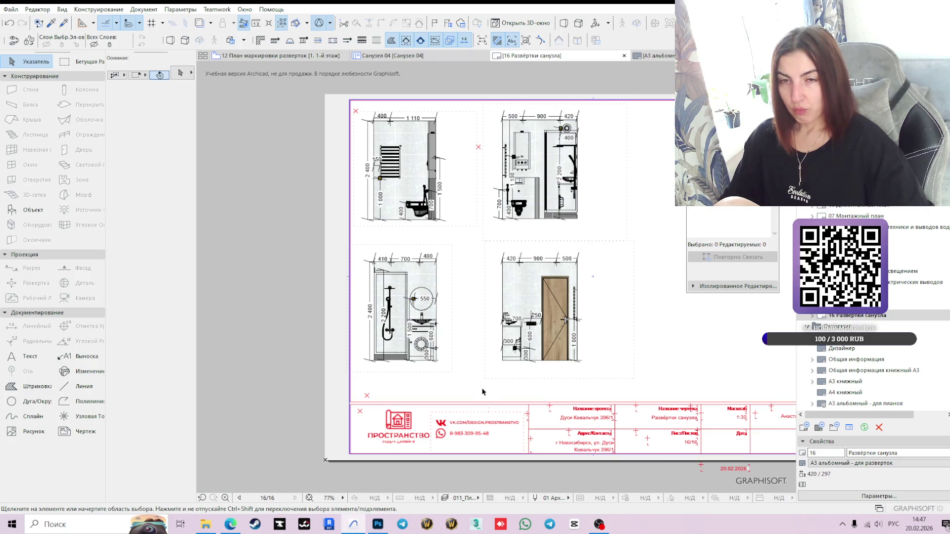
scroll(564, 212, up, 3)
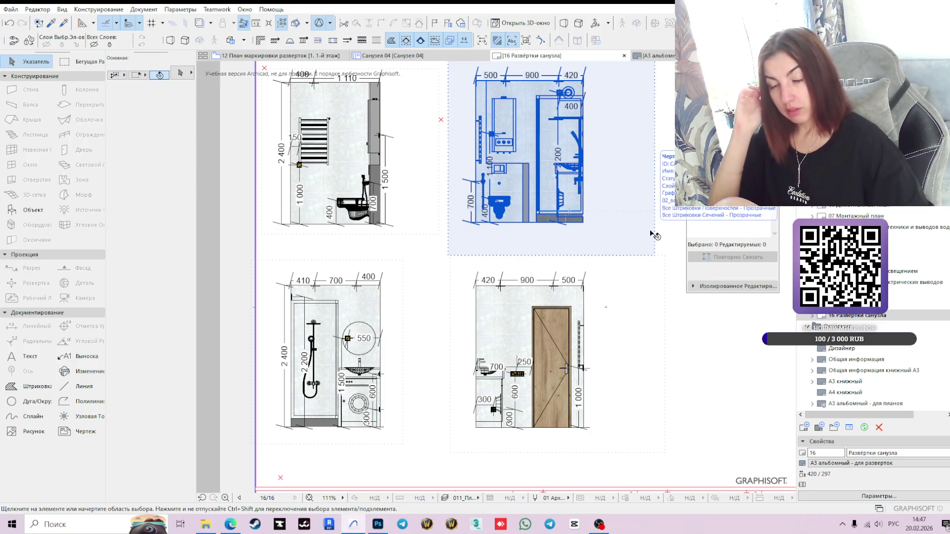
scroll(578, 239, down, 3)
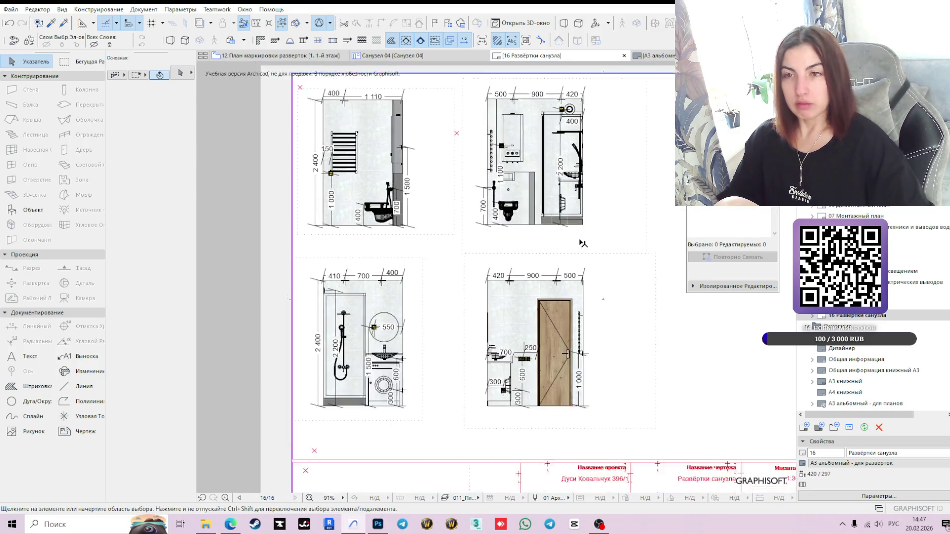
click(647, 55)
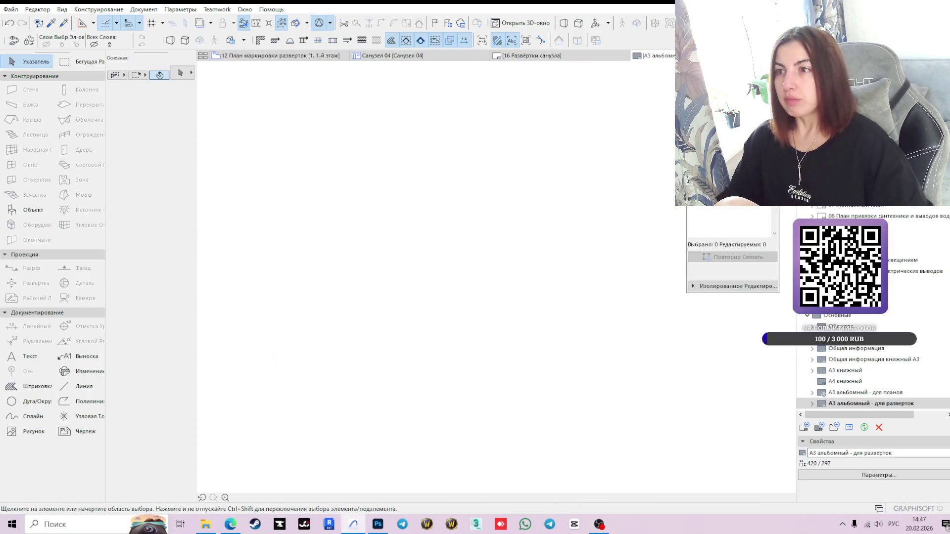
click(654, 55)
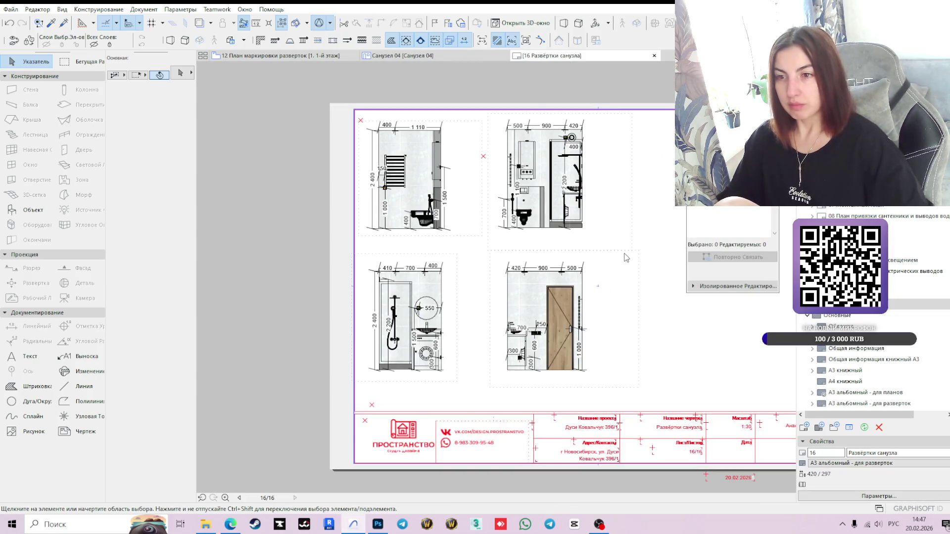
scroll(611, 247, down, 1)
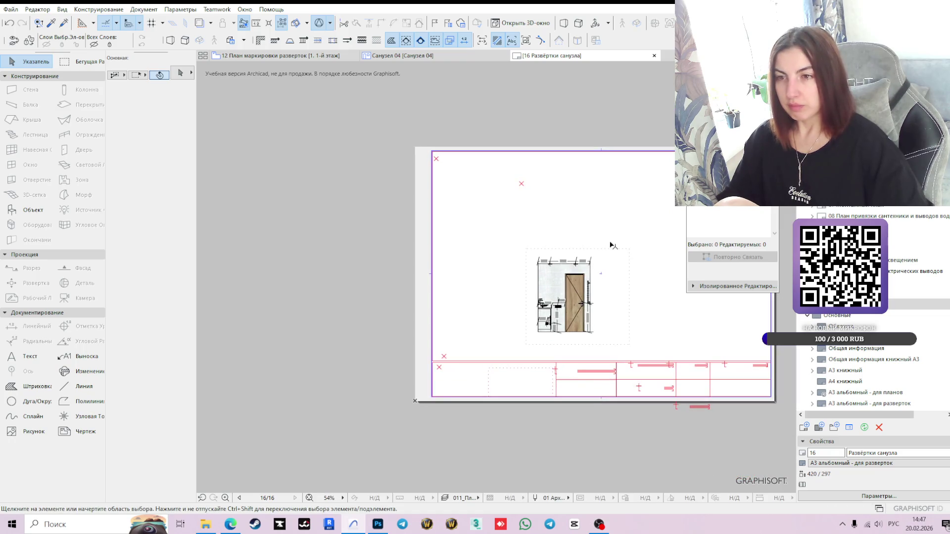
scroll(597, 231, up, 1)
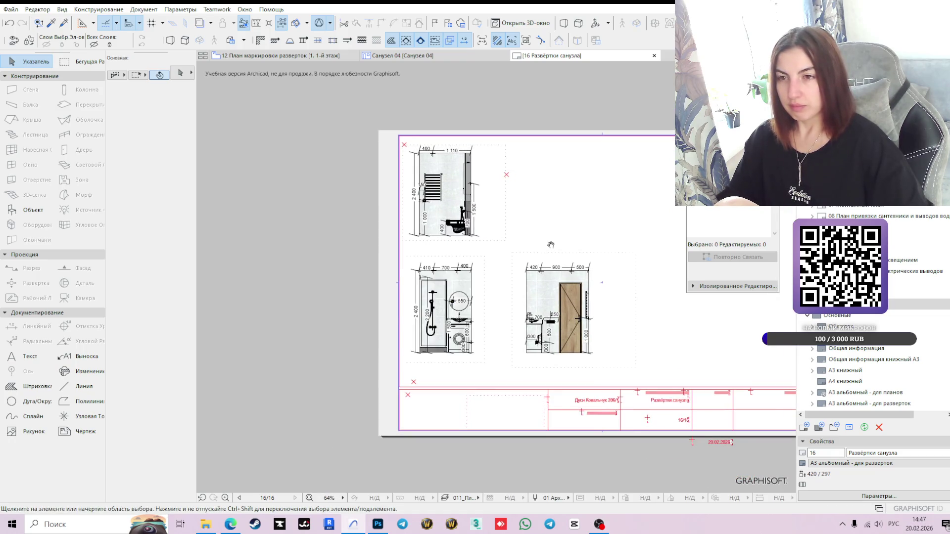
middle_drag(600, 235, 554, 243)
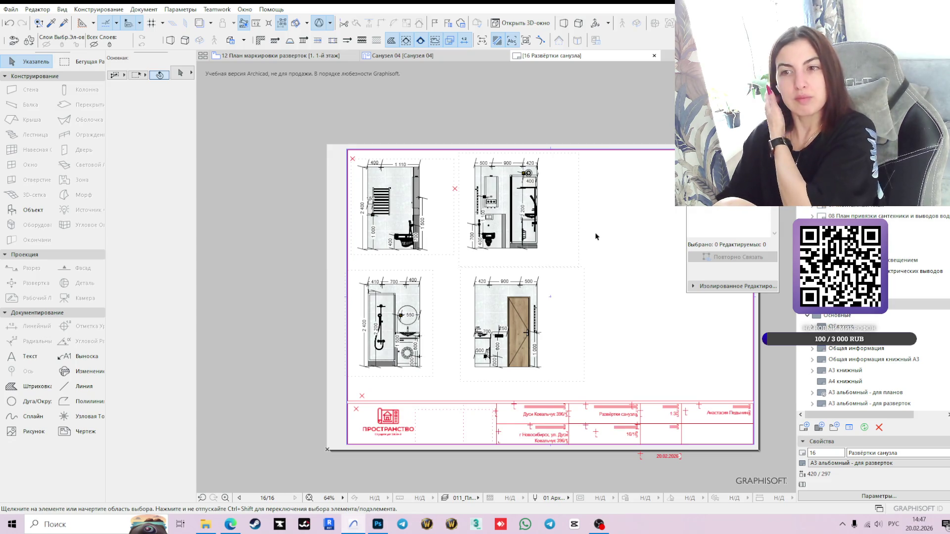
Step: Lower the top edge of the lower-row door elevation drawing's frame
click(489, 280)
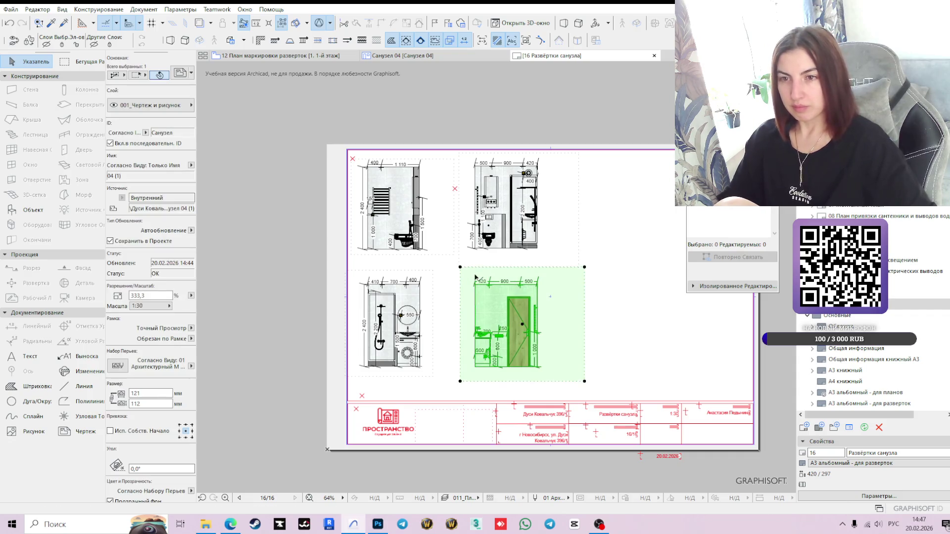
scroll(467, 268, up, 3)
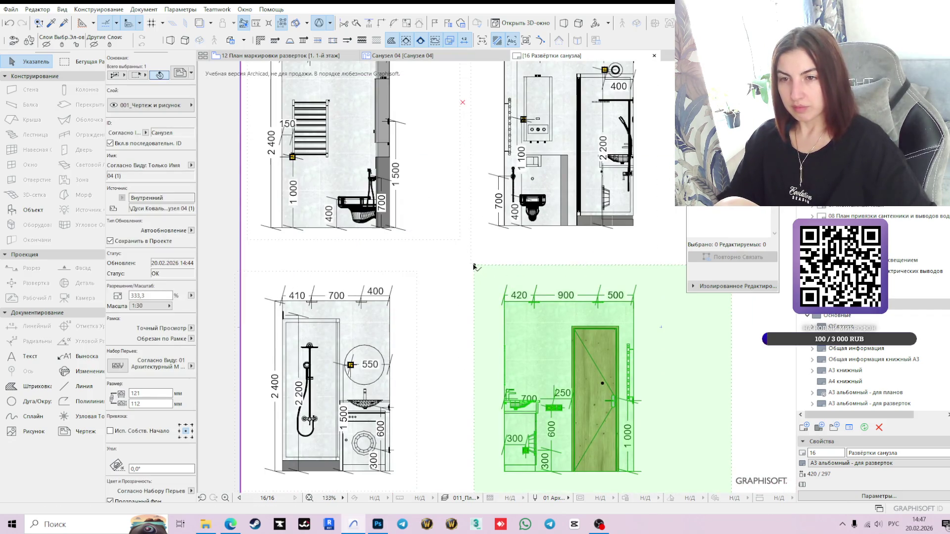
click(473, 267)
middle_drag(483, 269, 475, 342)
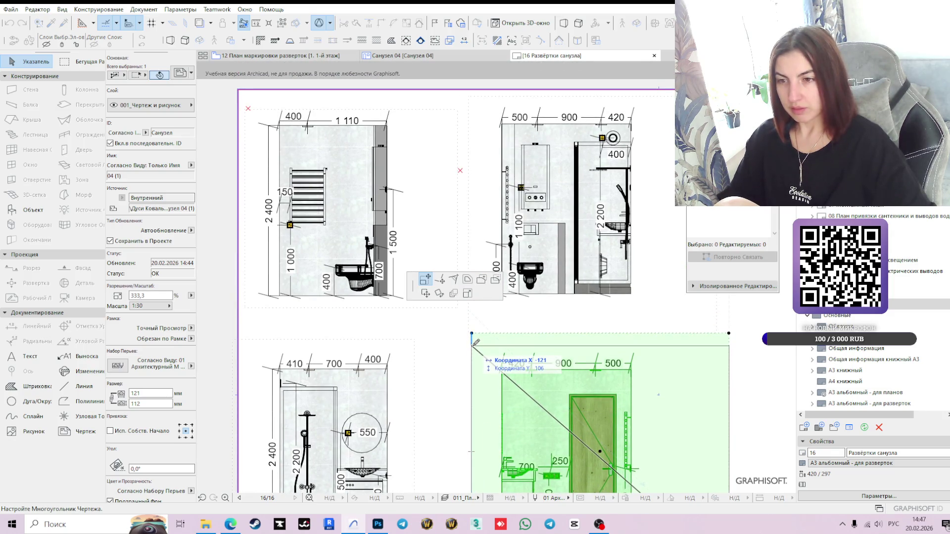
click(472, 351)
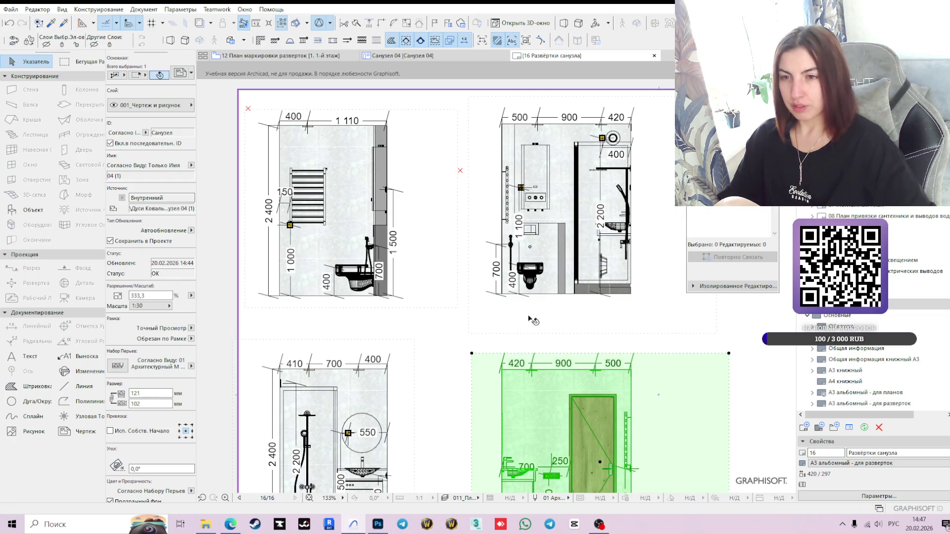
Step: Shrink the top-right bathroom elevation drawing's frame to 99 × 99
click(554, 315)
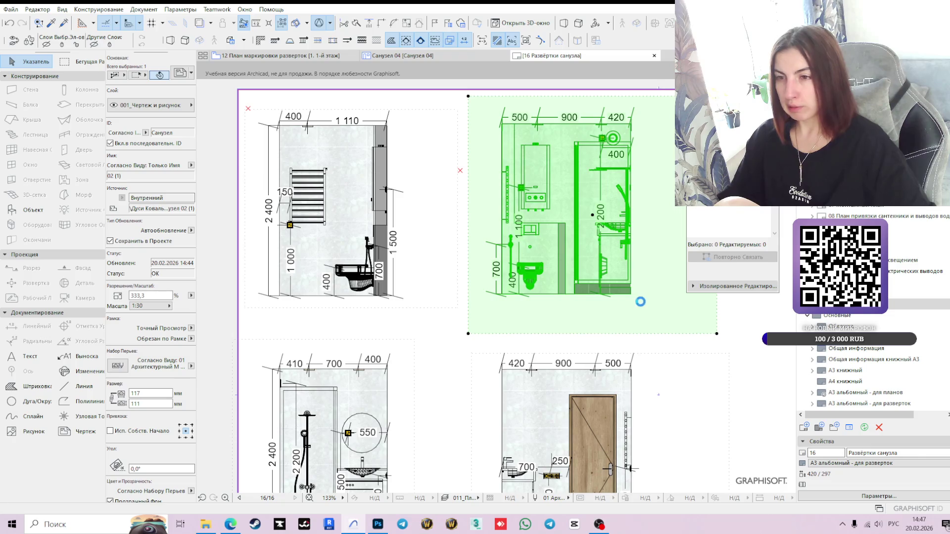
click(717, 333)
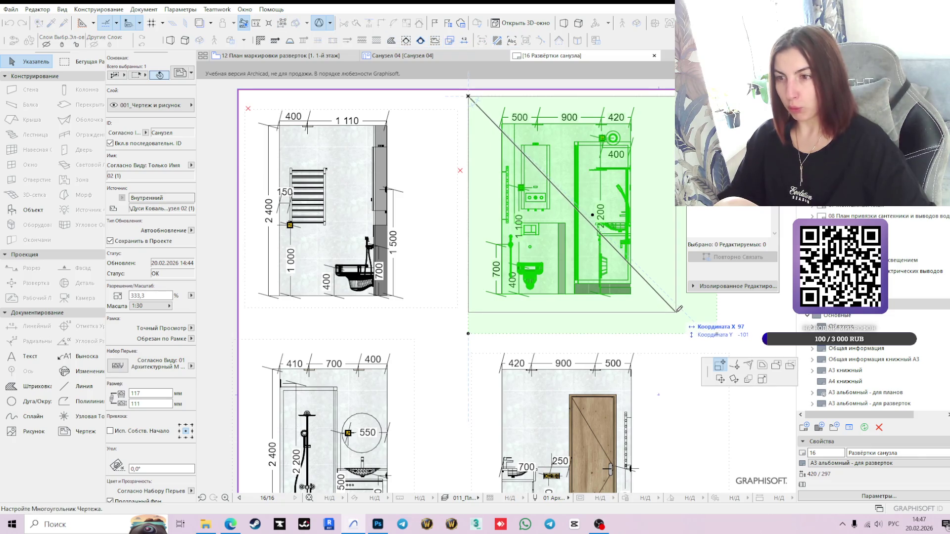
click(679, 307)
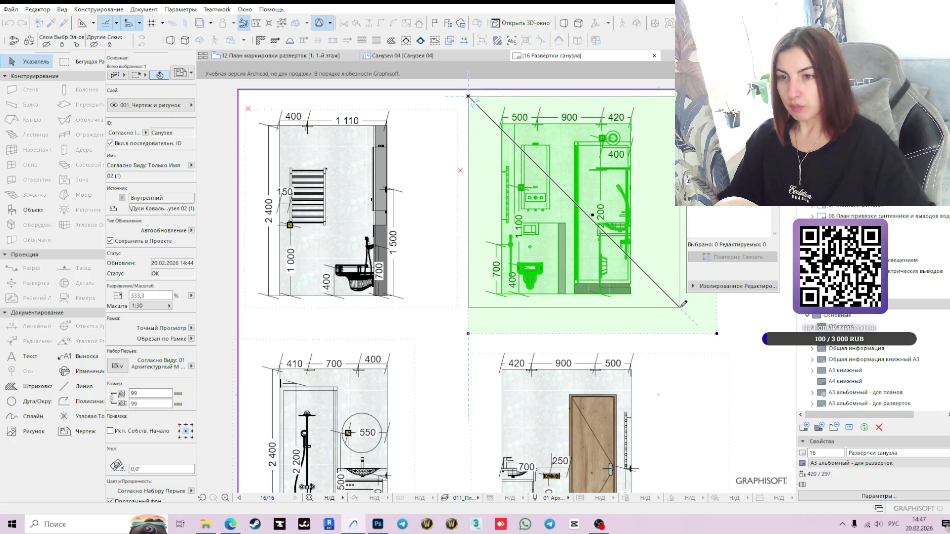
Step: Deselect the elevation drawing, view the title block, and pick 12 План маркировки разверток
scroll(679, 308, down, 3)
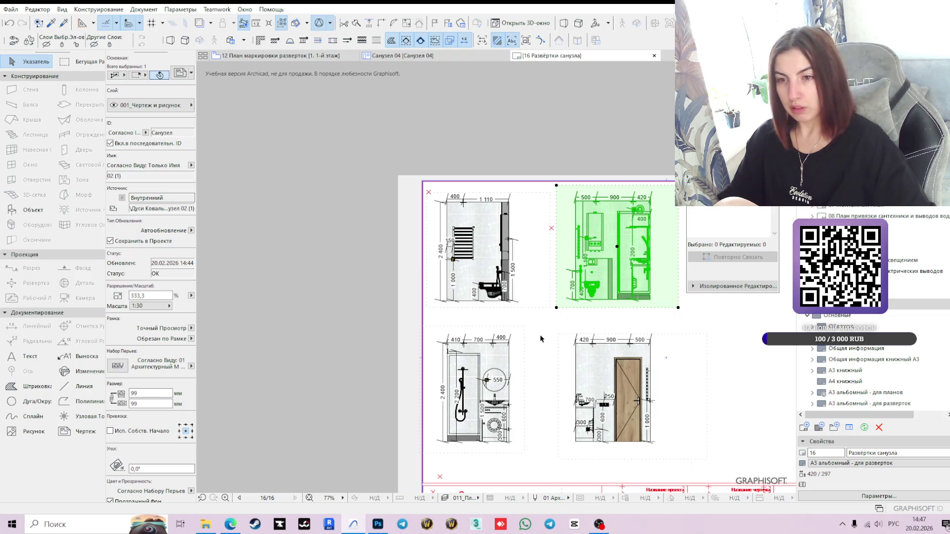
scroll(534, 353, up, 3)
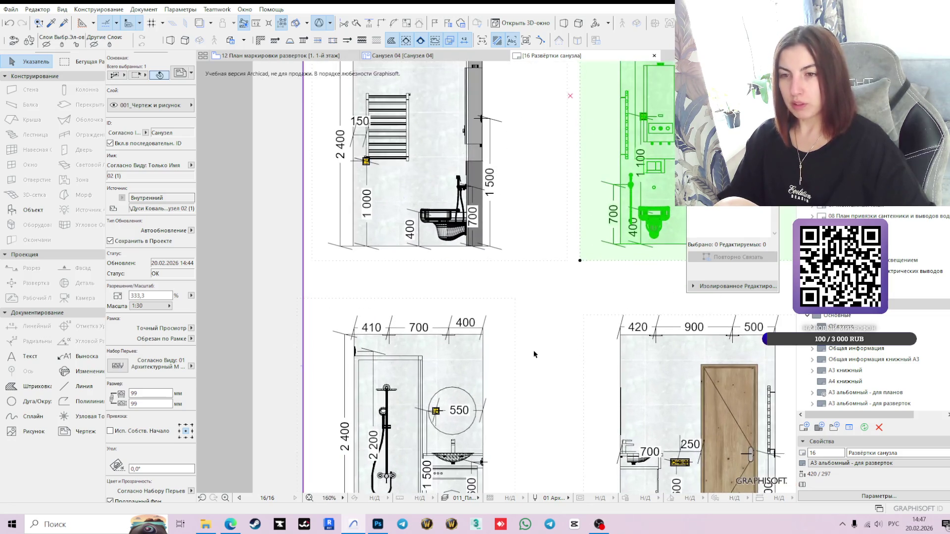
scroll(535, 353, down, 3)
middle_drag(651, 329, 565, 322)
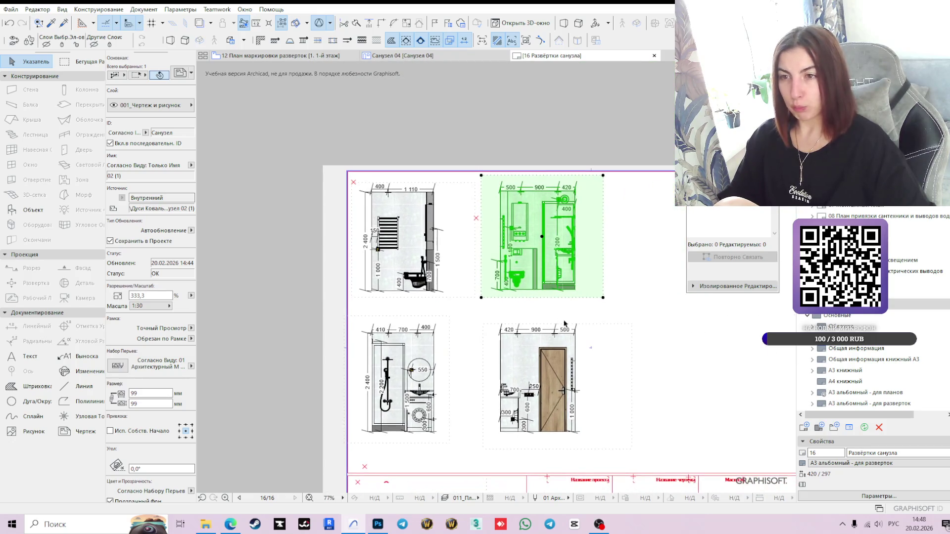
click(553, 142)
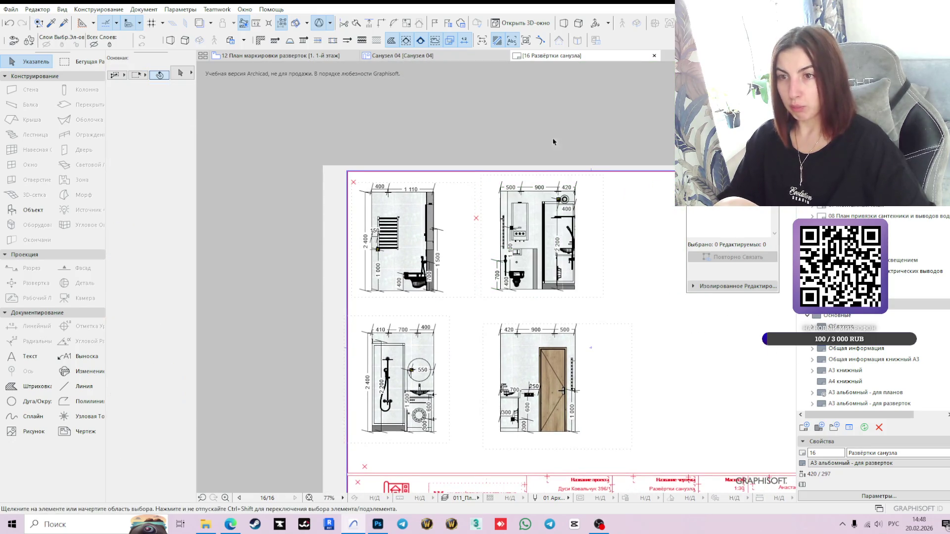
middle_drag(627, 360, 590, 332)
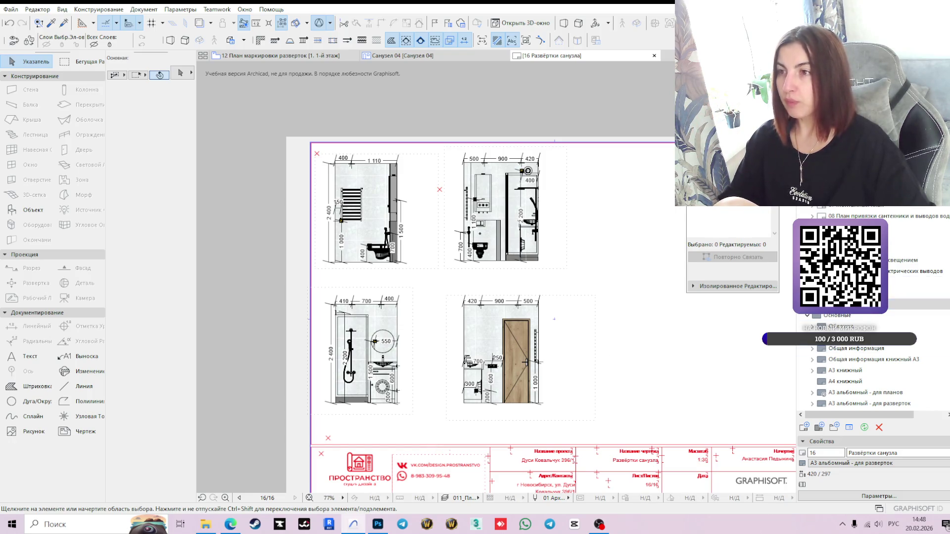
scroll(871, 346, down, 5)
click(891, 222)
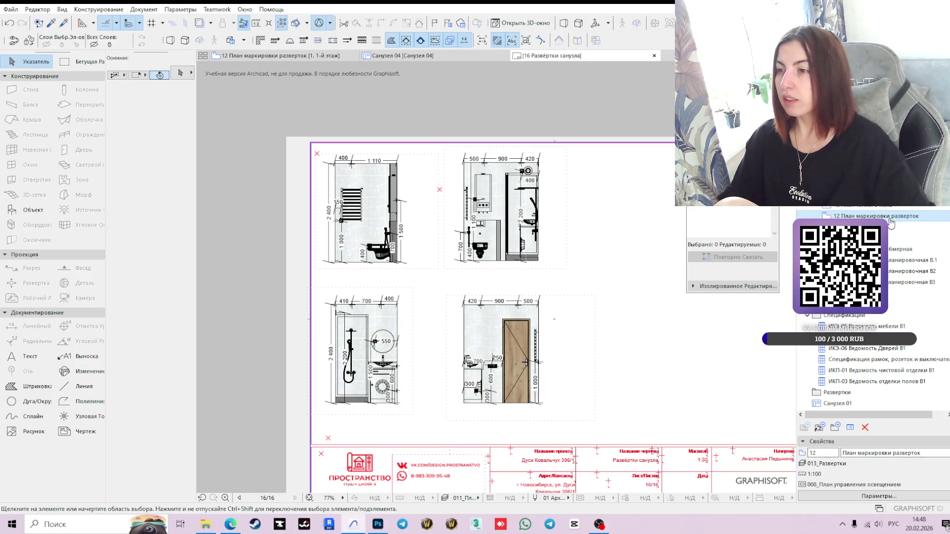
Step: Open 12 План маркировки разверток, clear the selection, and reuse the bathroom elevation marker's settings
double_click(890, 223)
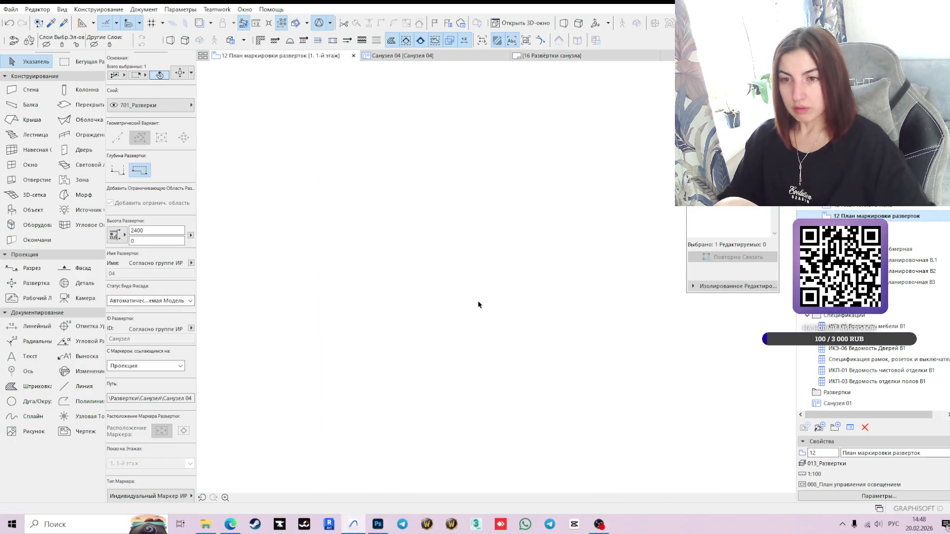
scroll(479, 306, down, 5)
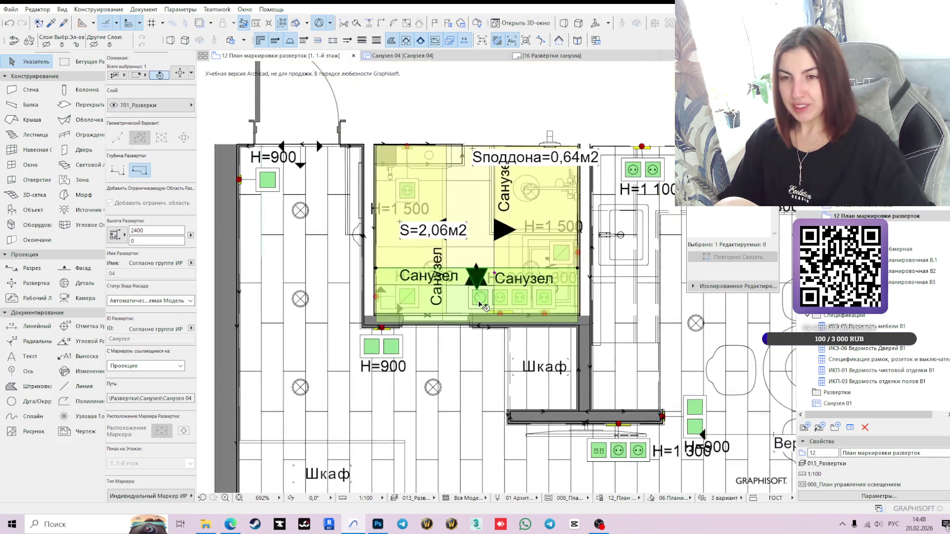
key(Escape)
scroll(575, 336, down, 2)
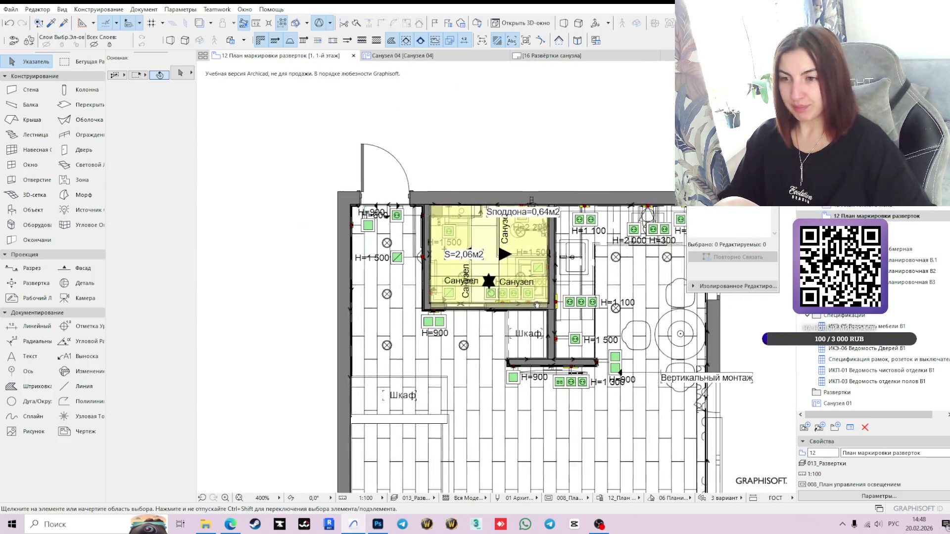
scroll(444, 267, up, 2)
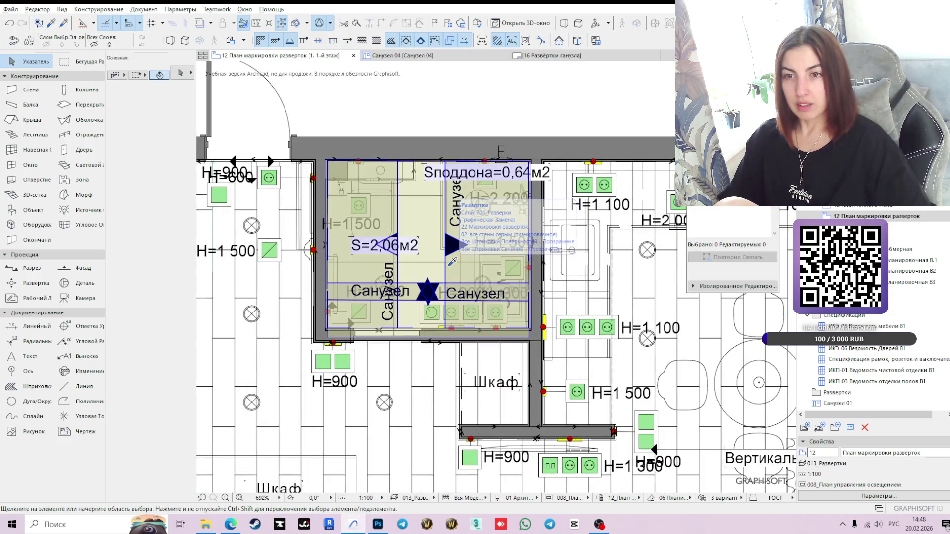
alt+click(452, 262)
scroll(452, 262, down, 4)
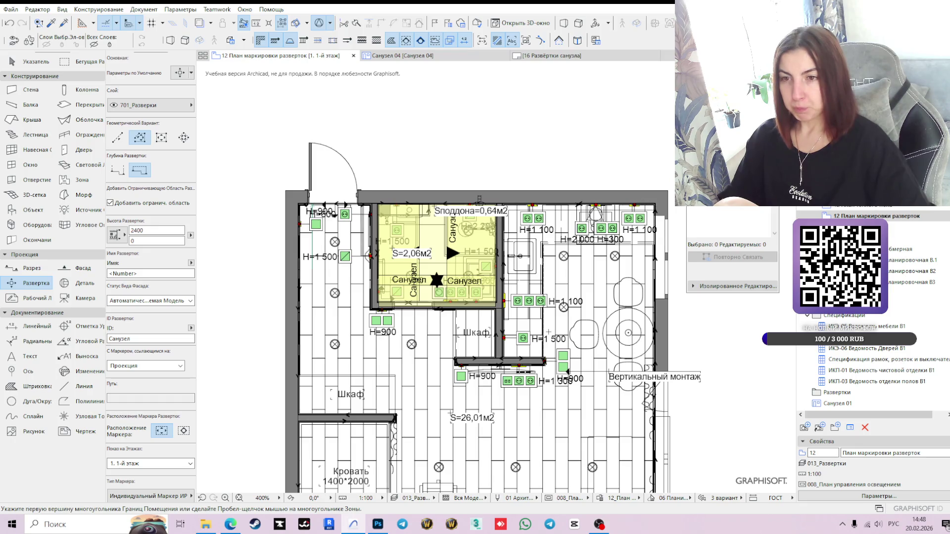
Step: Draw the kitchen elevation boundary polygon through its four wall corners
scroll(547, 330, up, 5)
scroll(426, 376, up, 3)
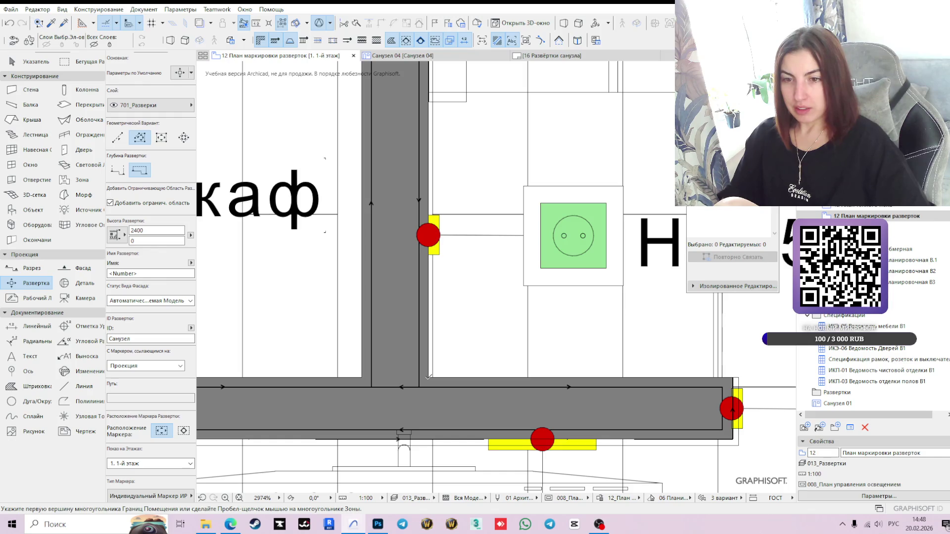
click(428, 377)
scroll(428, 377, down, 6)
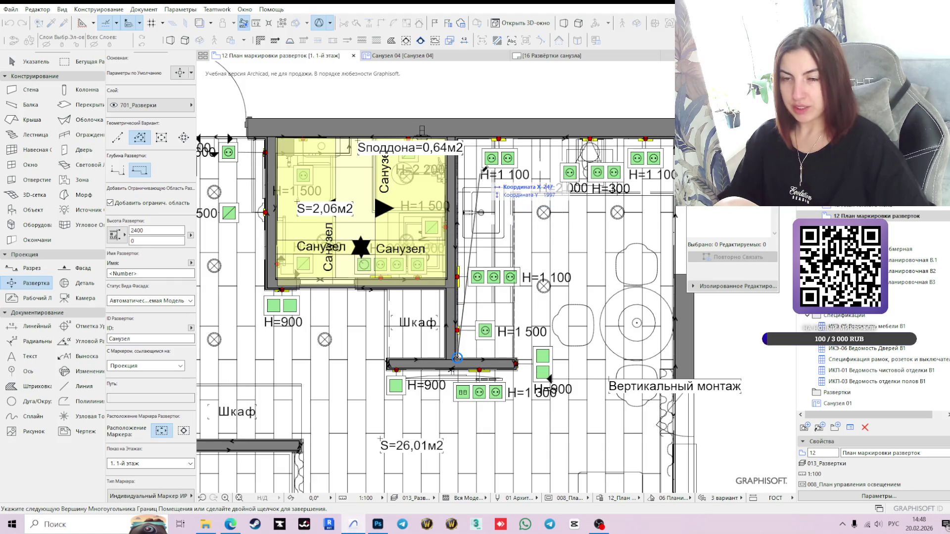
scroll(484, 235, up, 2)
scroll(484, 235, up, 2)
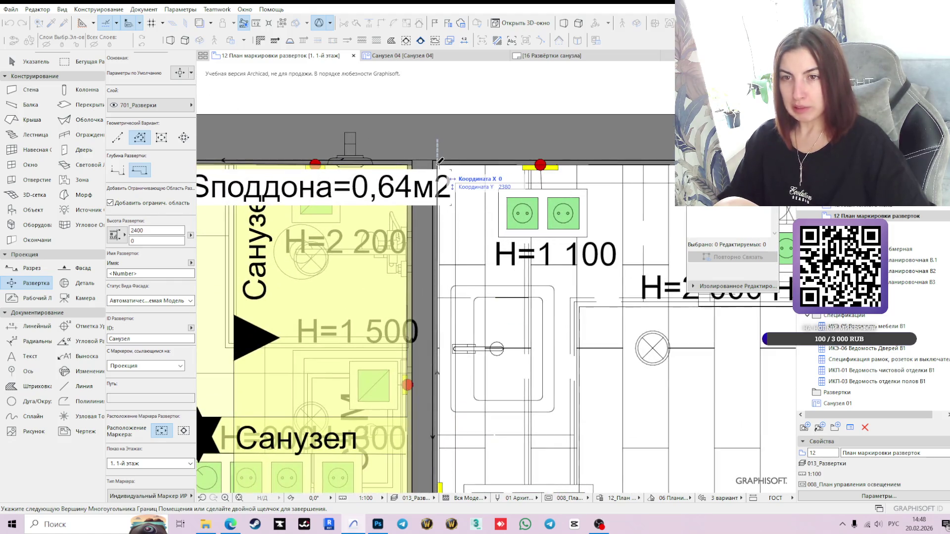
click(438, 163)
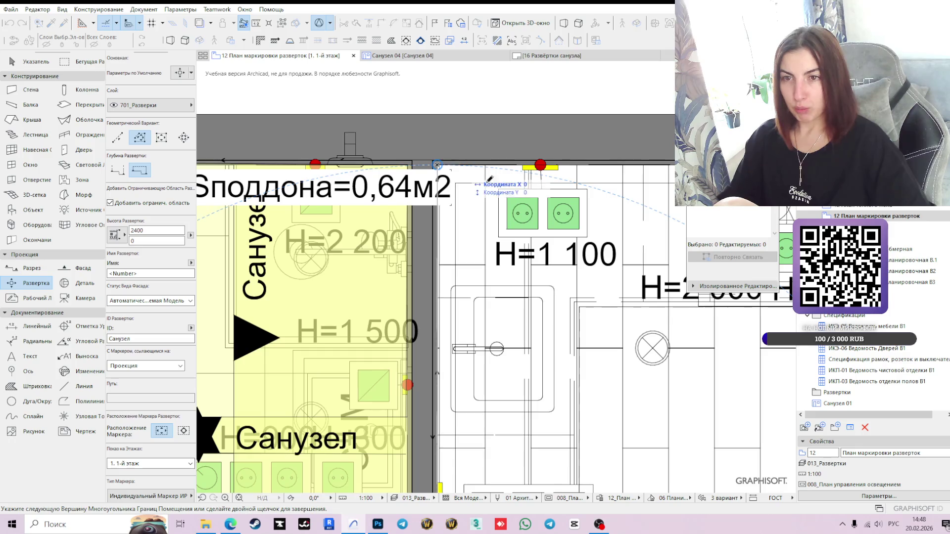
scroll(438, 163, down, 7)
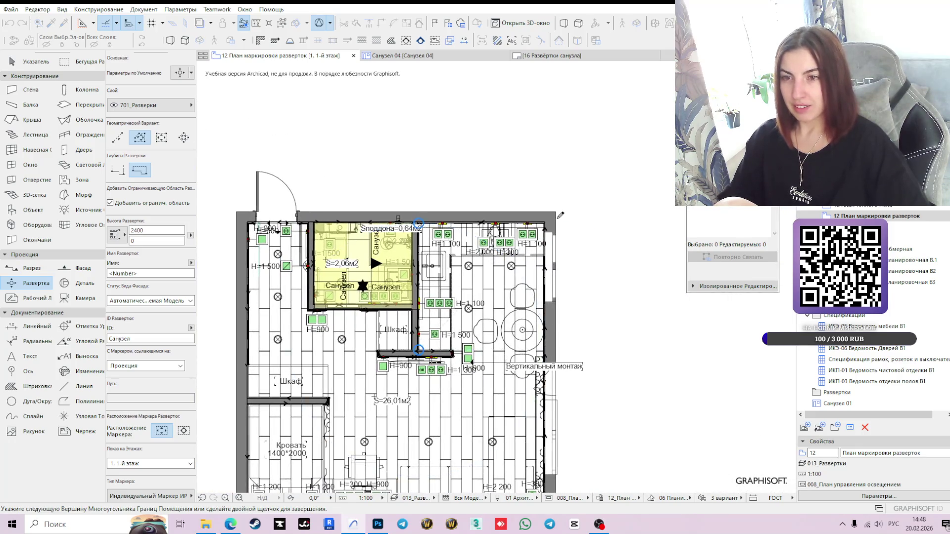
scroll(542, 227, up, 7)
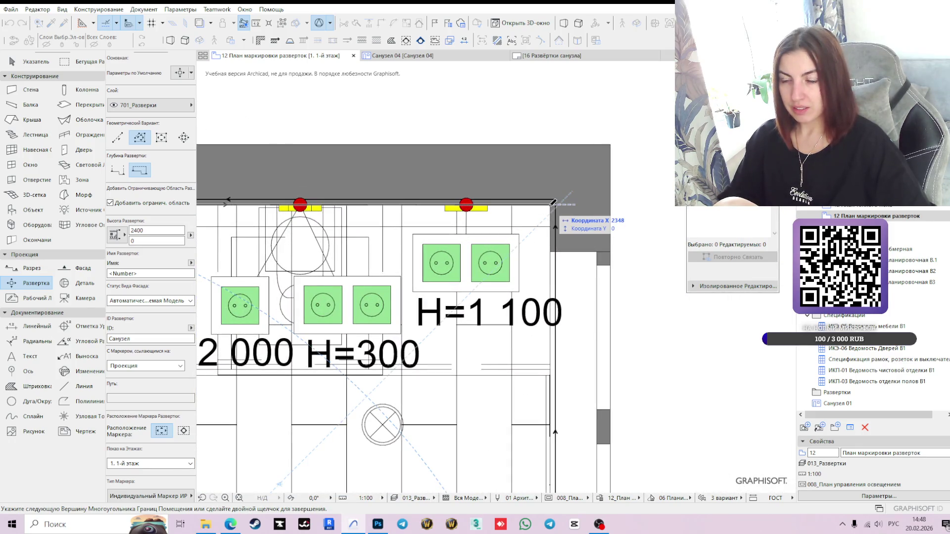
click(553, 202)
scroll(553, 202, down, 7)
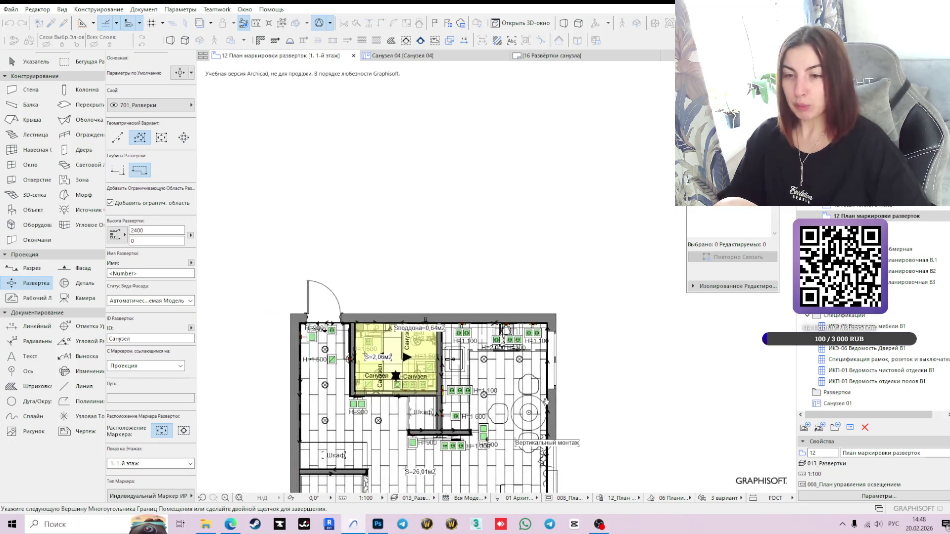
scroll(548, 322, up, 3)
scroll(549, 347, up, 5)
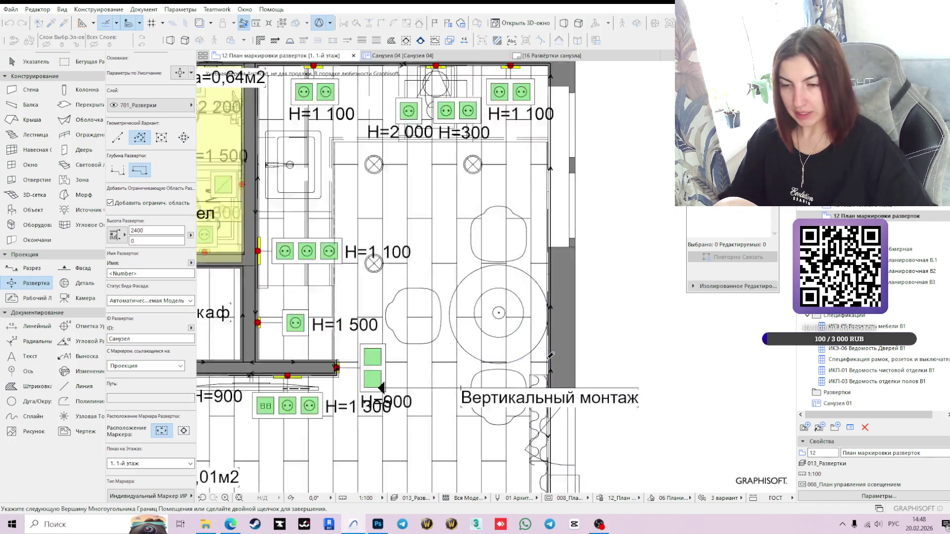
scroll(551, 356, up, 4)
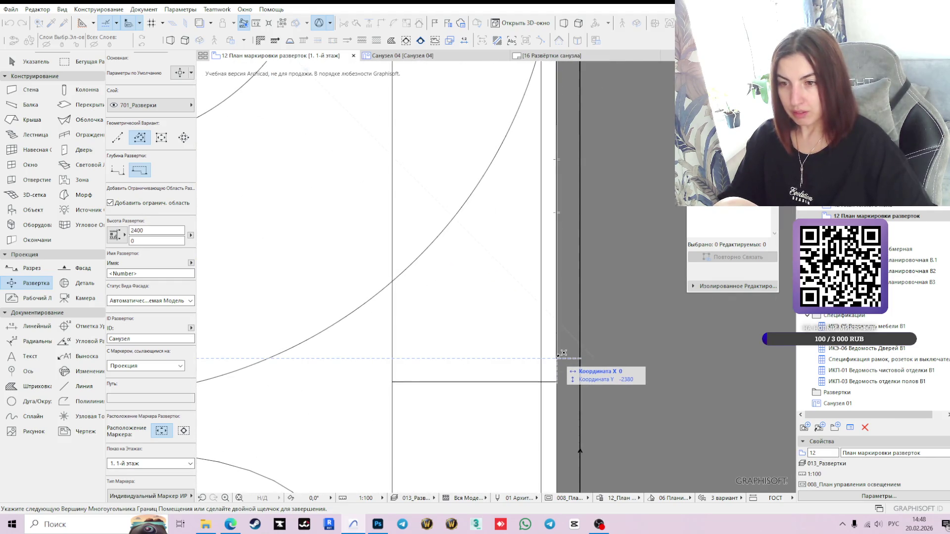
scroll(562, 352, down, 6)
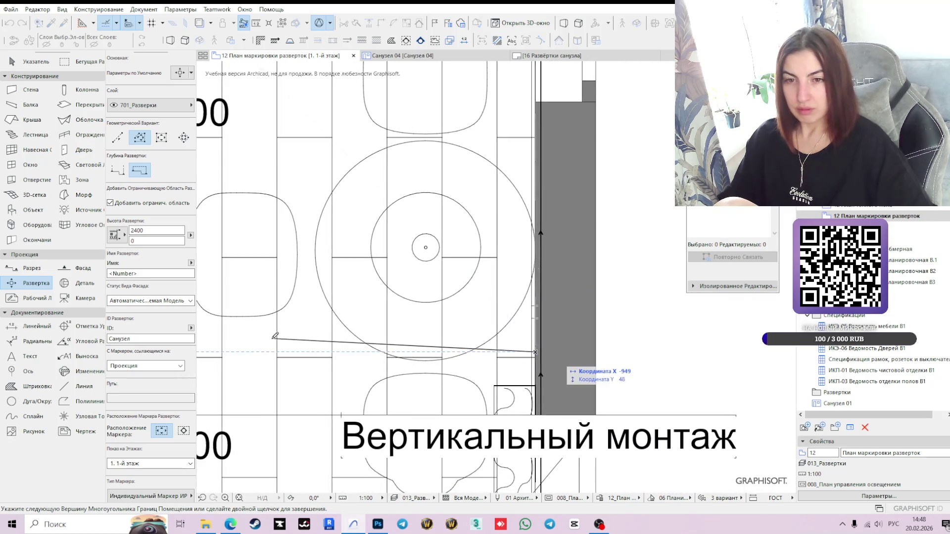
middle_drag(262, 341, 553, 349)
scroll(263, 356, up, 4)
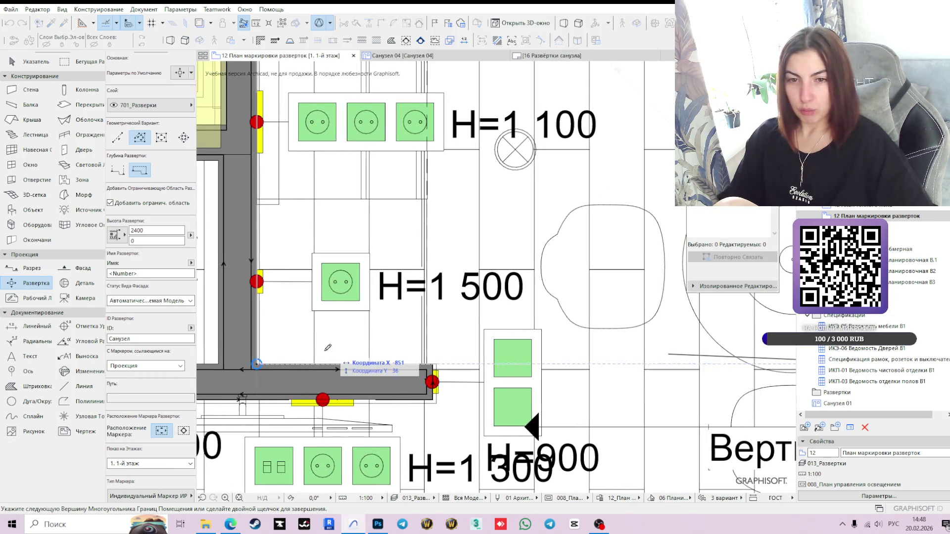
click(242, 364)
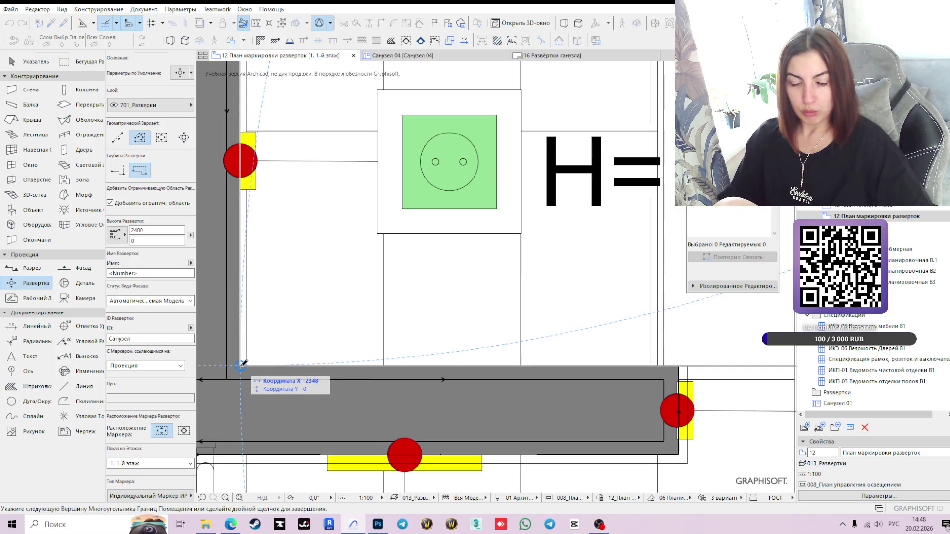
Step: Set the viewpoint distance to place the four markers, then select the new marker
scroll(366, 307, down, 5)
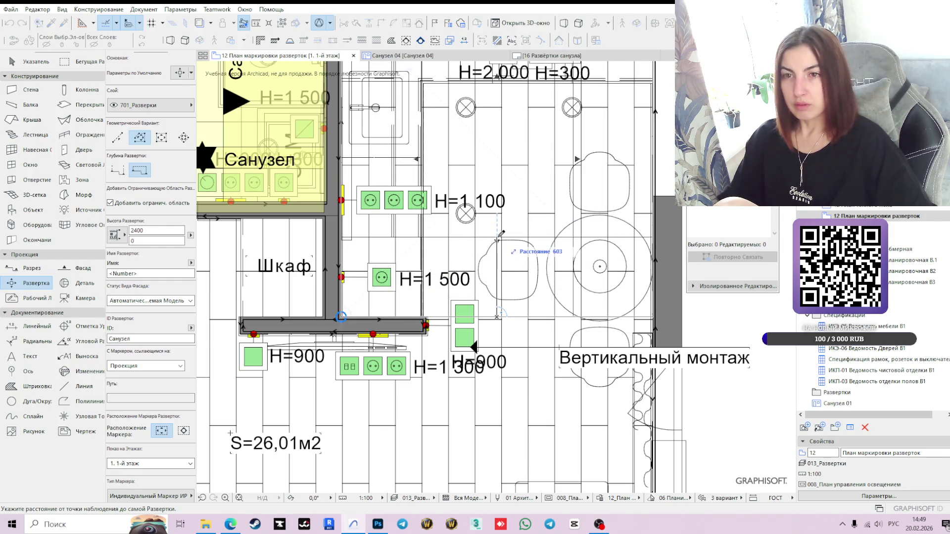
click(493, 227)
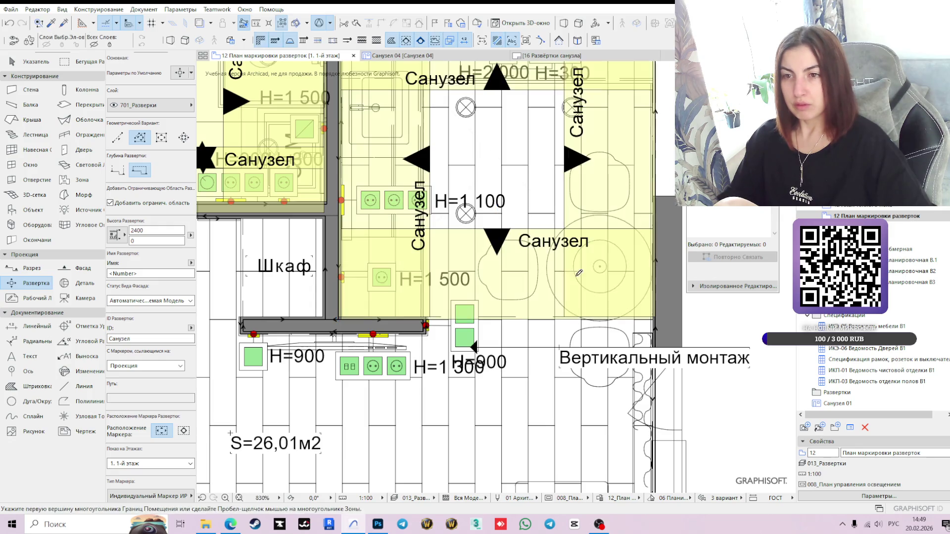
scroll(566, 272, down, 1)
scroll(566, 272, down, 2)
key(Escape)
click(495, 215)
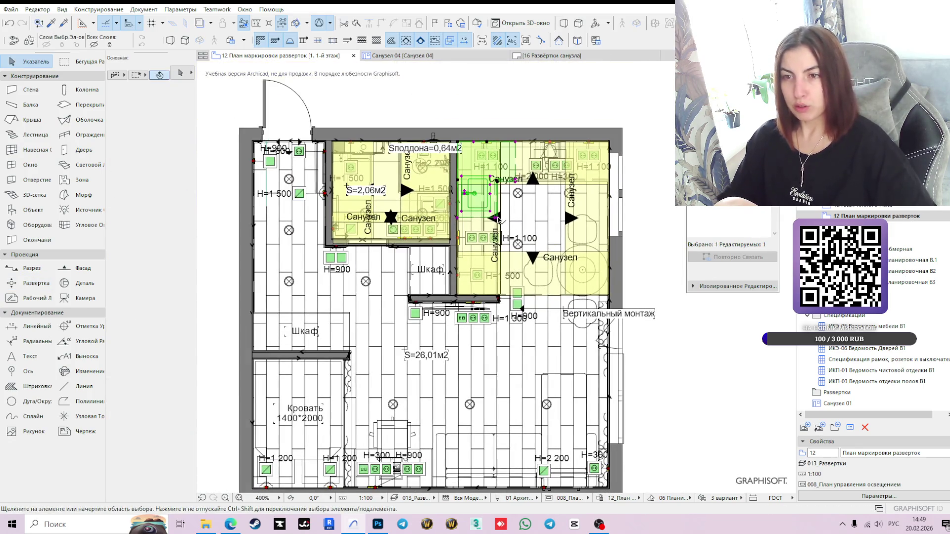
Step: Change the new elevation marker's ID from Санузел to Кухня in the Info Box
click(538, 262)
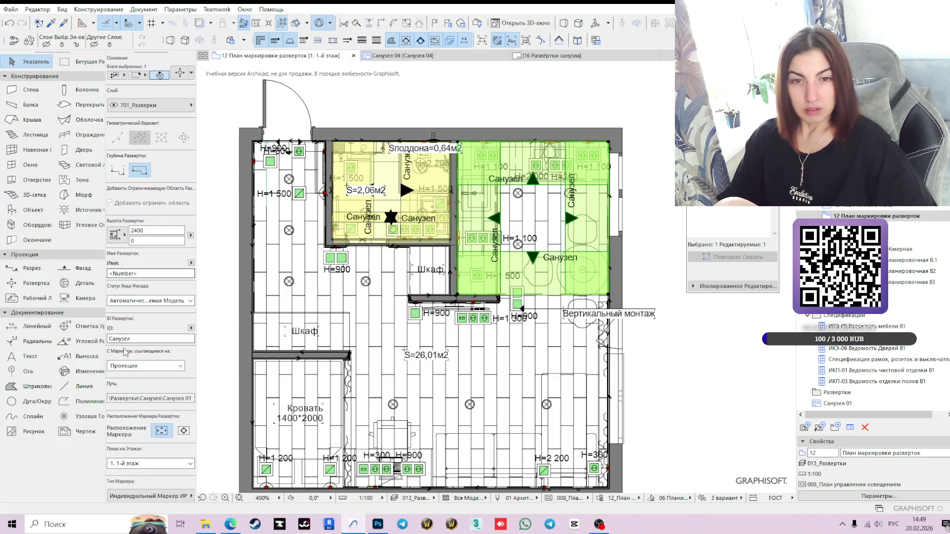
double_click(139, 338)
text(Ку)
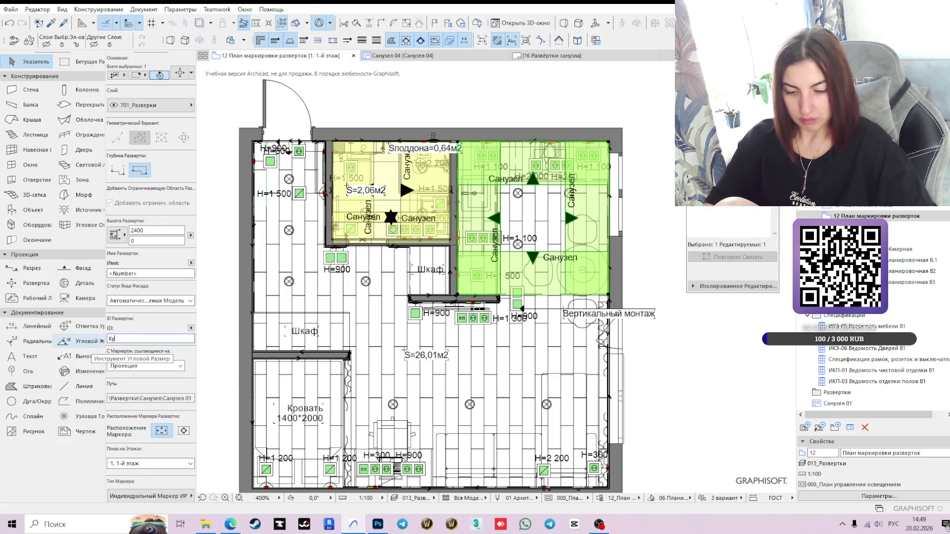
text(хня)
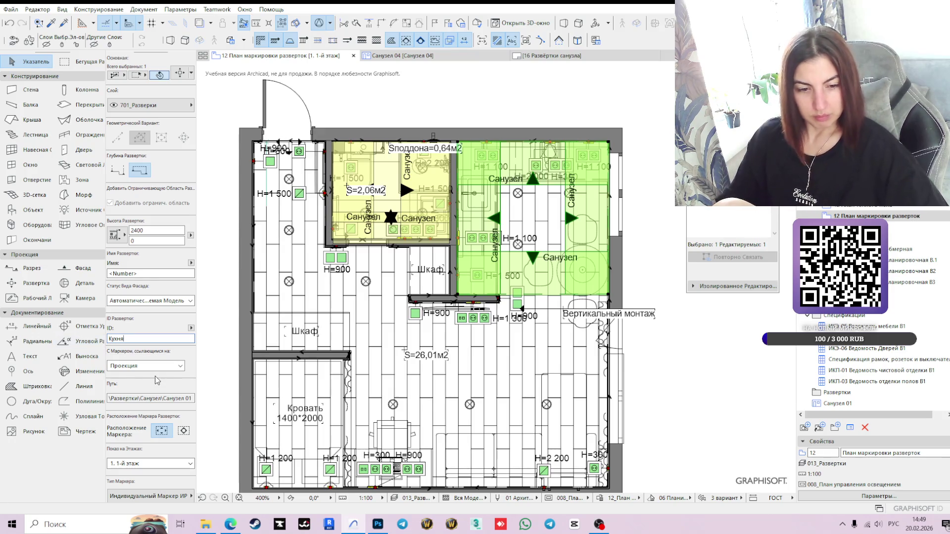
key(Return)
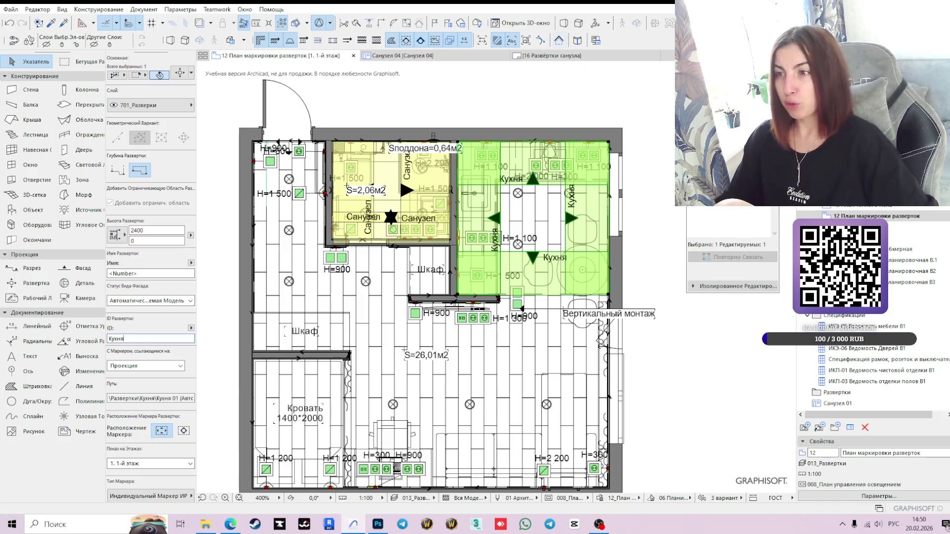
Step: Open the Кухня 01 elevation from the Project Map's Развертки list
scroll(870, 356, down, 3)
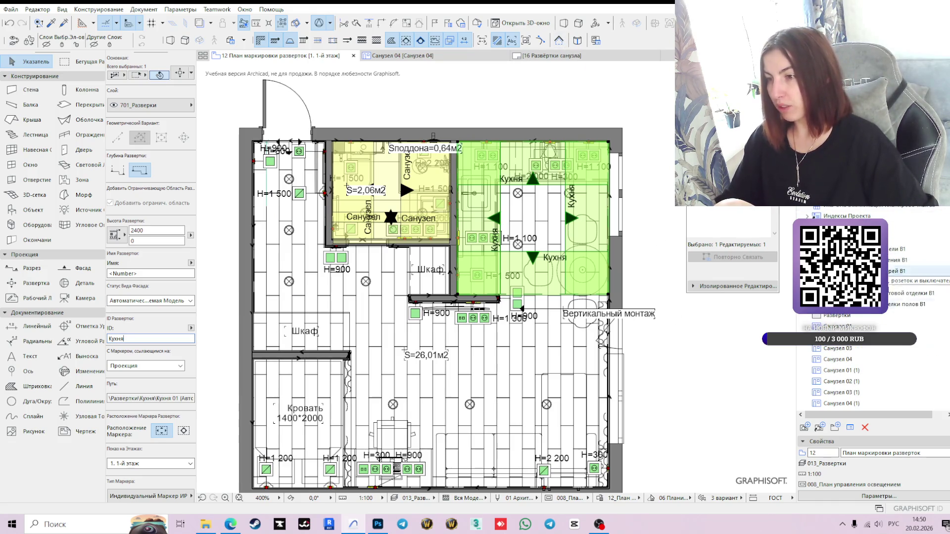
click(814, 210)
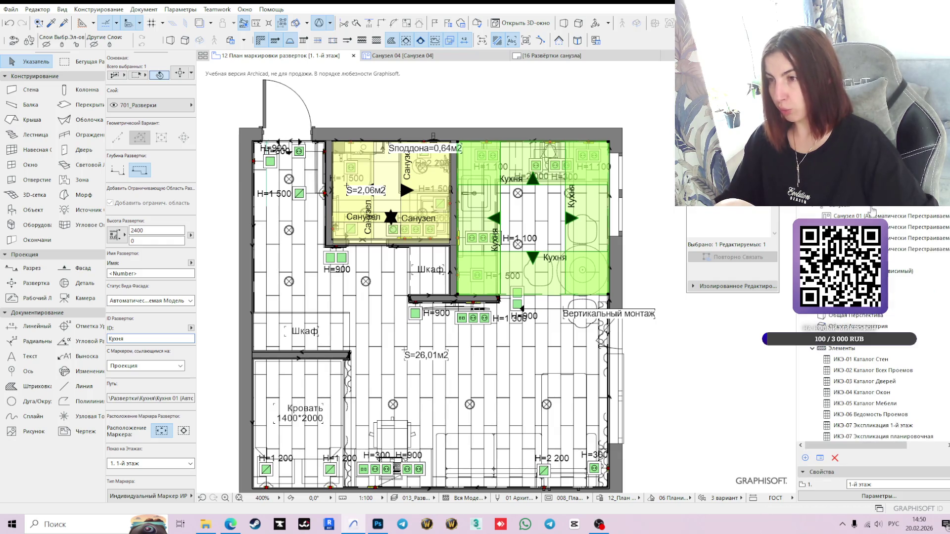
scroll(814, 210, up, 2)
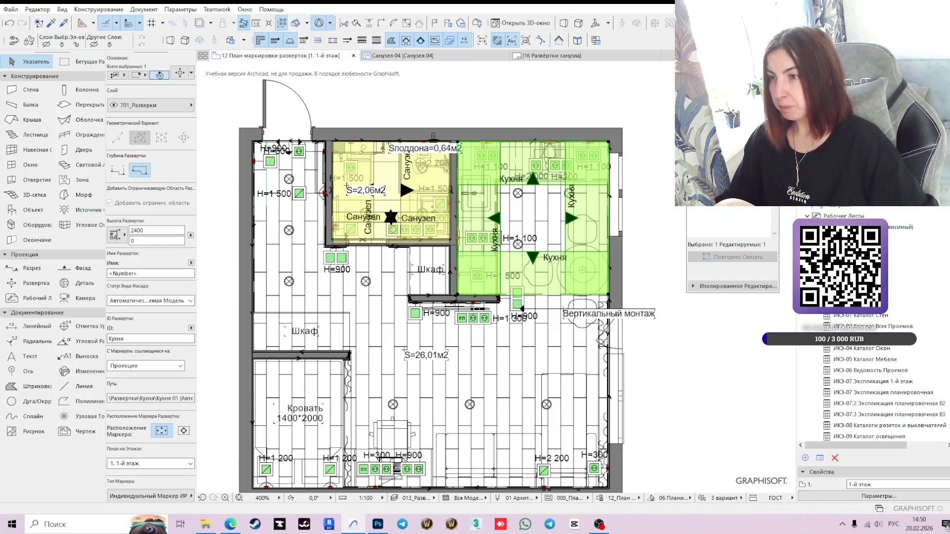
double_click(841, 206)
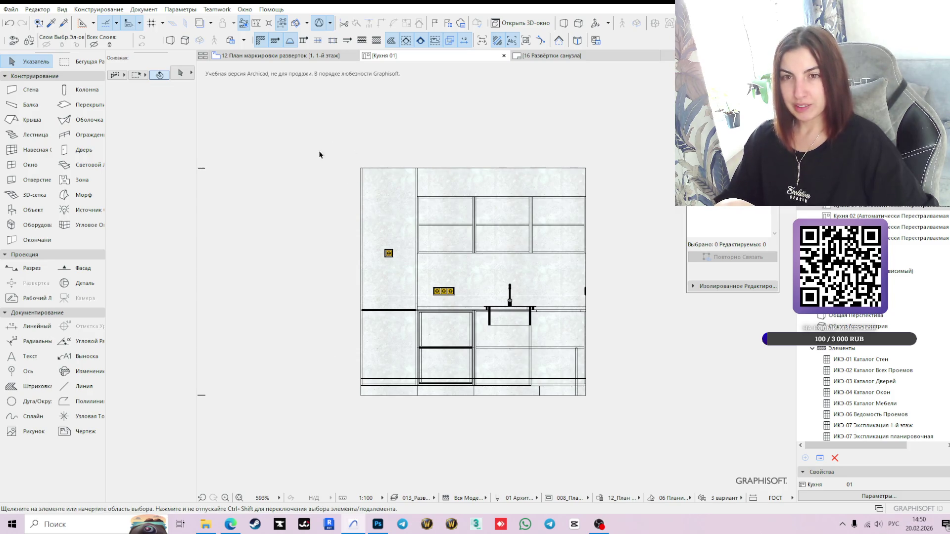
Step: Drag the Кухня 01 elevation's top boundary upward, then select the tall left cabinet
drag(299, 169, 356, 132)
click(546, 167)
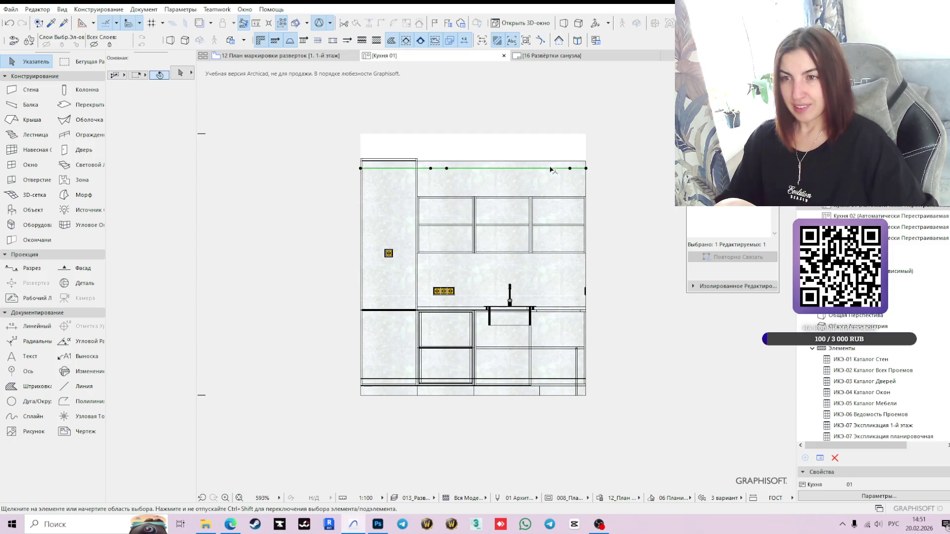
scroll(403, 180, up, 3)
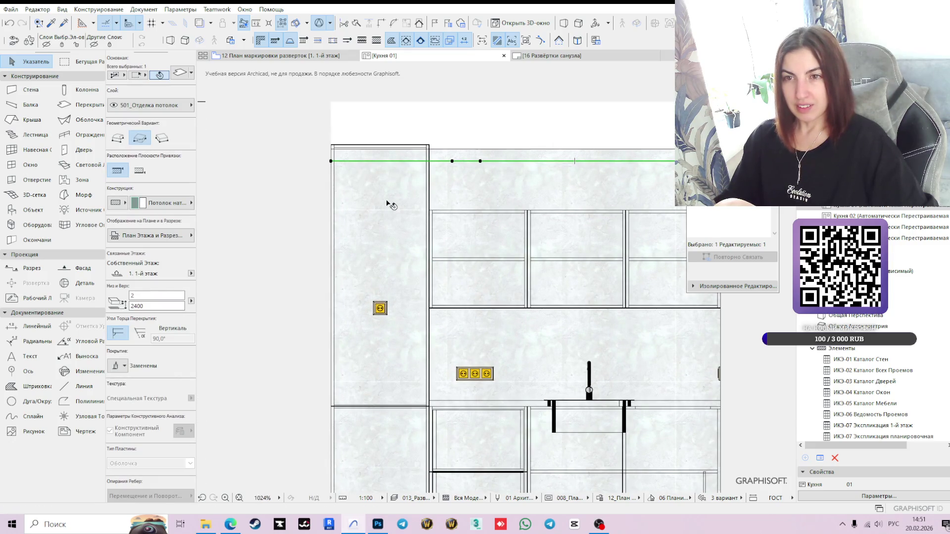
click(415, 148)
click(416, 149)
key(Escape)
click(427, 185)
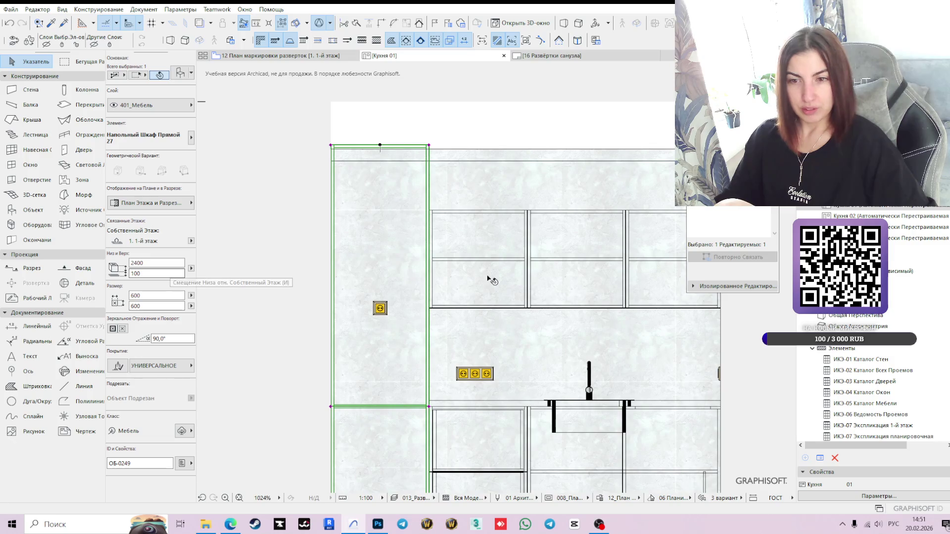
Step: Inspect the ceiling slab edge and plaster wall finish, then reselect the tall left cabinet
scroll(493, 272, down, 2)
scroll(460, 342, up, 2)
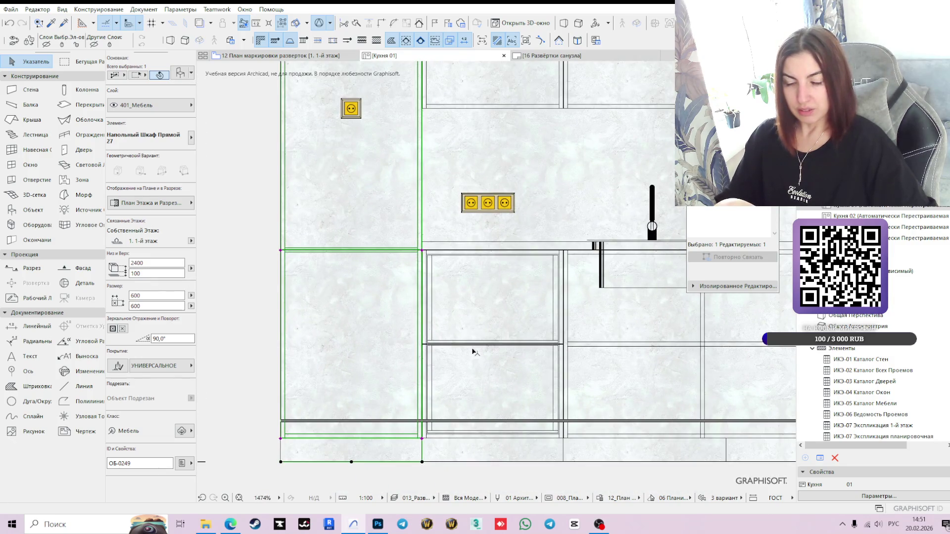
scroll(471, 345, down, 2)
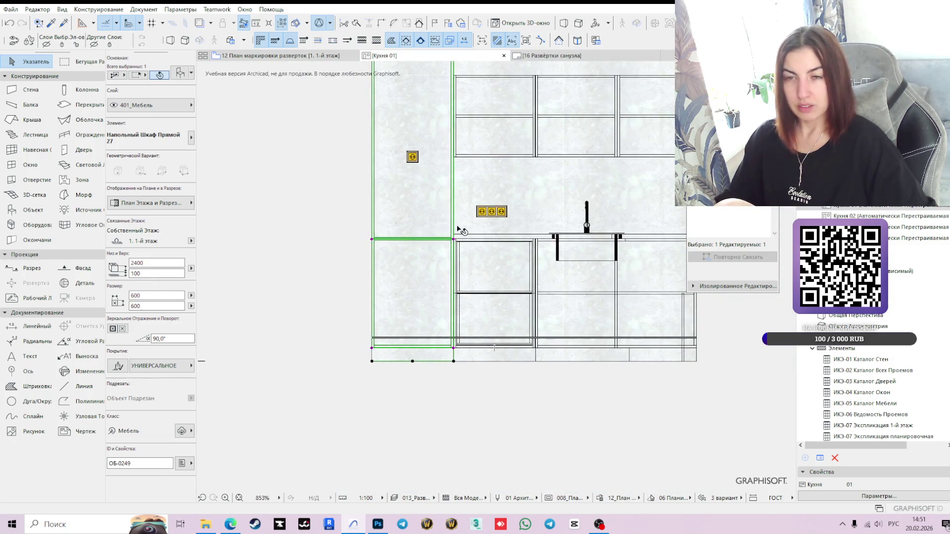
middle_drag(457, 228, 463, 328)
click(487, 166)
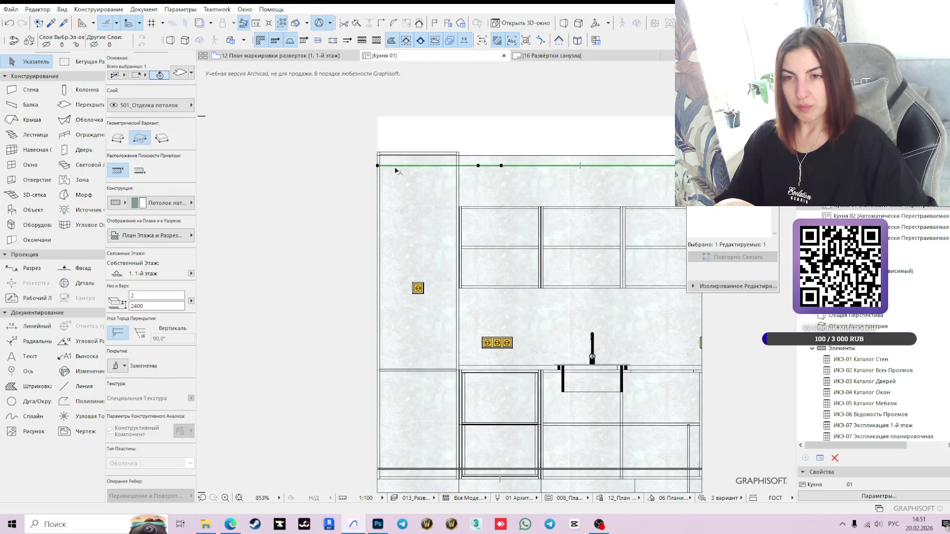
scroll(396, 171, up, 2)
click(545, 164)
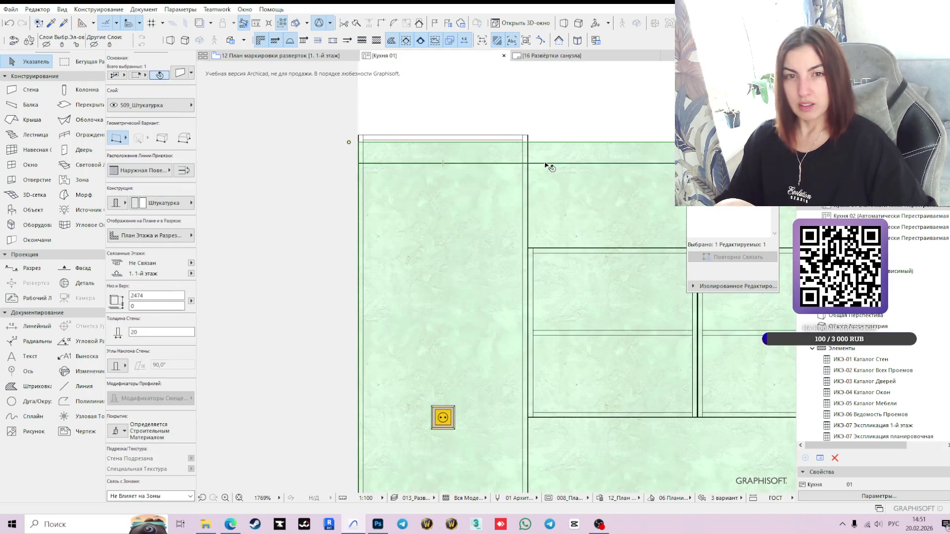
scroll(547, 163, down, 2)
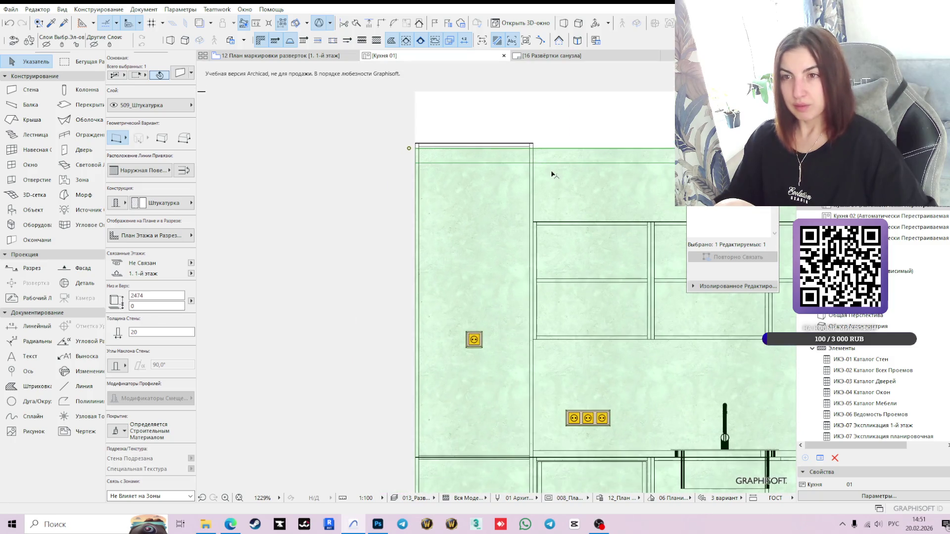
click(382, 161)
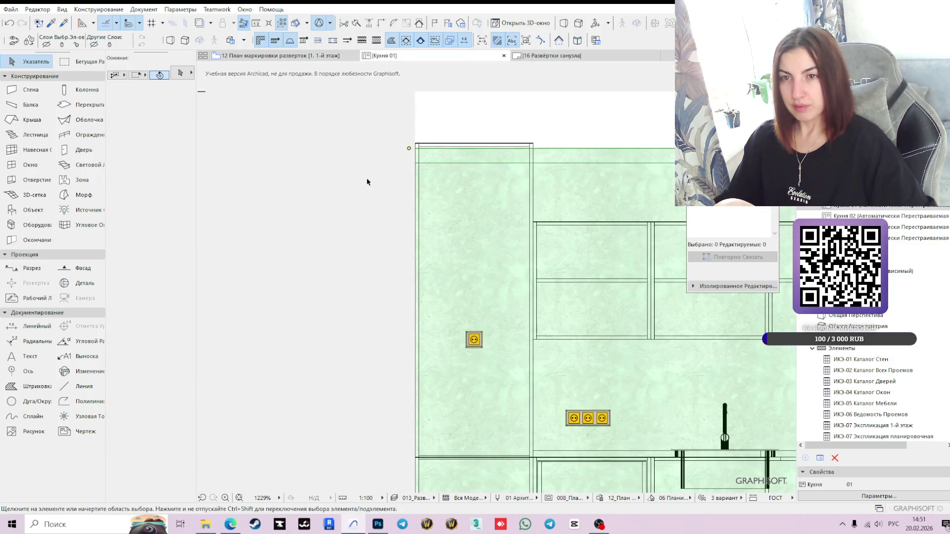
click(425, 165)
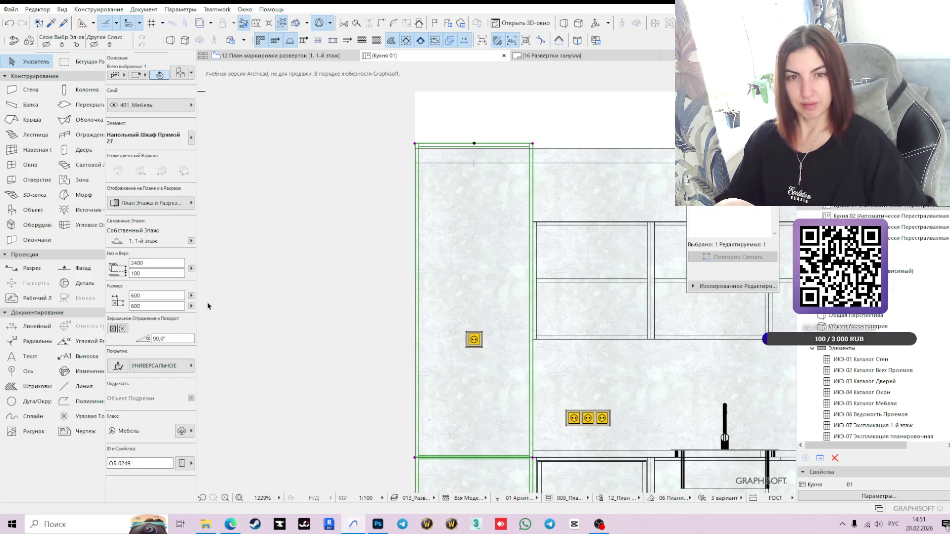
Step: Set the tall left cabinet's height to 2350, then check the ceiling slab and plaster wall
click(148, 263)
text(2)
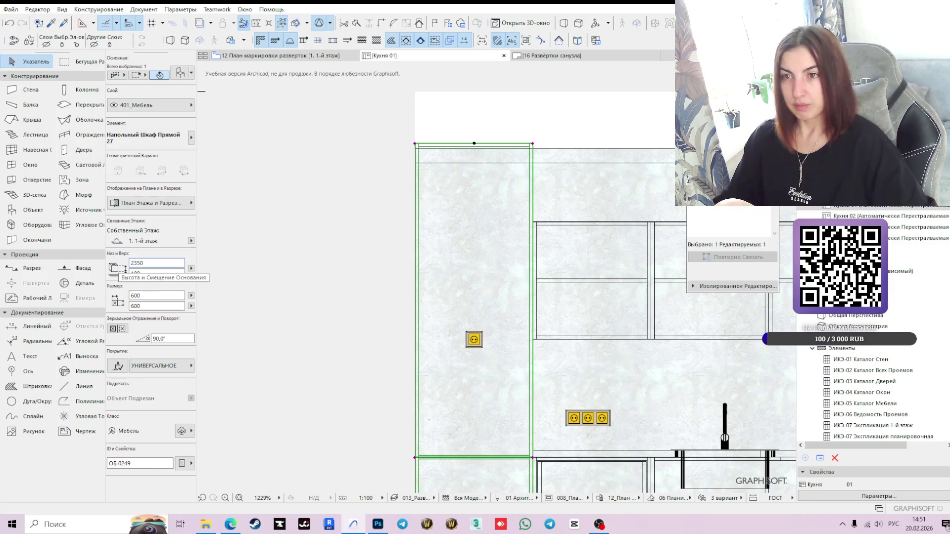
key(Return)
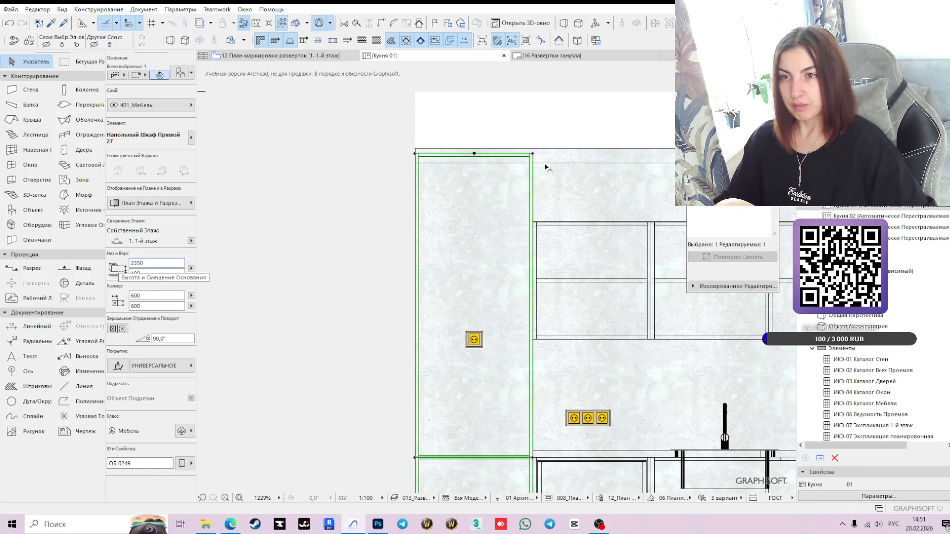
click(520, 162)
click(562, 160)
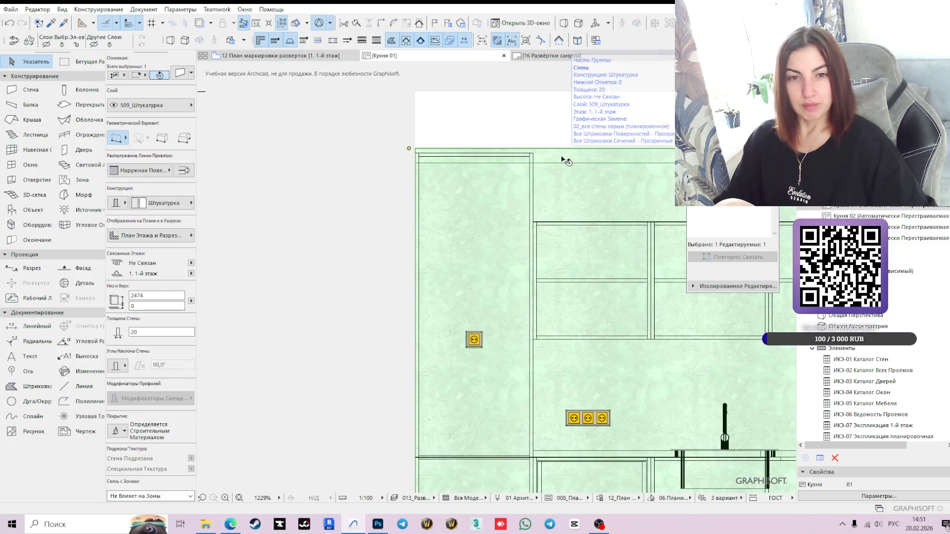
click(371, 208)
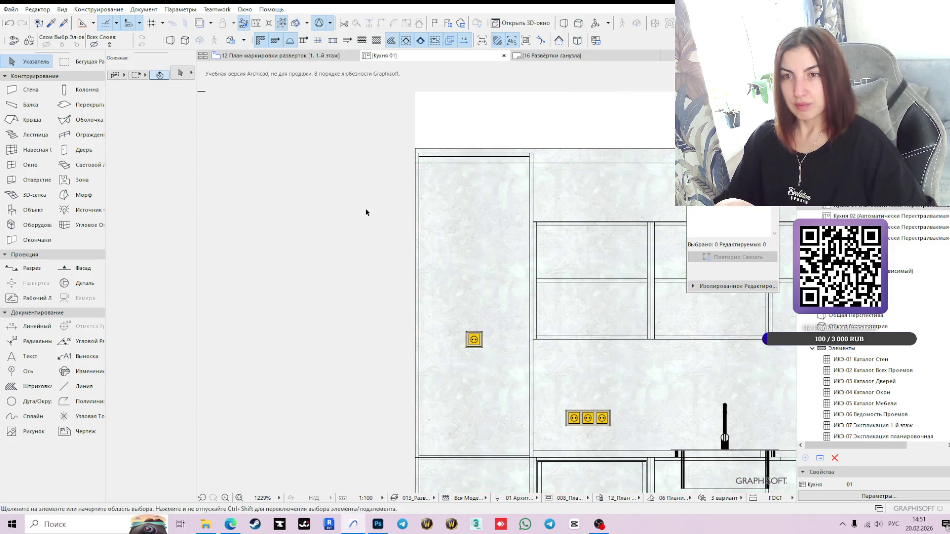
Step: Bring the elevation's top vertical-range limit down
scroll(405, 218, down, 3)
click(390, 144)
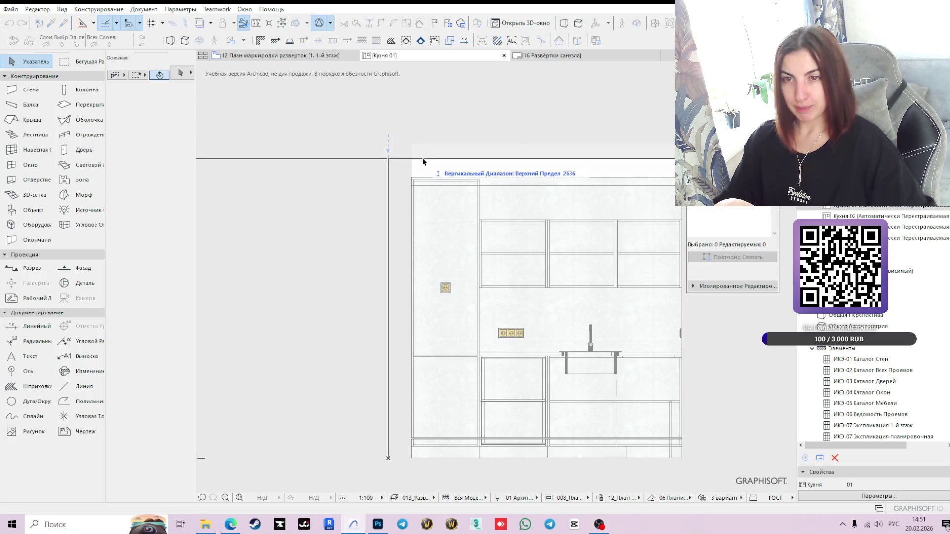
scroll(422, 158, up, 3)
click(403, 194)
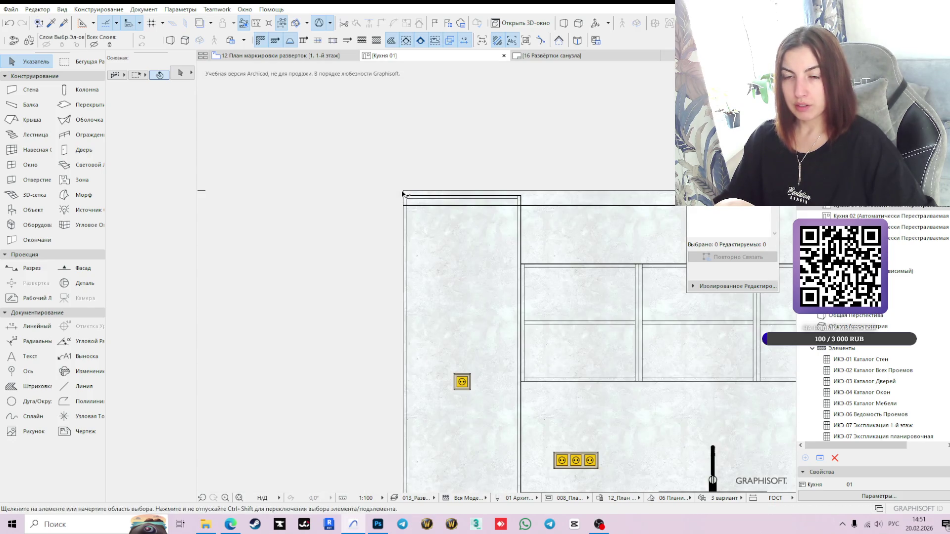
Step: Select the tall left cabinet and start moving it strictly vertically from its top corner
click(528, 206)
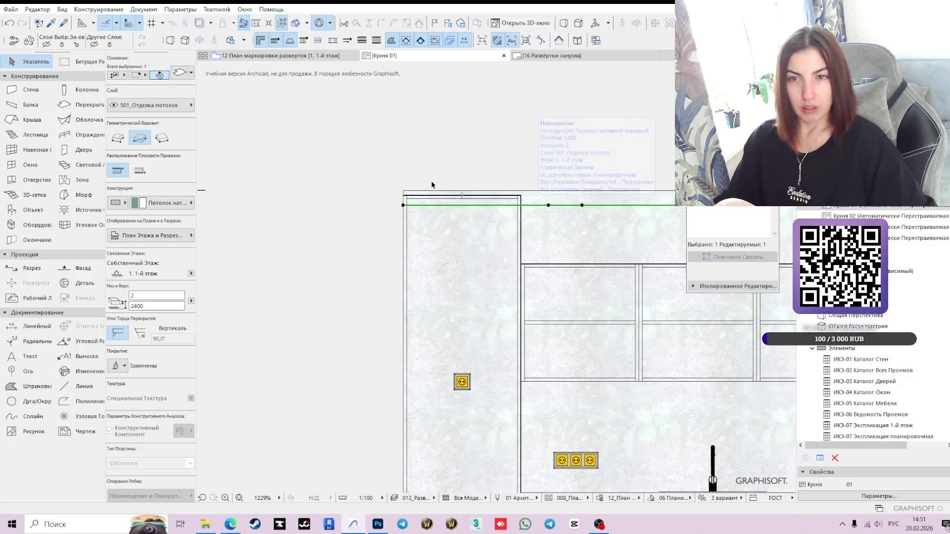
click(503, 201)
click(502, 201)
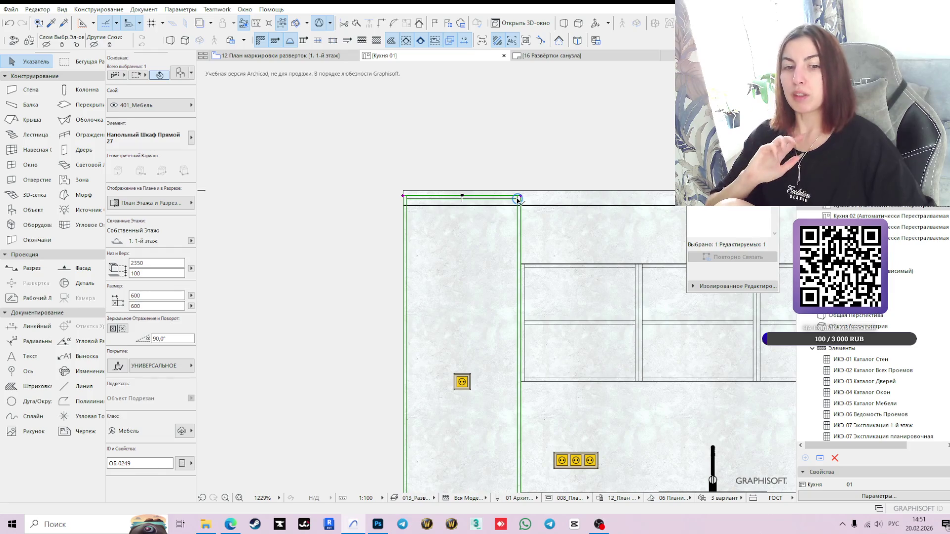
scroll(517, 199, up, 2)
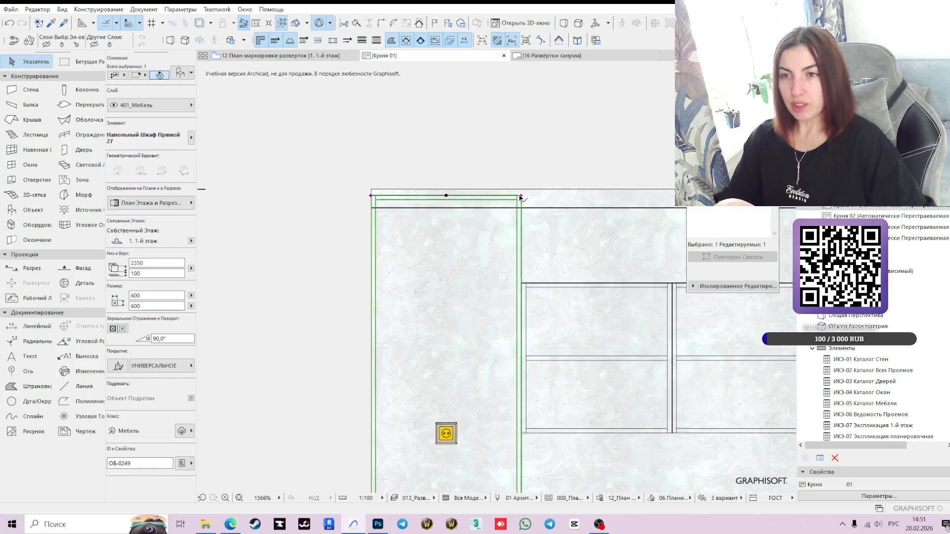
scroll(521, 198, up, 2)
click(515, 202)
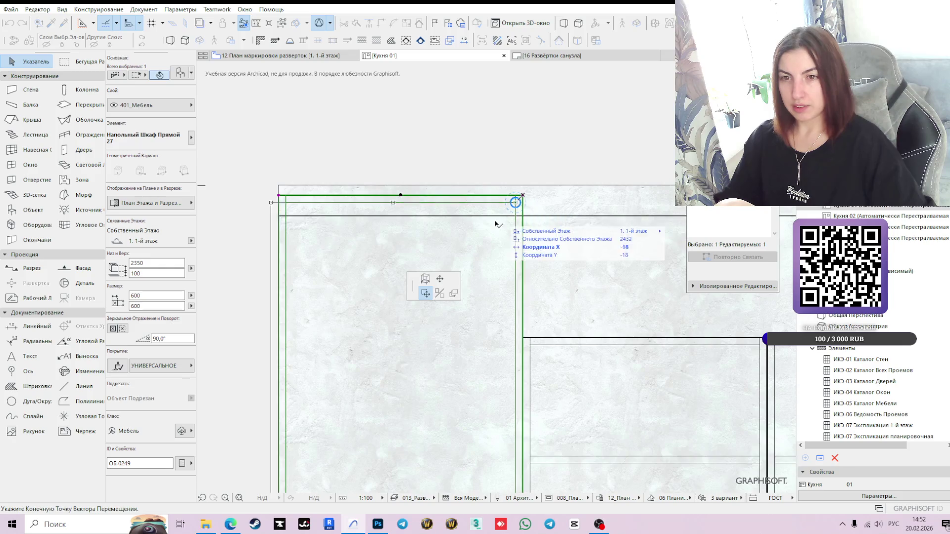
key(Escape)
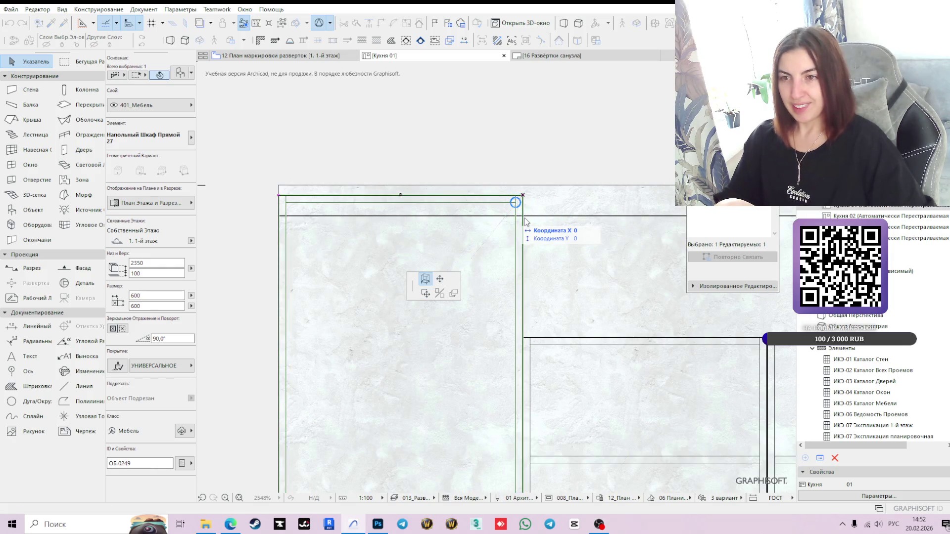
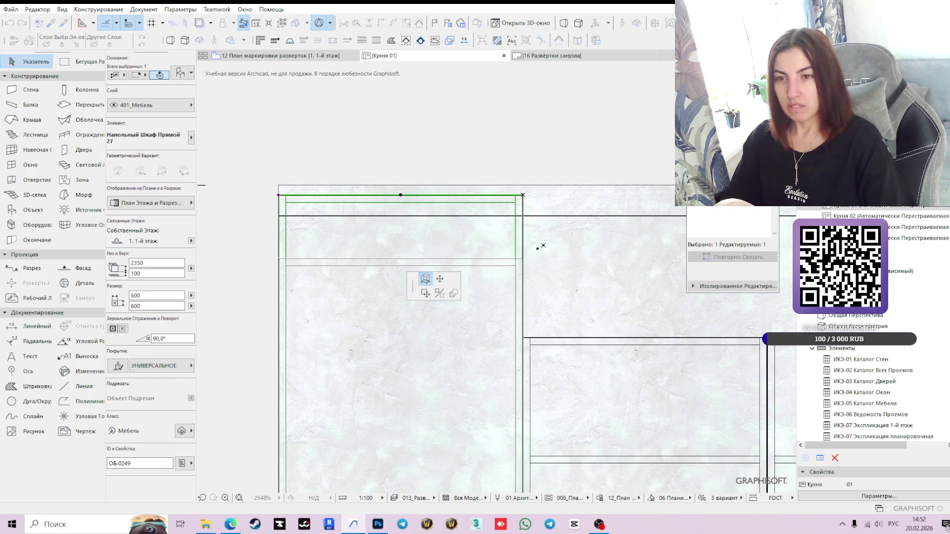
Step: Raise the Кухня 01 elevation's upper vertical range limit and frame the sockets and cabinets
key(Escape)
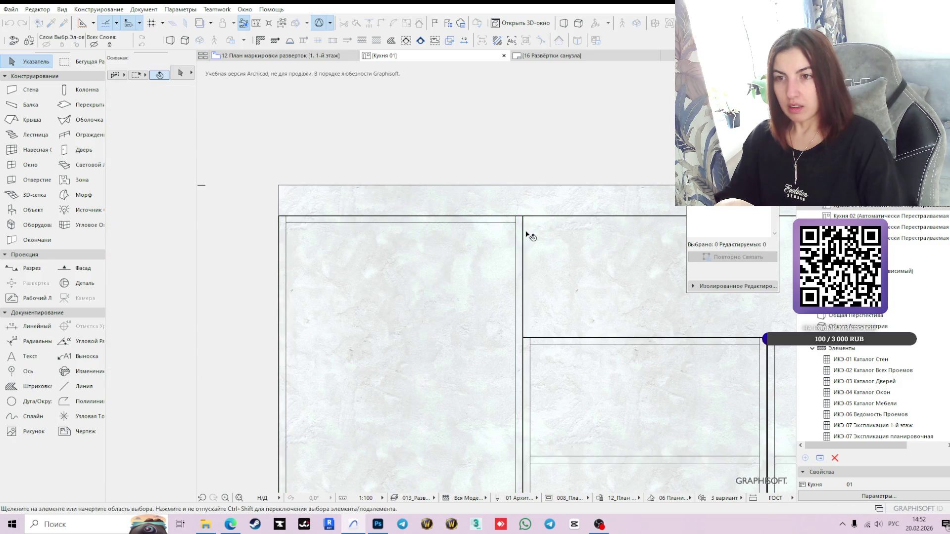
mouse_move(265, 187)
mouse_down()
mouse_move(281, 197)
mouse_move(280, 219)
mouse_up()
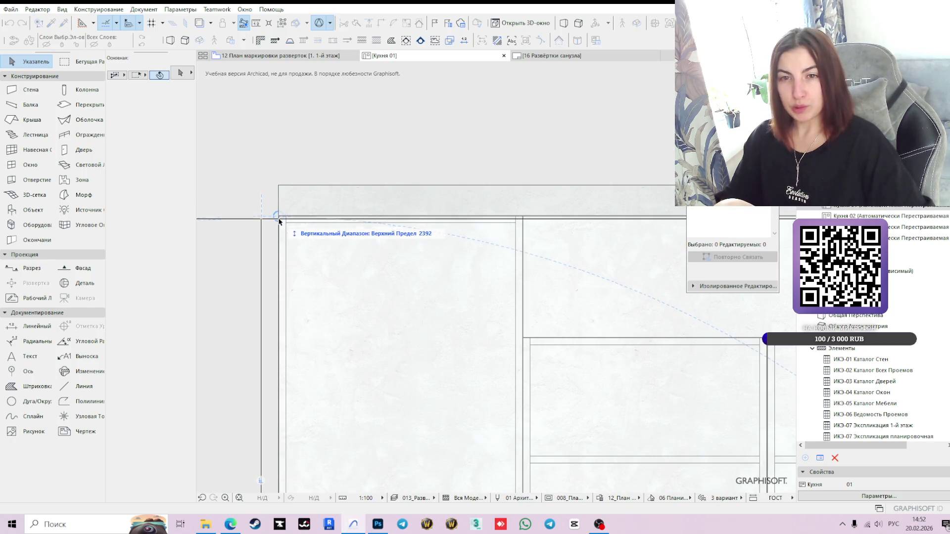
scroll(279, 220, up, 4)
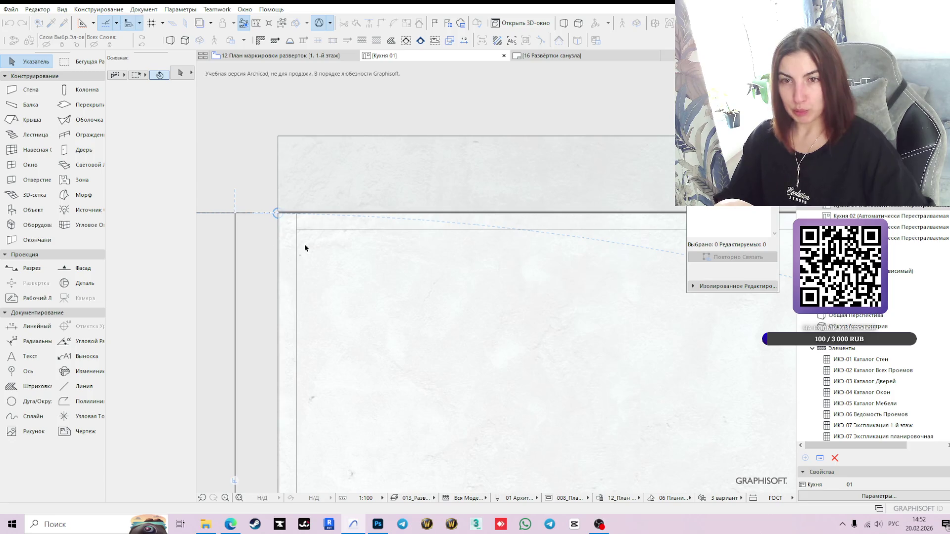
scroll(434, 224, down, 6)
scroll(614, 316, down, 1)
mouse_move(568, 290)
middle_down()
mouse_move(417, 222)
mouse_move(390, 229)
middle_up()
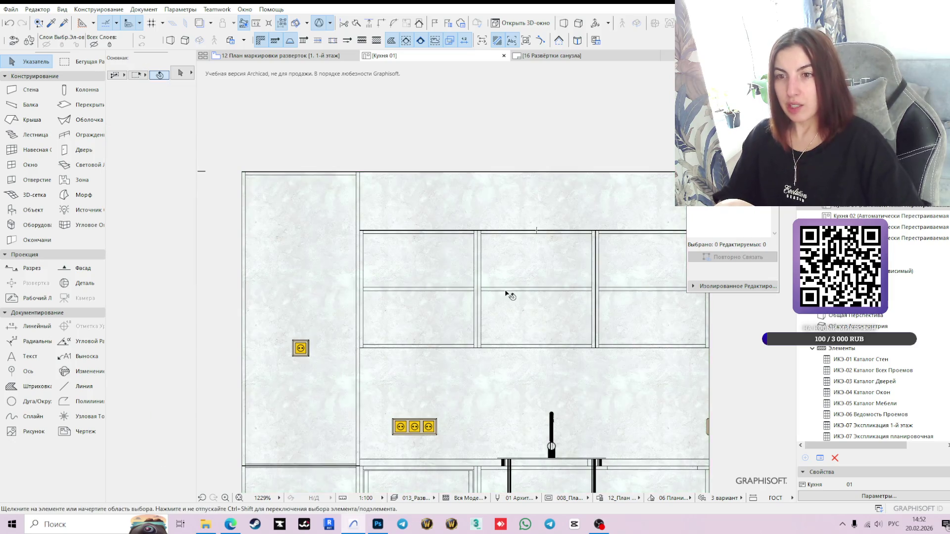
Step: Centre the Кухня 01 elevation, drop the Linear Dimension tool, and show the Layout Book
click(429, 293)
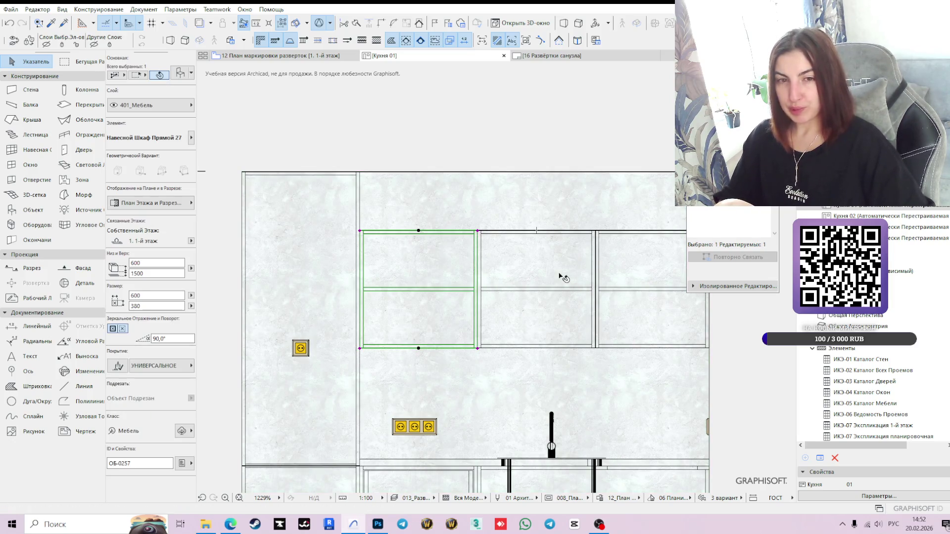
key(Escape)
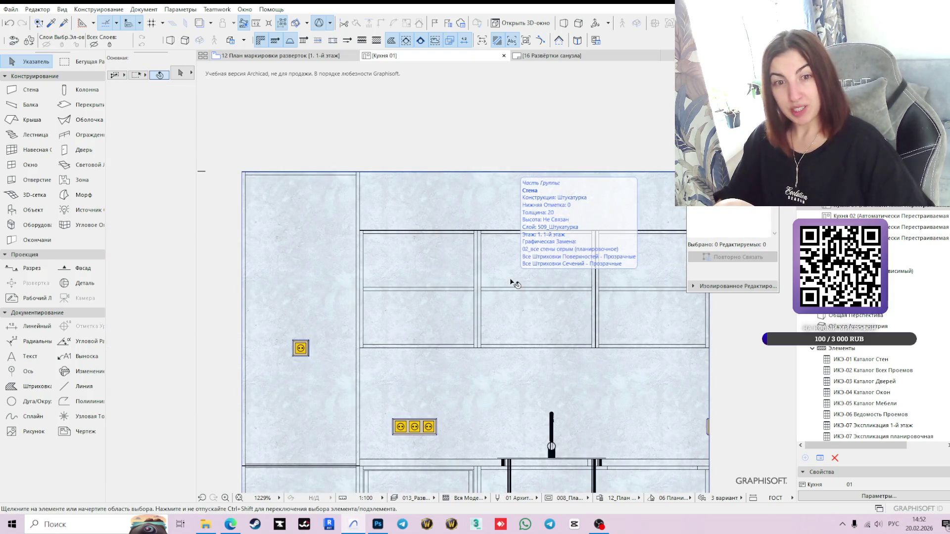
scroll(706, 373, down, 5)
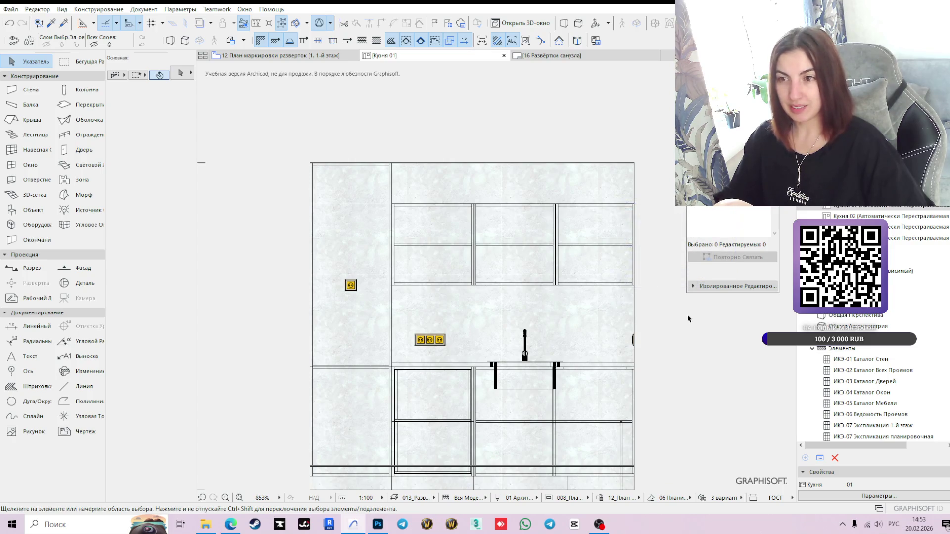
middle_drag(671, 342, 659, 297)
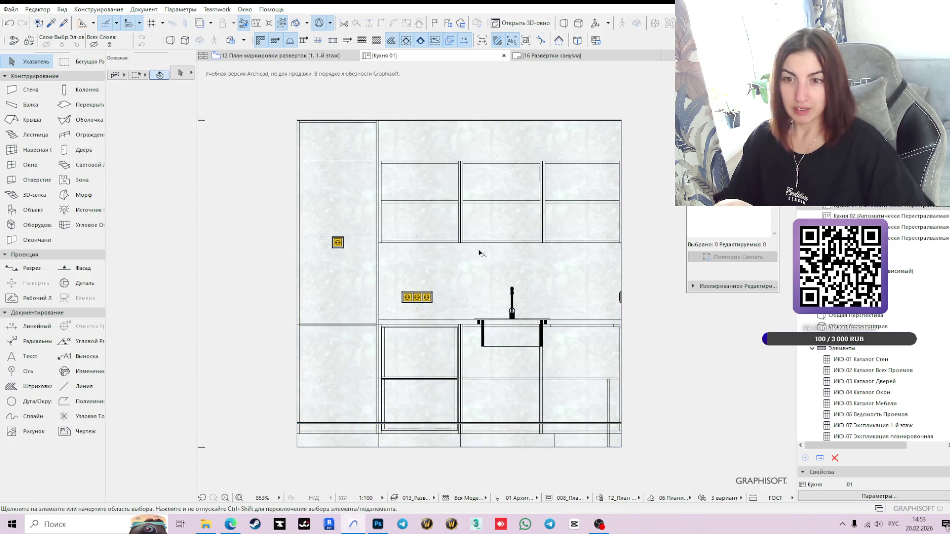
click(32, 332)
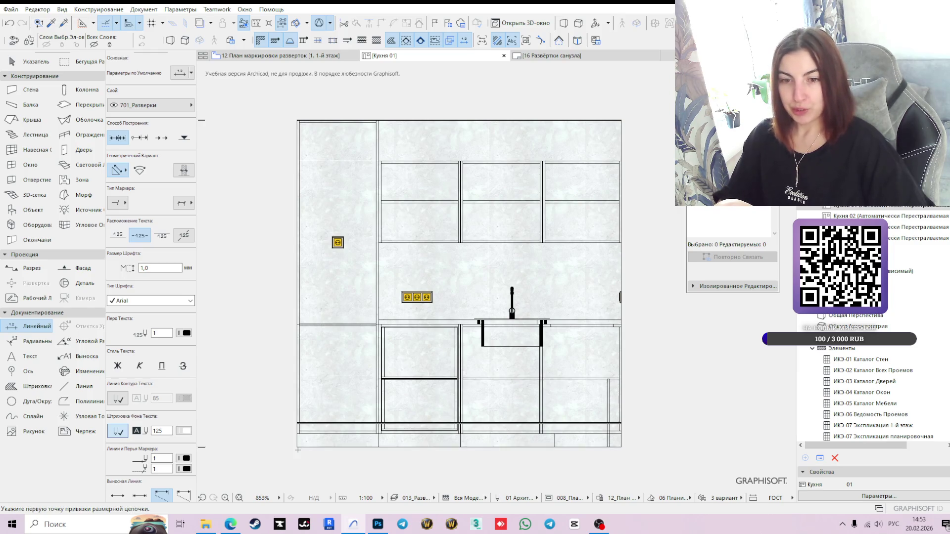
key(Escape)
click(589, 55)
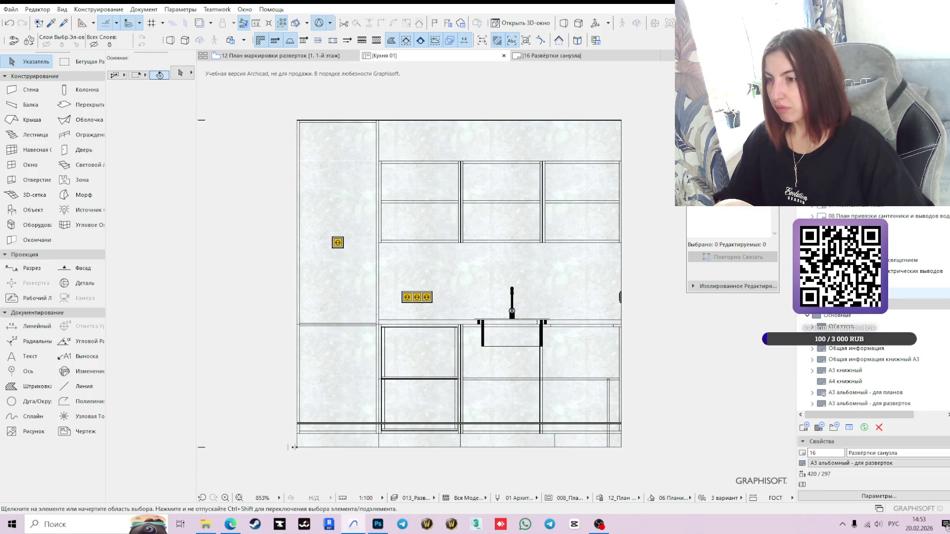
right_click(825, 319)
Step: Create layout 17 Развертки кухни in А3 альбомный - для разверток format
click(746, 342)
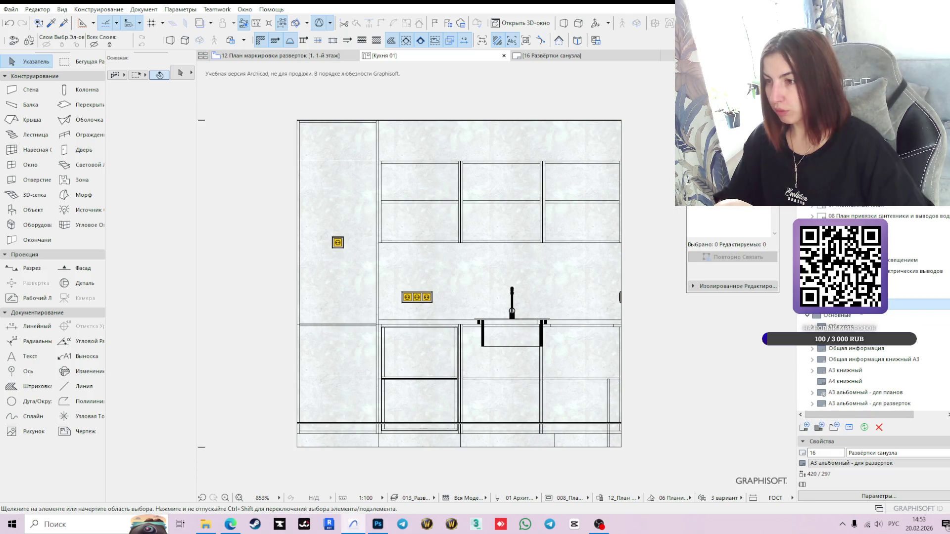
right_click(862, 325)
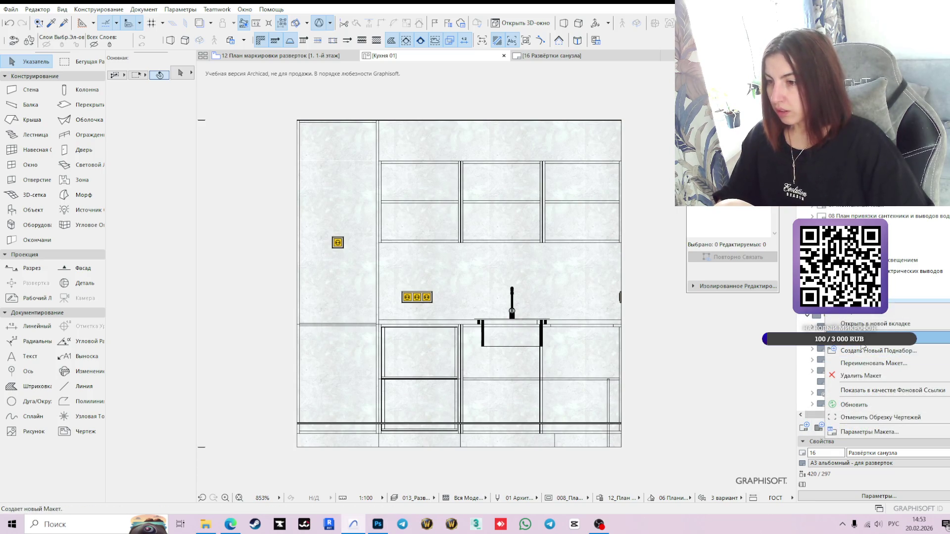
click(801, 437)
click(802, 428)
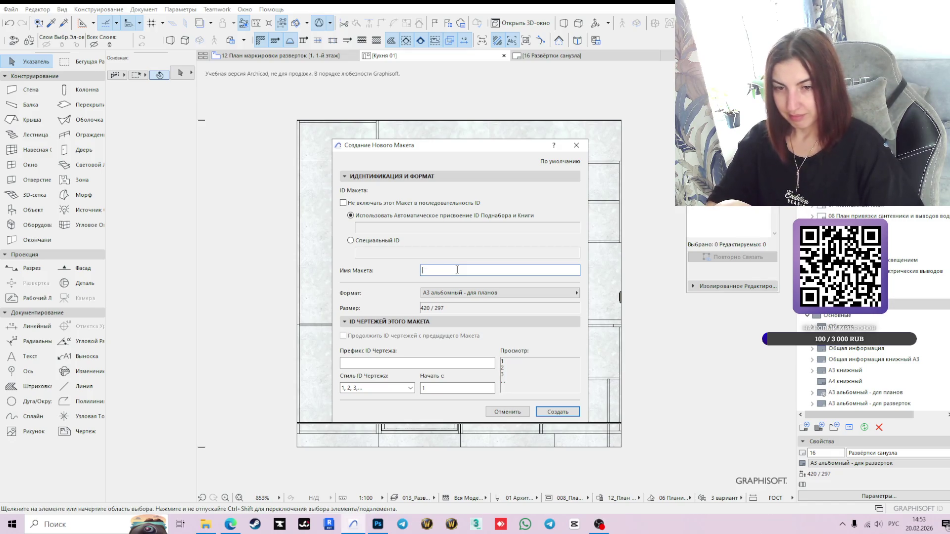
text(Развертки к)
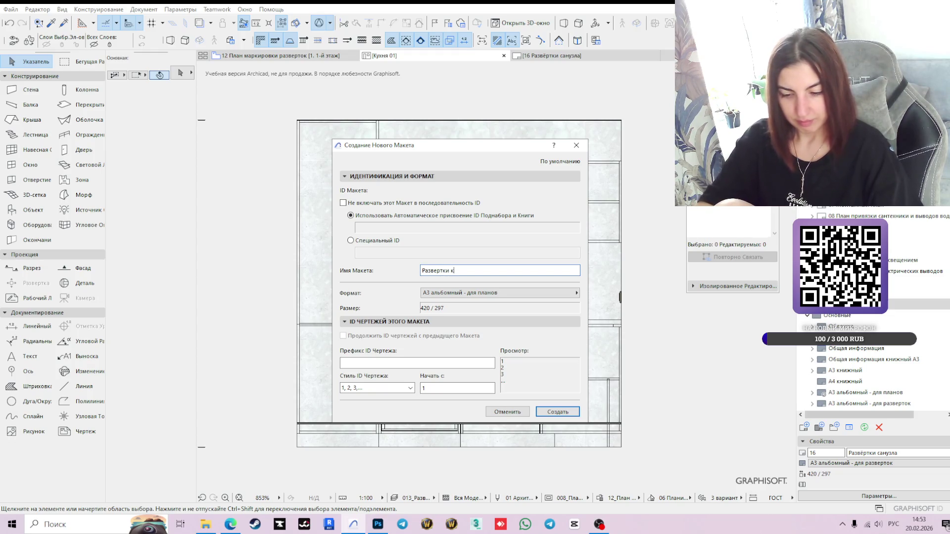
text(ухни)
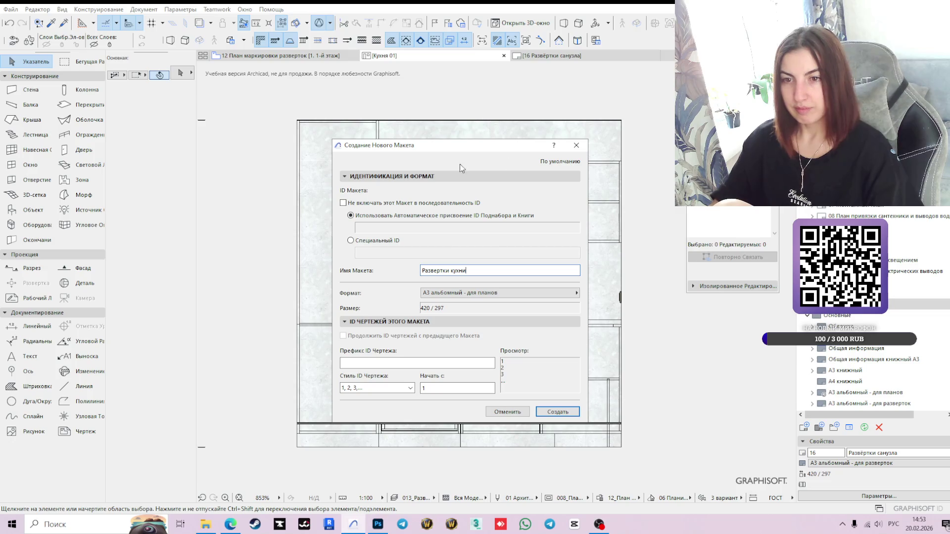
click(436, 270)
text(ё)
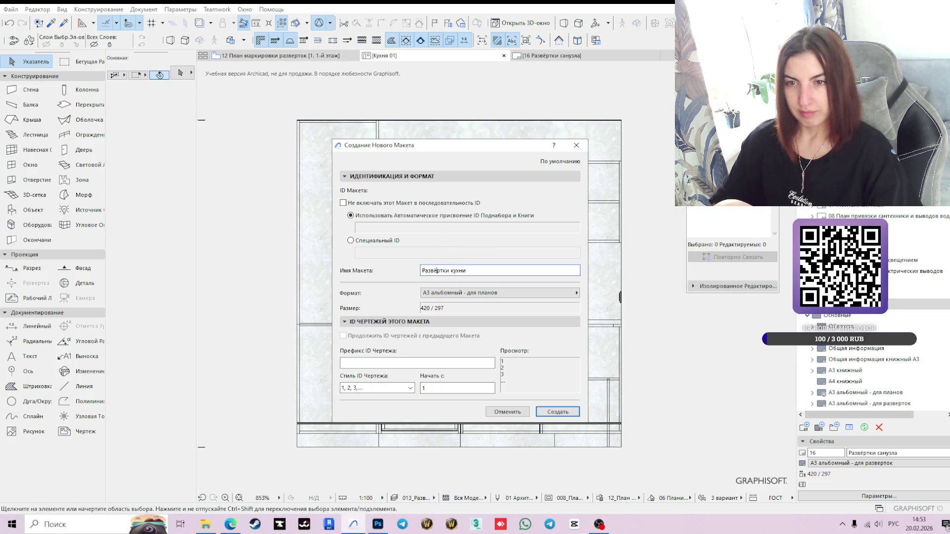
click(497, 292)
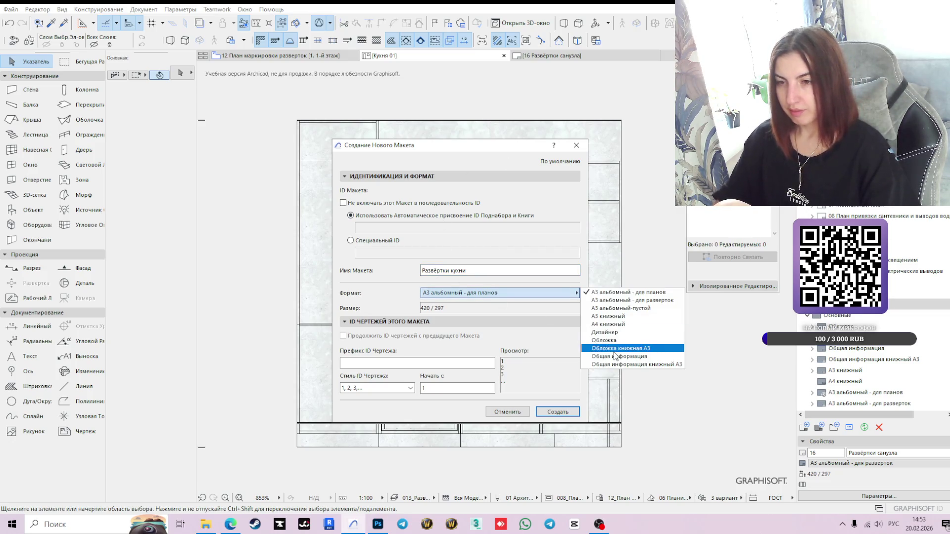
click(640, 302)
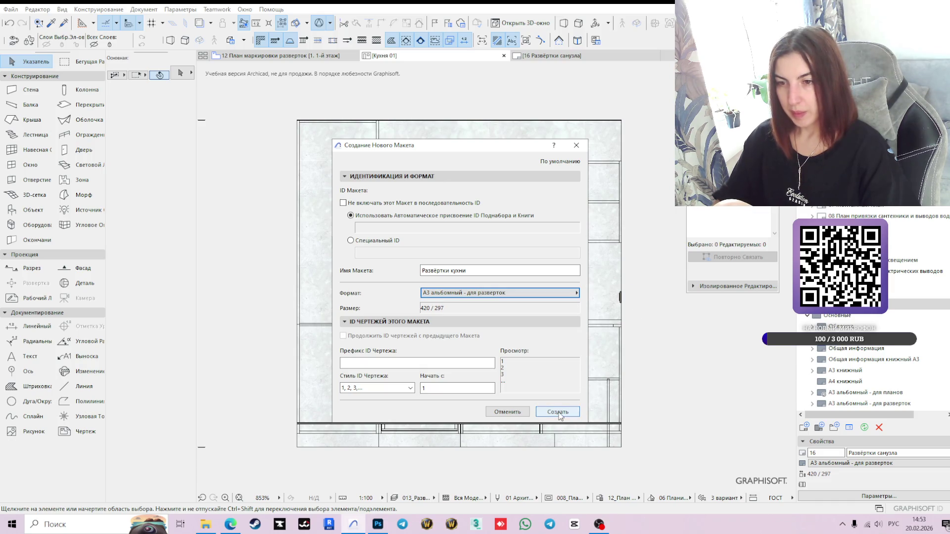
click(558, 411)
scroll(481, 316, down, 2)
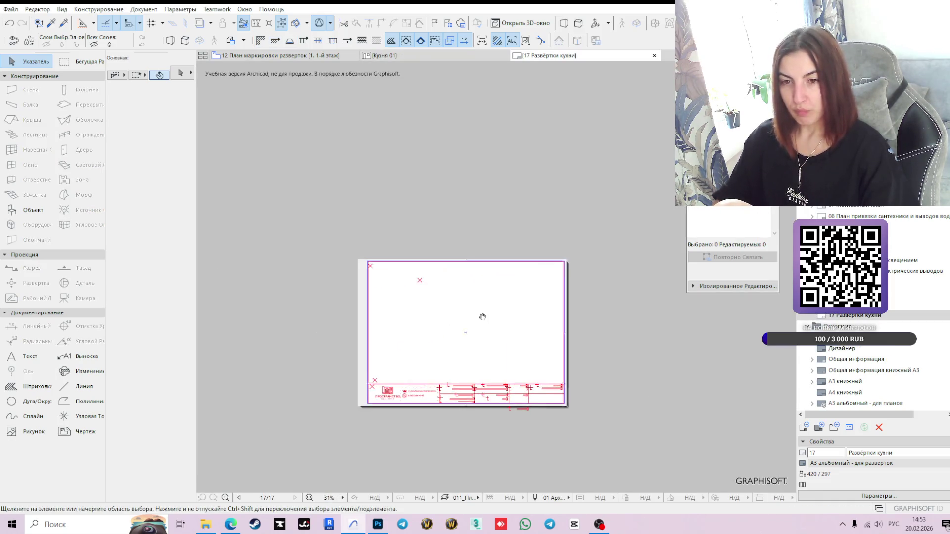
scroll(479, 331, up, 5)
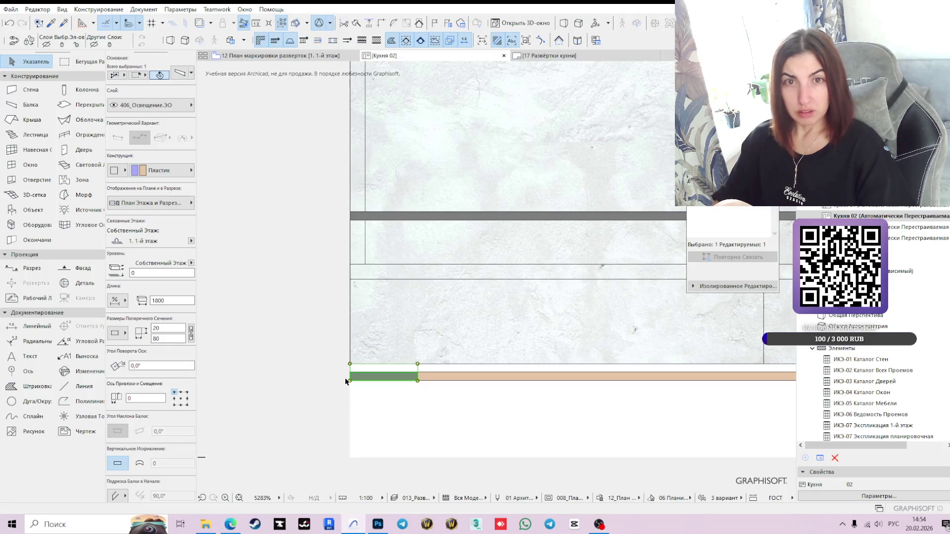
Step: Move the selected lighting beam up under the upper-left cabinet in Кухня 02
scroll(394, 381, down, 10)
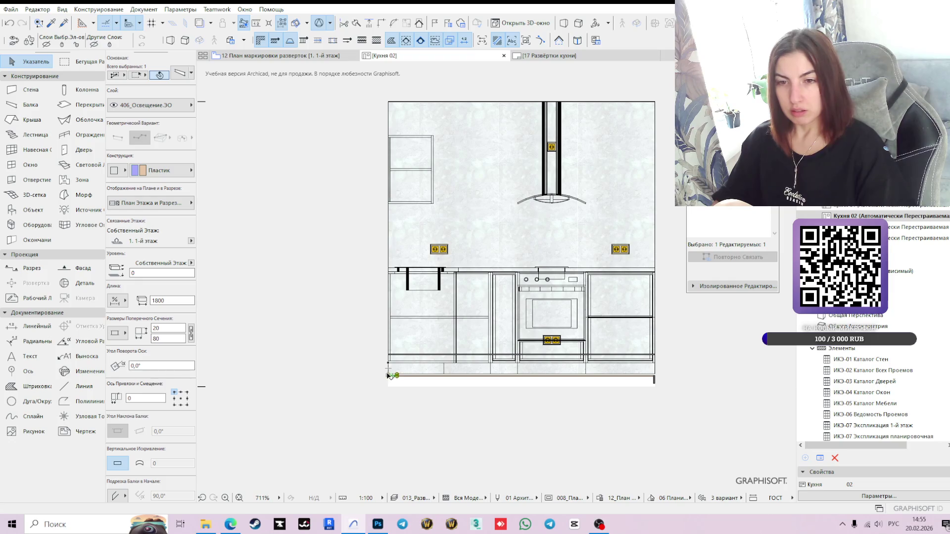
click(389, 376)
scroll(385, 205, up, 6)
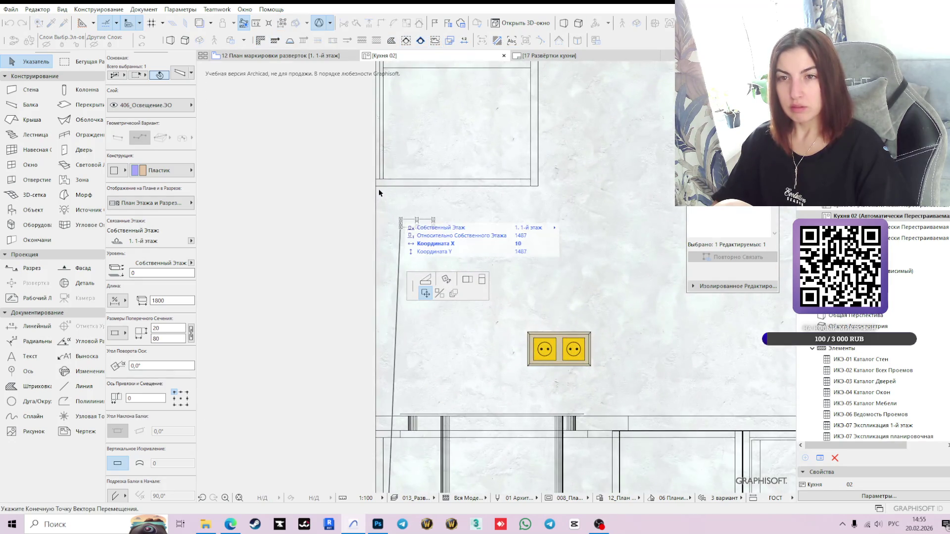
click(375, 187)
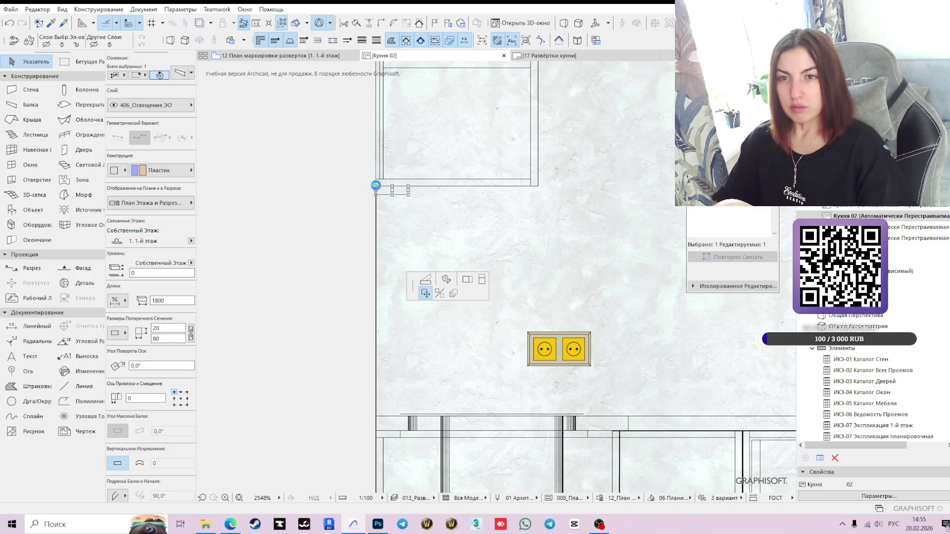
scroll(376, 187, down, 3)
scroll(356, 344, down, 2)
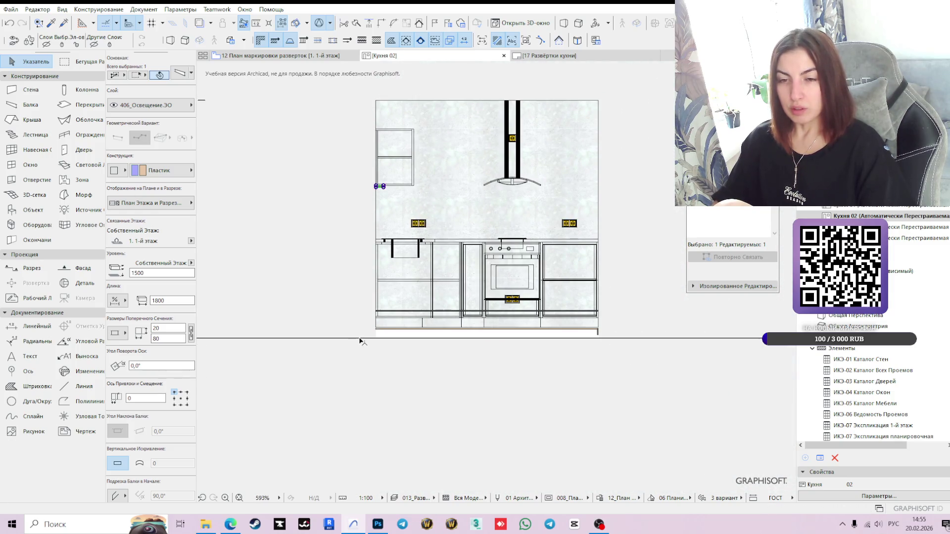
scroll(421, 334, up, 3)
scroll(421, 334, up, 2)
Step: Move the second floor-level lighting beam up under the upper cabinet
click(391, 313)
scroll(353, 299, up, 5)
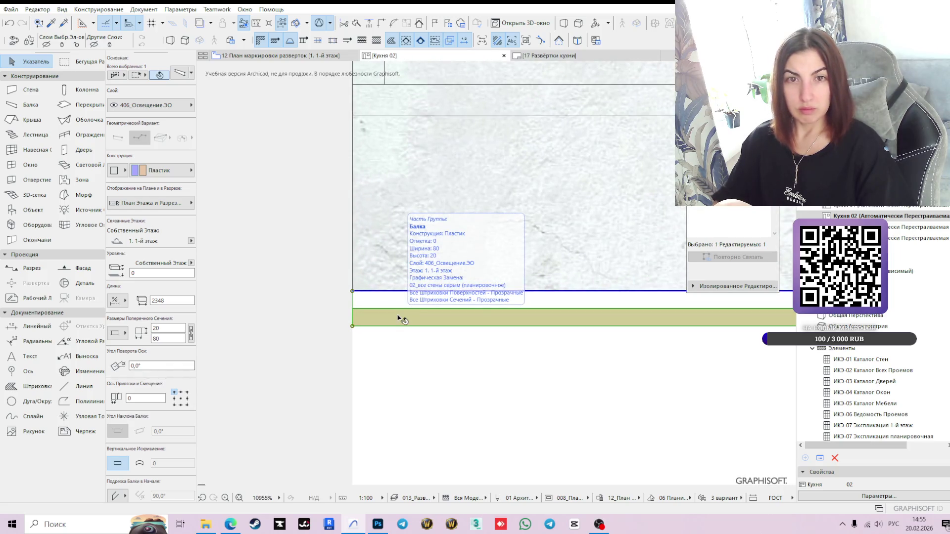
click(399, 318)
scroll(385, 312, down, 3)
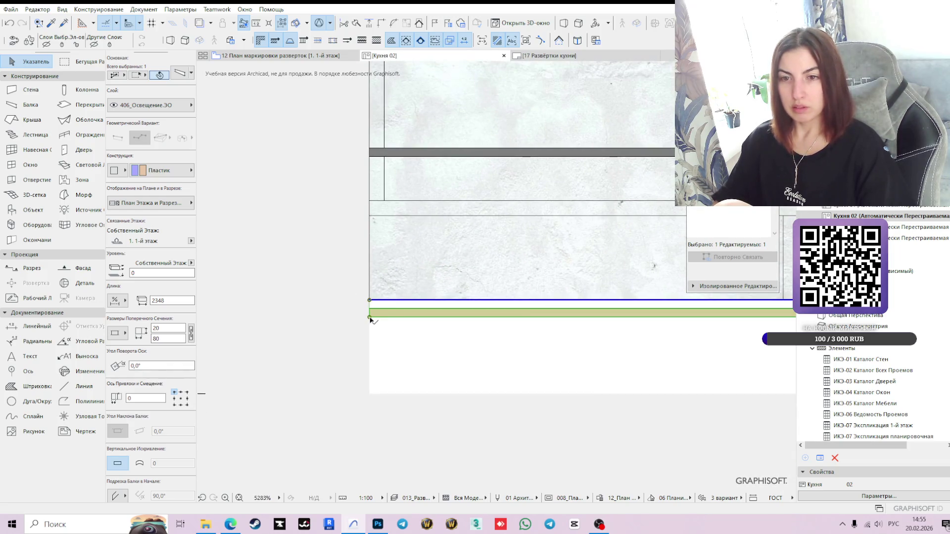
scroll(396, 202, down, 1)
scroll(395, 201, down, 3)
scroll(386, 203, up, 5)
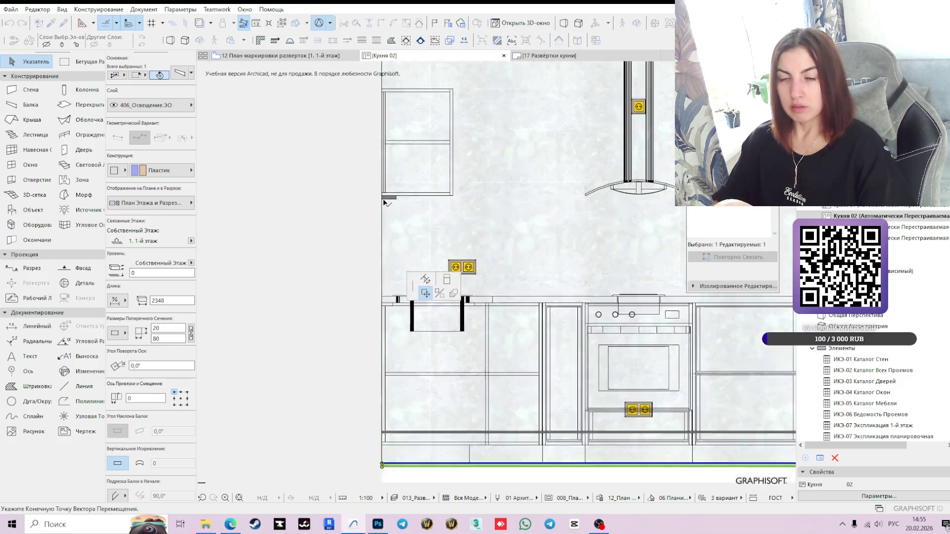
click(378, 198)
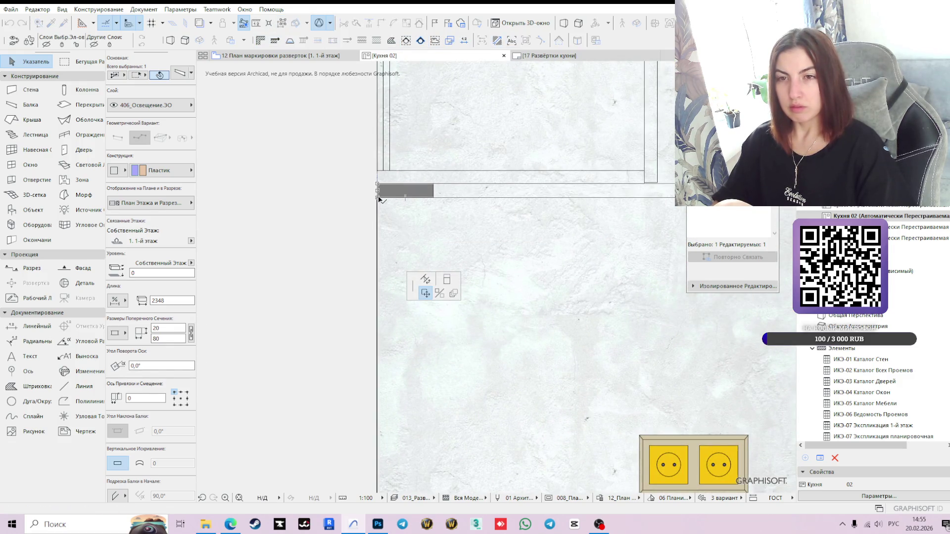
scroll(500, 342, down, 3)
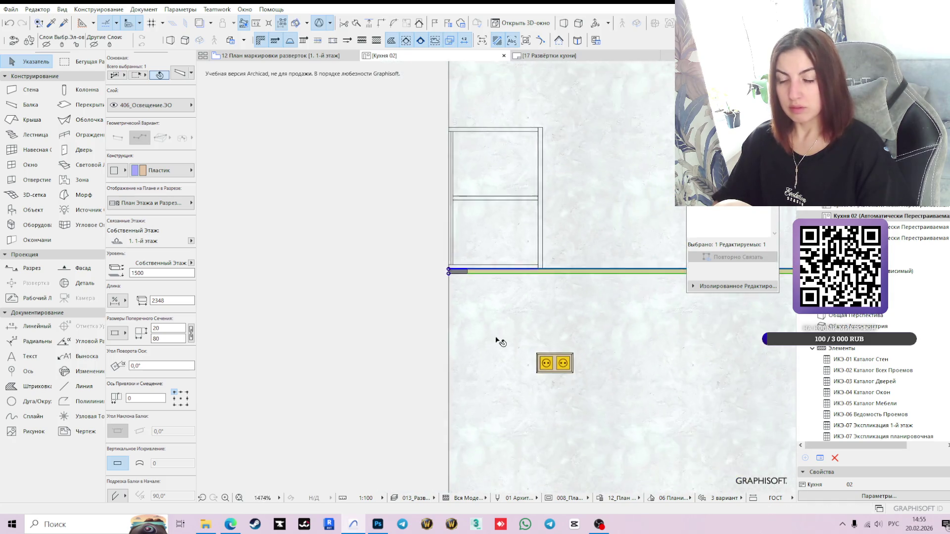
middle_drag(500, 342, 506, 267)
Step: Drag the elevation's lower vertical range limit up to 0 and select the floor-finish slab
scroll(519, 361, up, 1)
scroll(447, 341, up, 1)
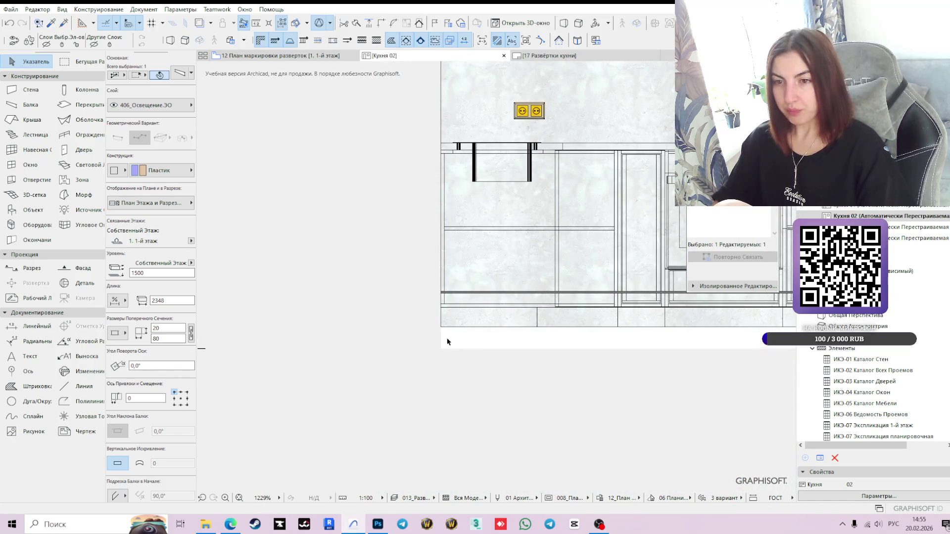
scroll(445, 348, up, 2)
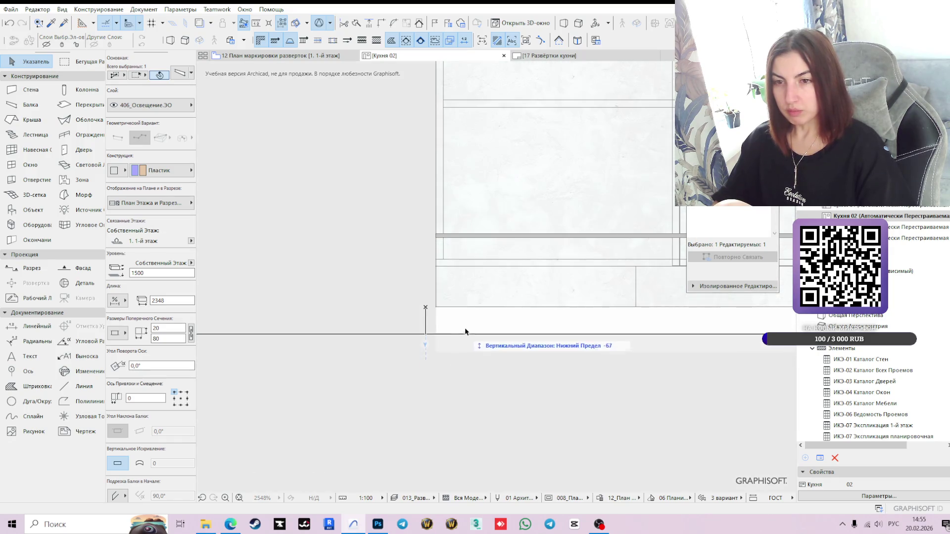
scroll(435, 314, up, 2)
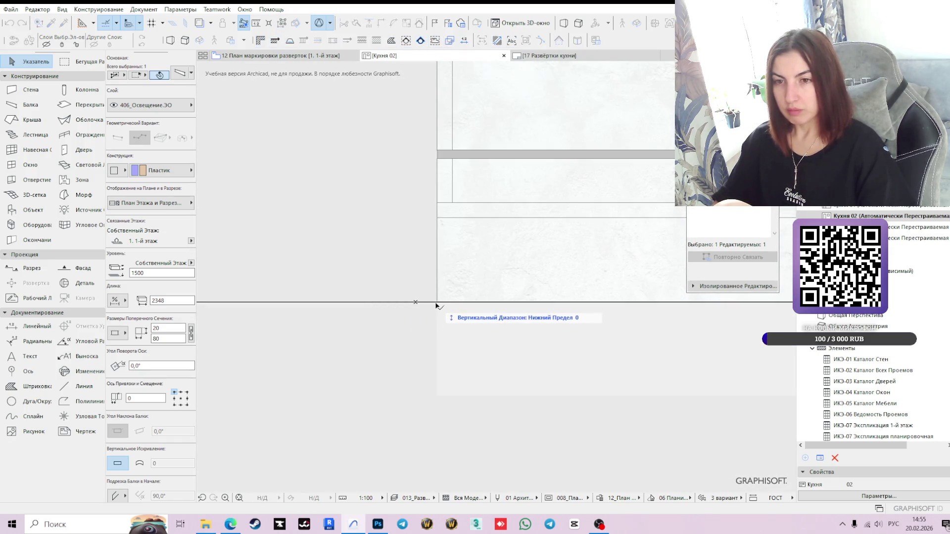
drag(415, 303, 427, 450)
scroll(495, 395, down, 5)
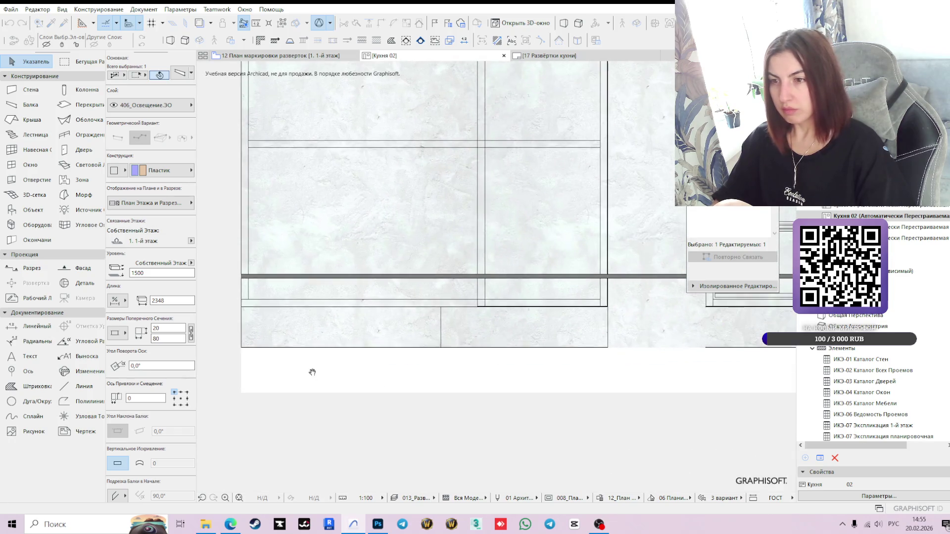
scroll(449, 390, down, 2)
click(631, 345)
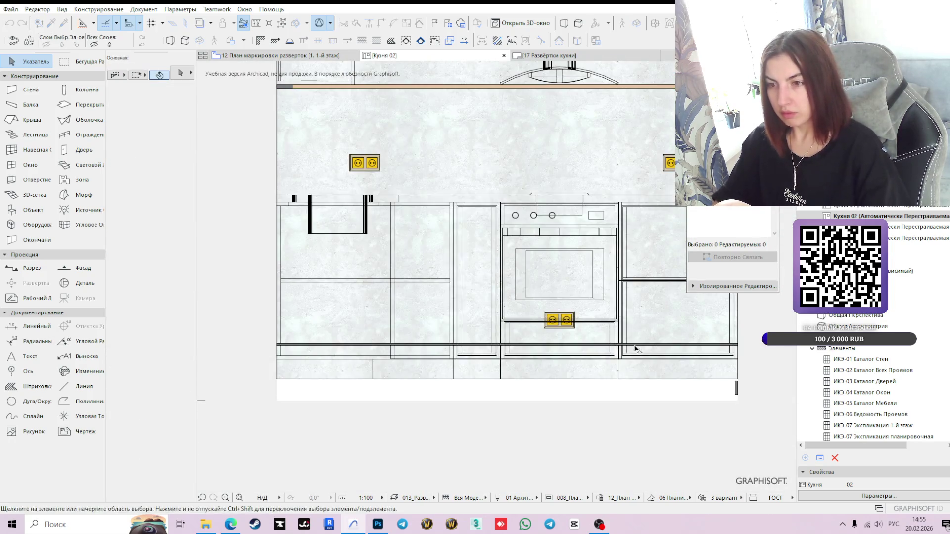
Step: Drop the 502_Отделка пол slab edge so its top sits at level 0, not 180
scroll(502, 365, up, 2)
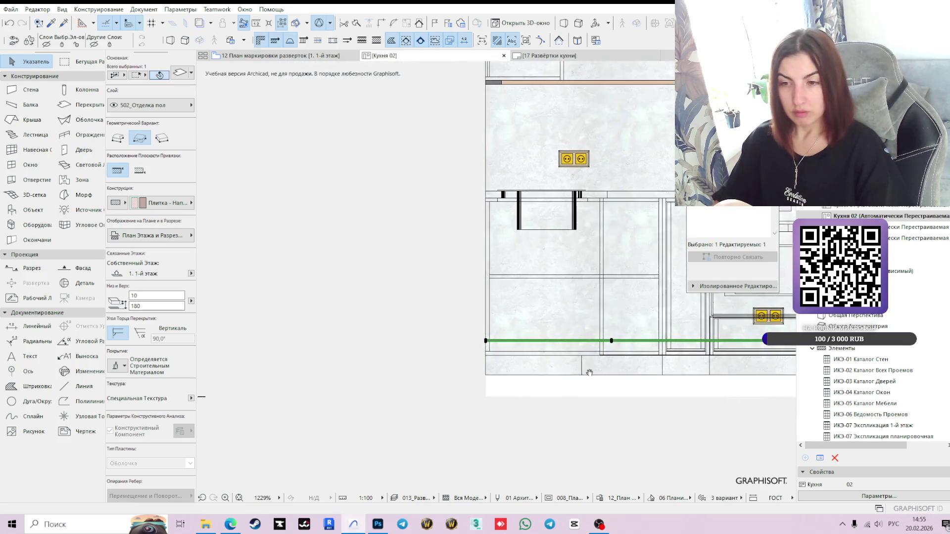
scroll(490, 361, up, 3)
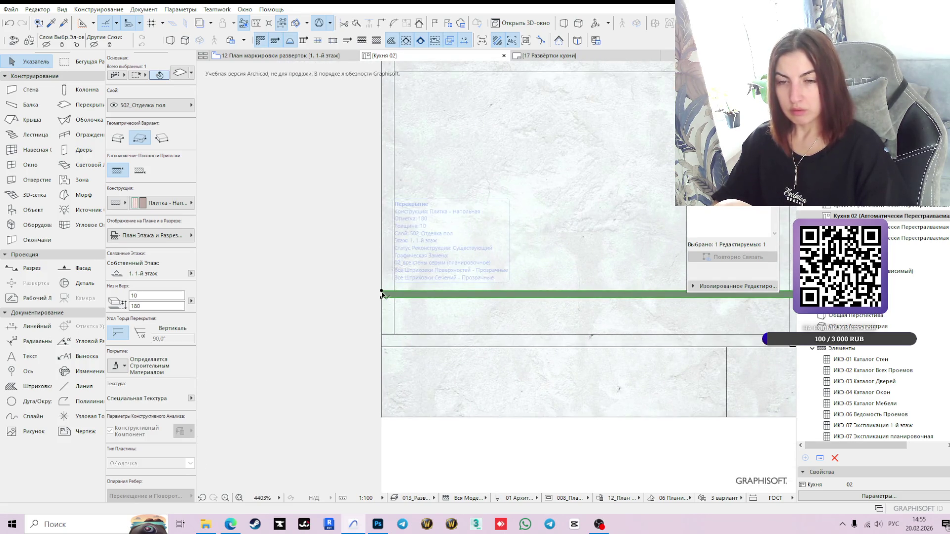
click(382, 295)
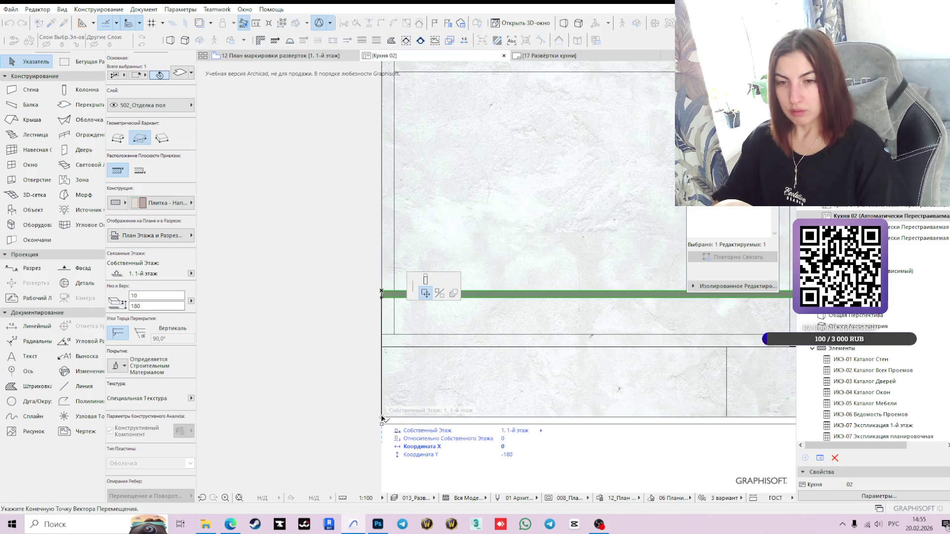
click(513, 424)
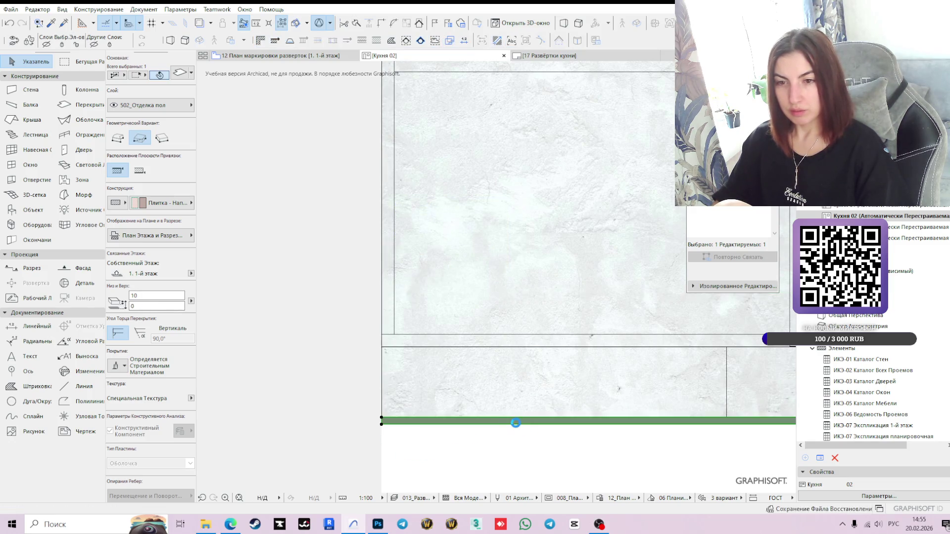
scroll(513, 425, down, 5)
scroll(476, 429, up, 5)
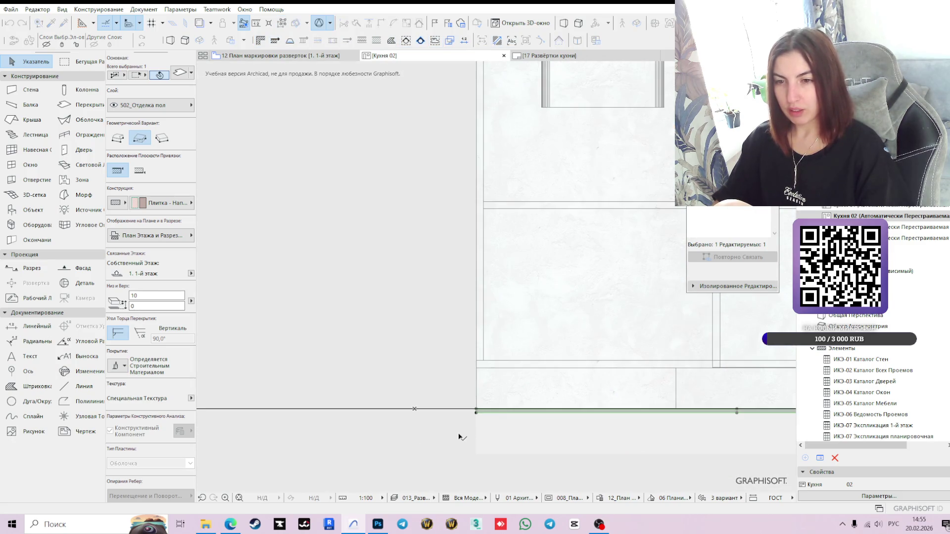
scroll(475, 437, down, 1)
scroll(476, 436, down, 6)
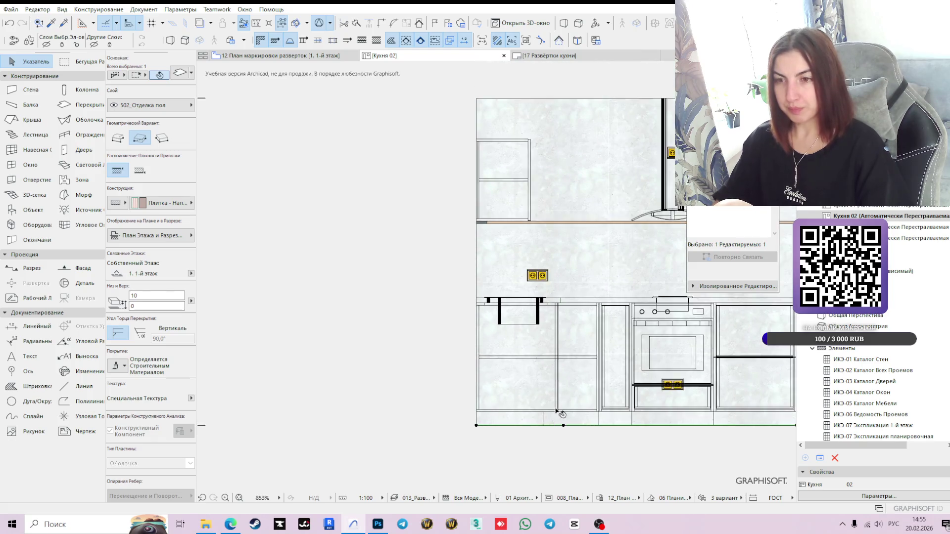
middle_drag(728, 400, 638, 382)
click(673, 418)
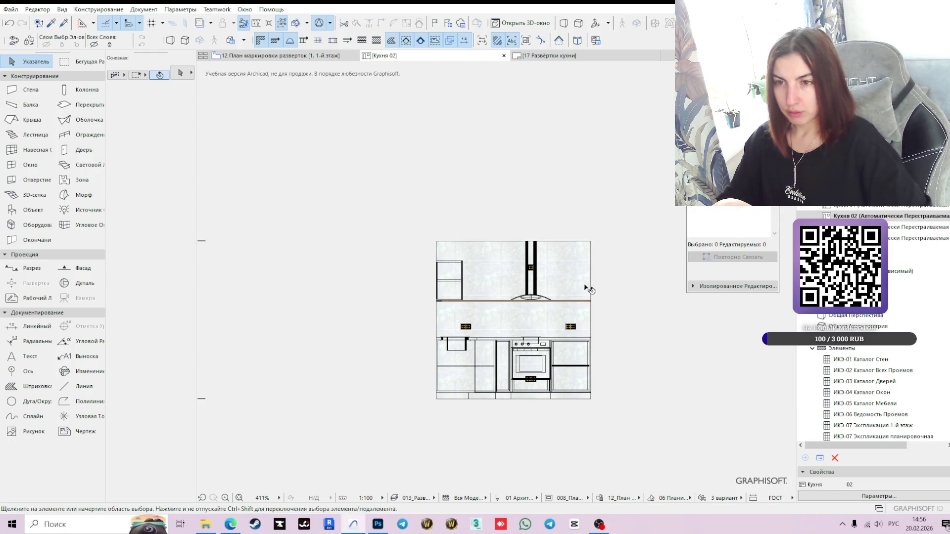
Step: Zoom over the finished Кухня 02 elevation, then open the Кухня 03 elevation
scroll(446, 241, up, 2)
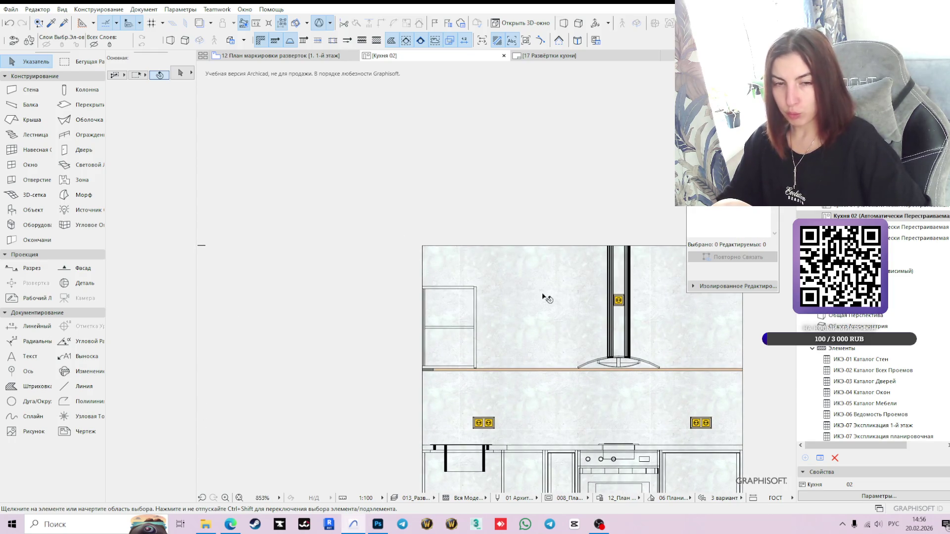
scroll(576, 340, down, 1)
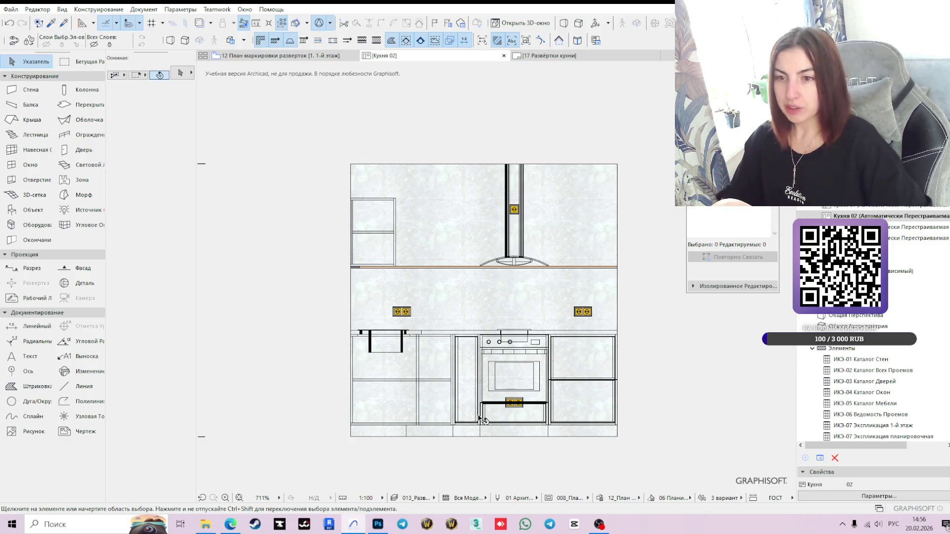
scroll(495, 416, up, 4)
scroll(519, 381, down, 5)
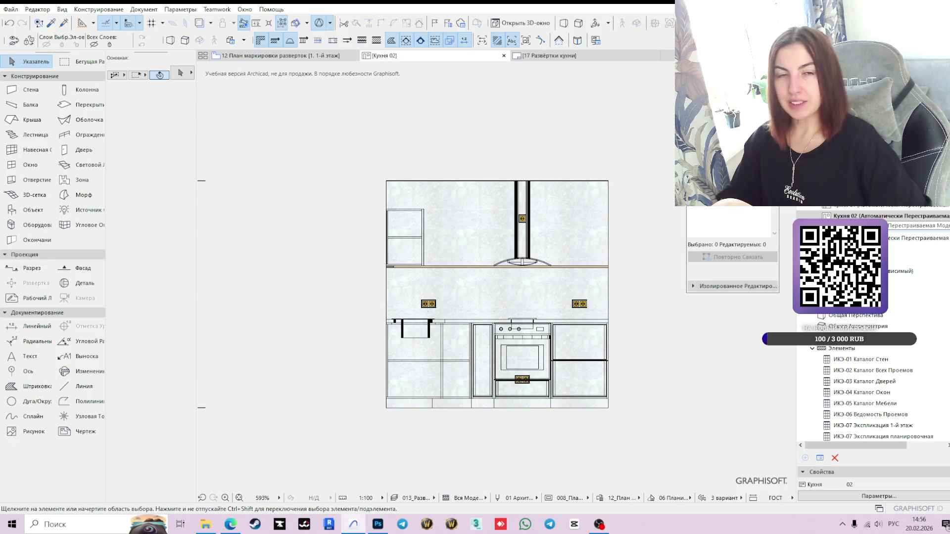
double_click(865, 226)
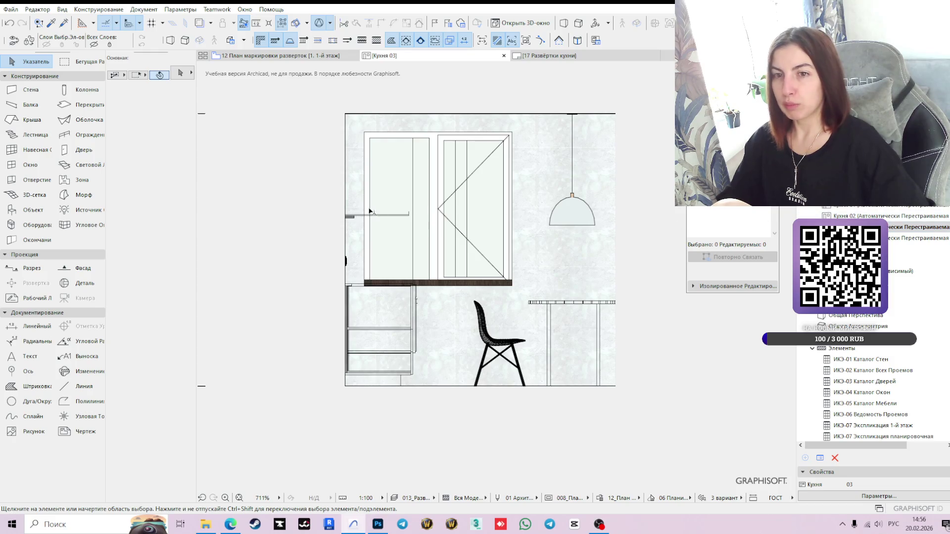
Step: Locate the Кухня 03 range hood on the floor plan
click(398, 216)
right_click(365, 241)
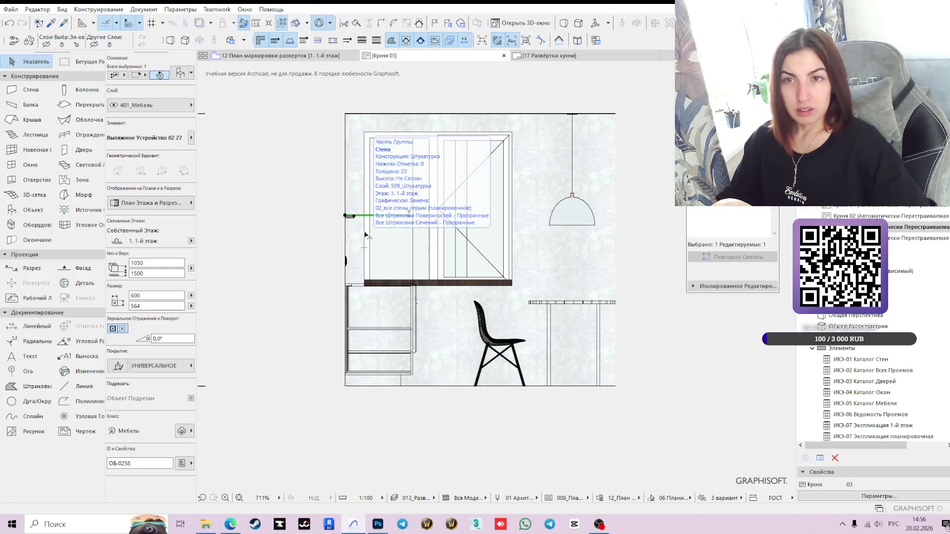
click(396, 157)
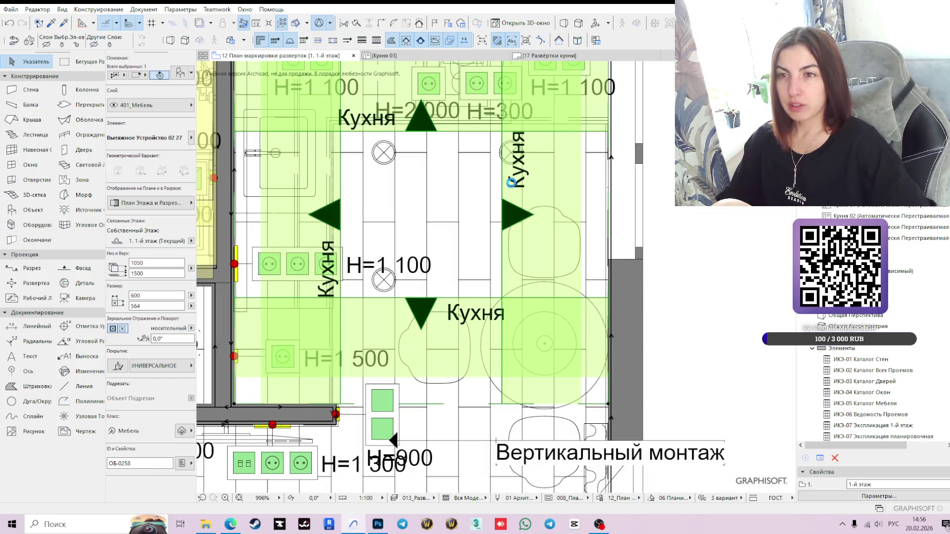
Step: Stretch the Кухня 03 elevation marker line left so the second chair is captured
click(511, 182)
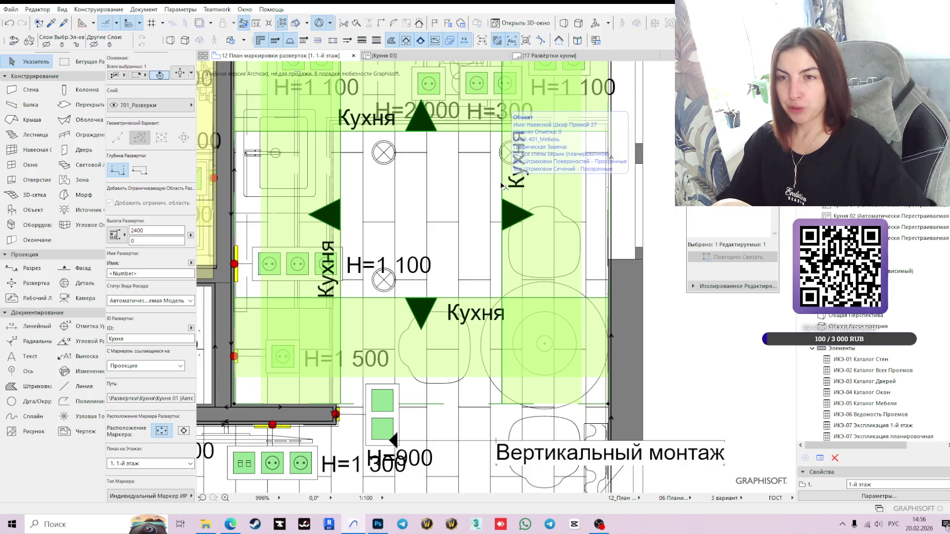
click(502, 190)
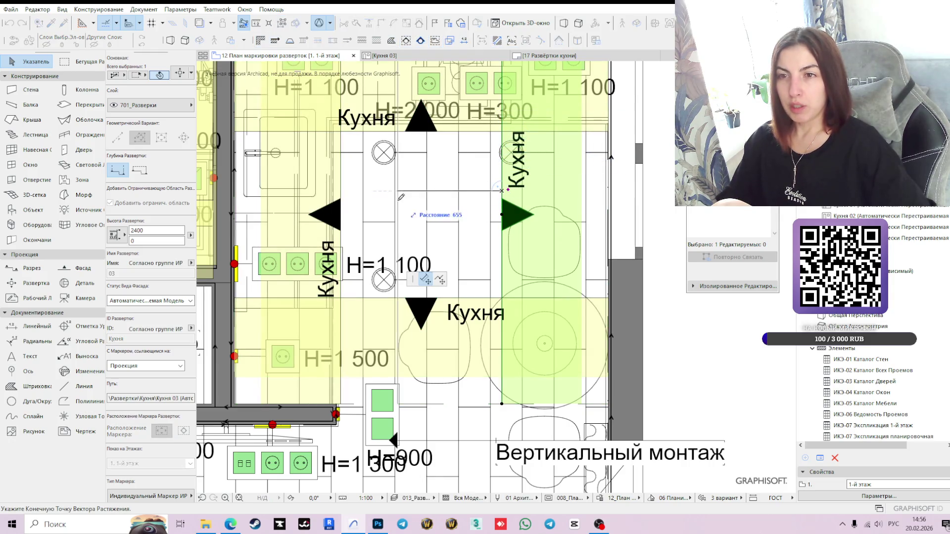
click(363, 190)
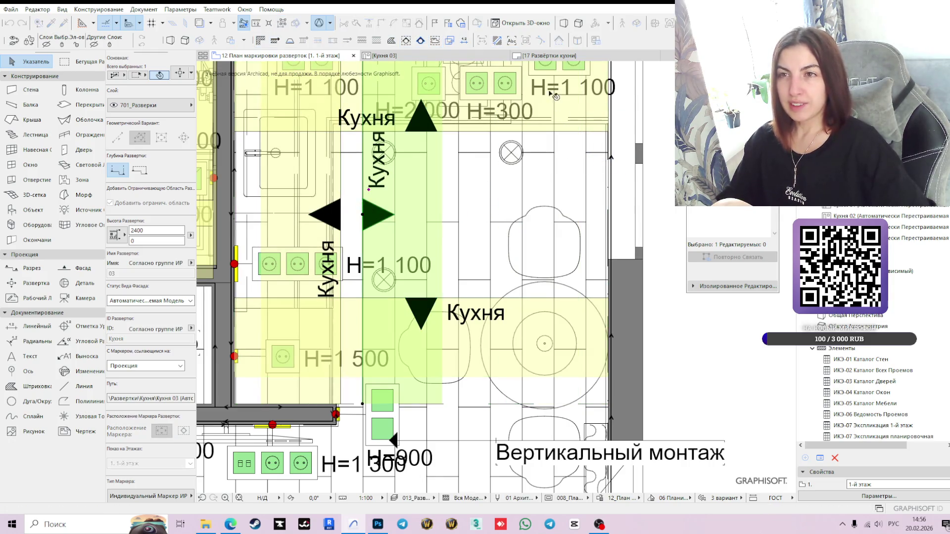
click(549, 55)
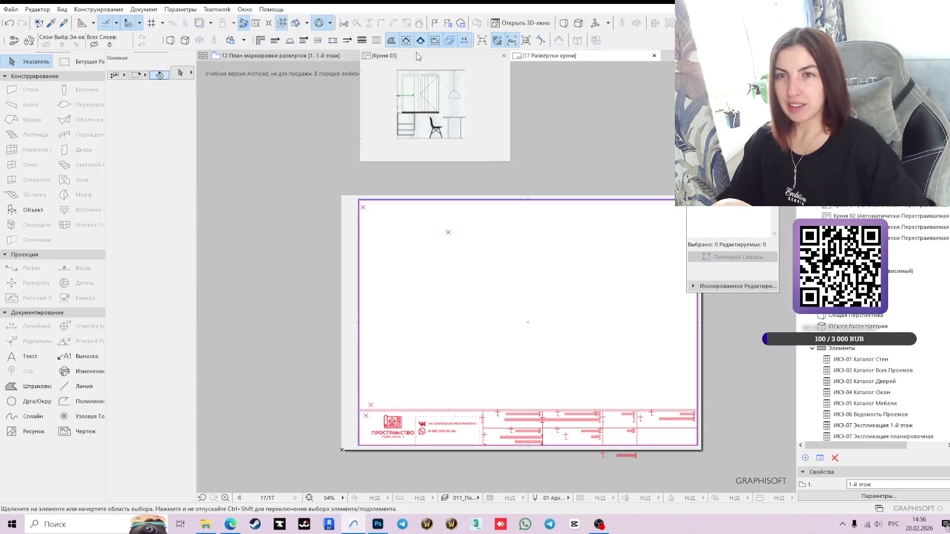
click(418, 56)
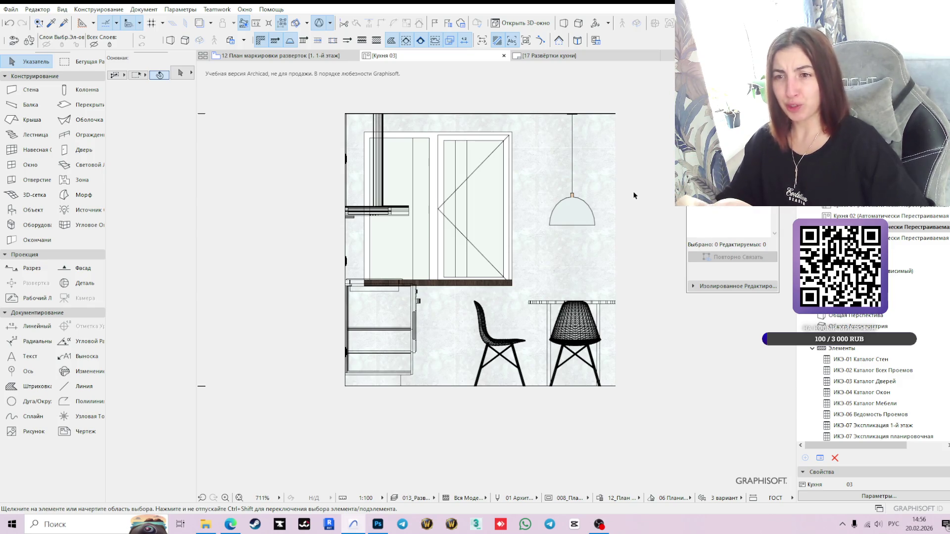
mouse_move(557, 56)
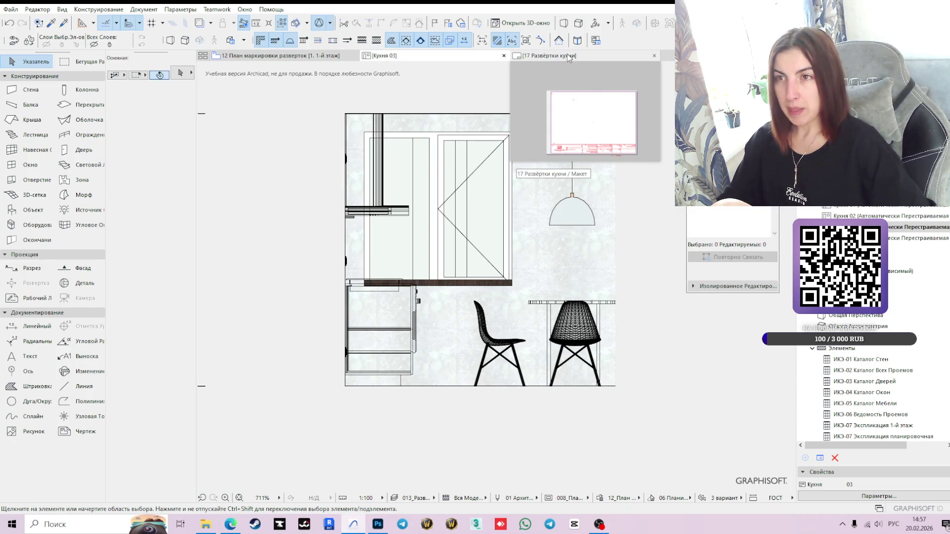
click(568, 55)
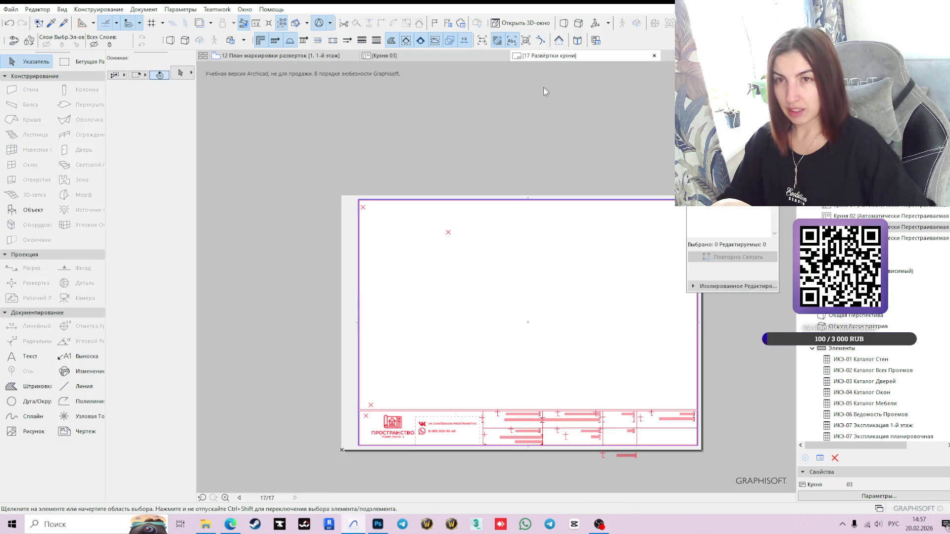
click(408, 56)
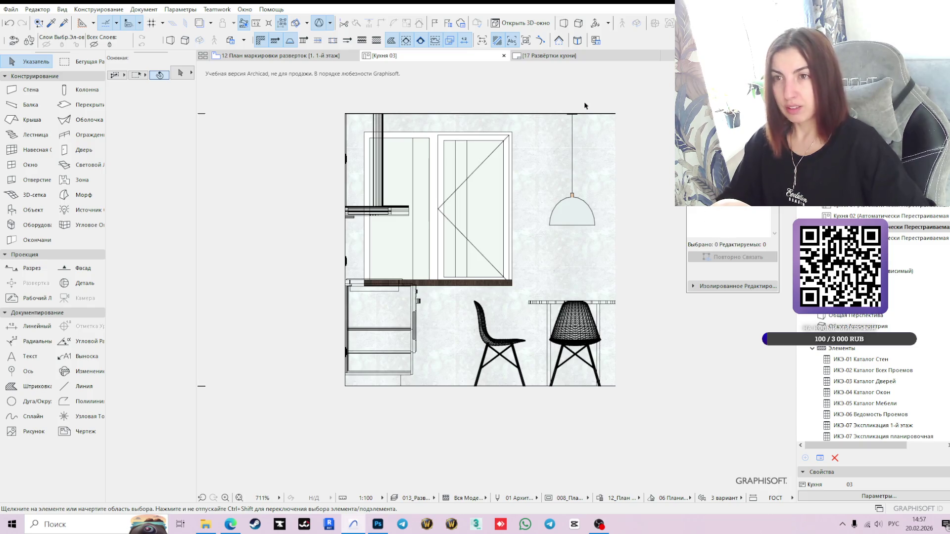
mouse_move(574, 59)
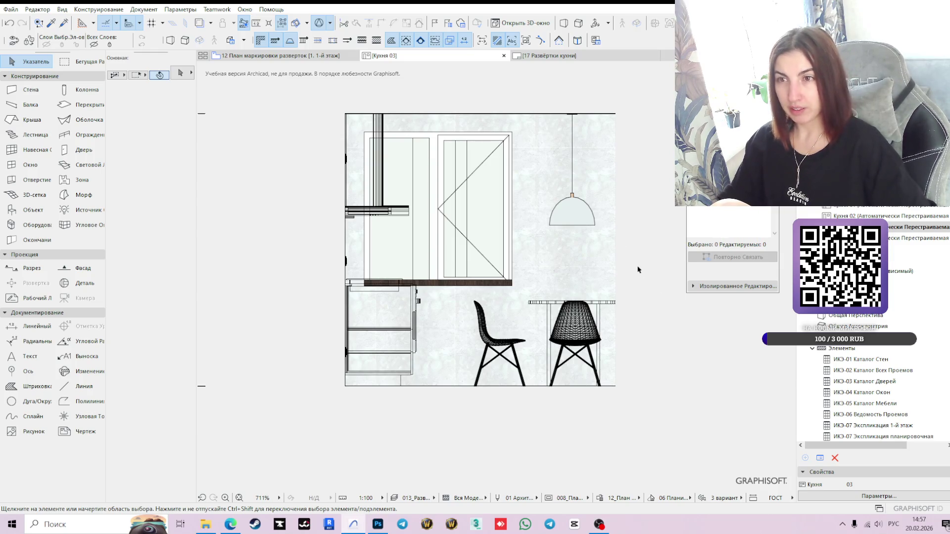
scroll(319, 119, up, 3)
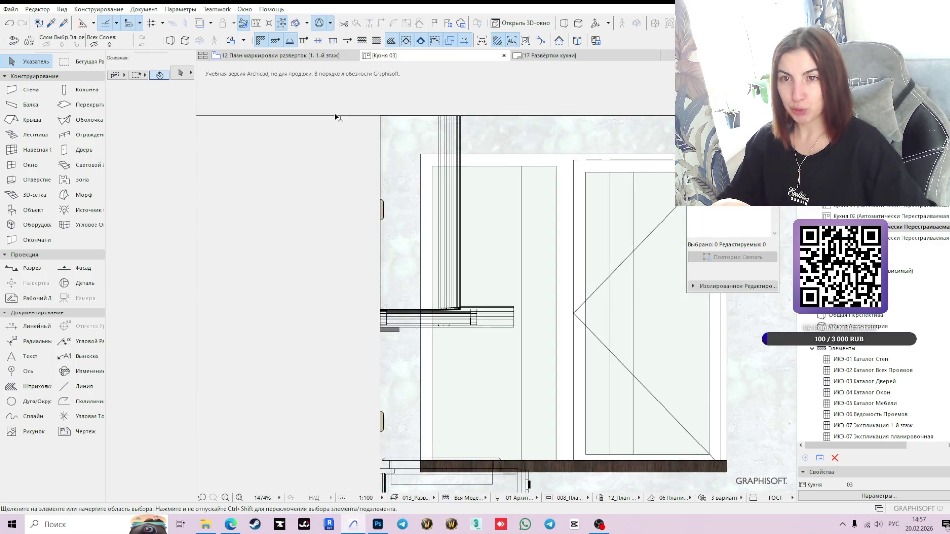
scroll(349, 126, down, 3)
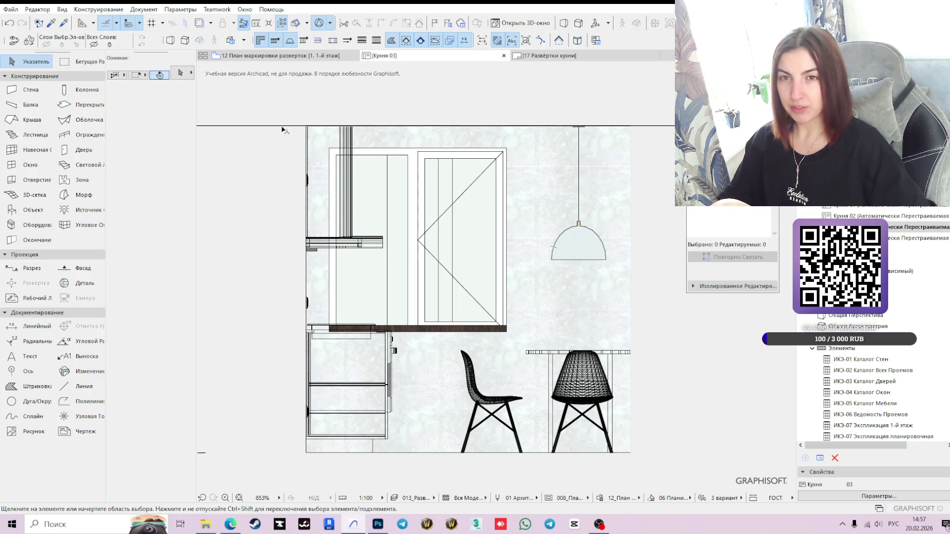
scroll(283, 127, up, 3)
scroll(308, 205, down, 3)
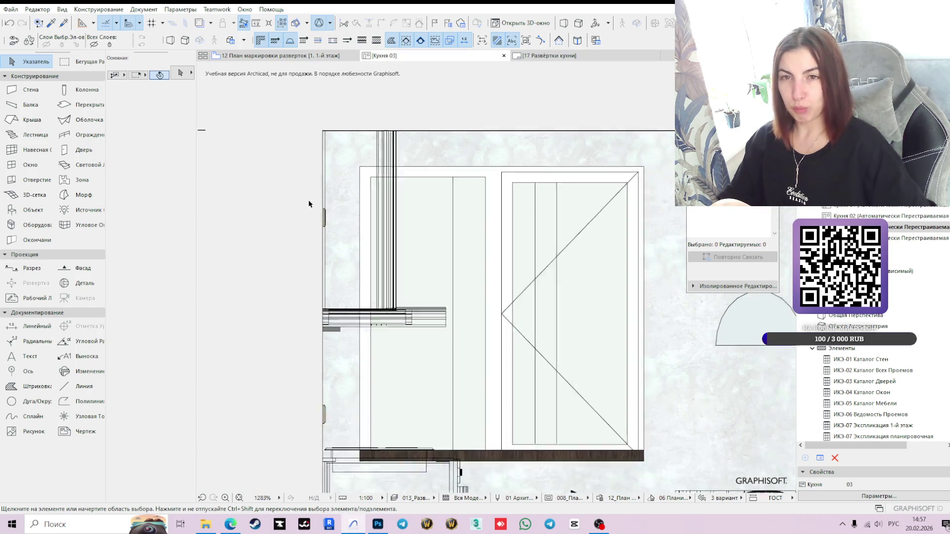
scroll(653, 294, down, 2)
middle_drag(653, 295, 587, 280)
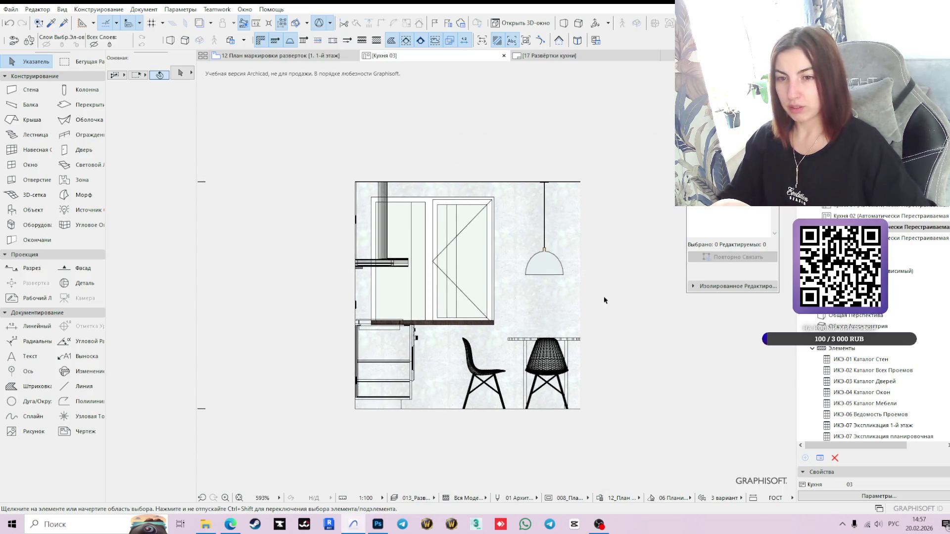
scroll(591, 286, up, 1)
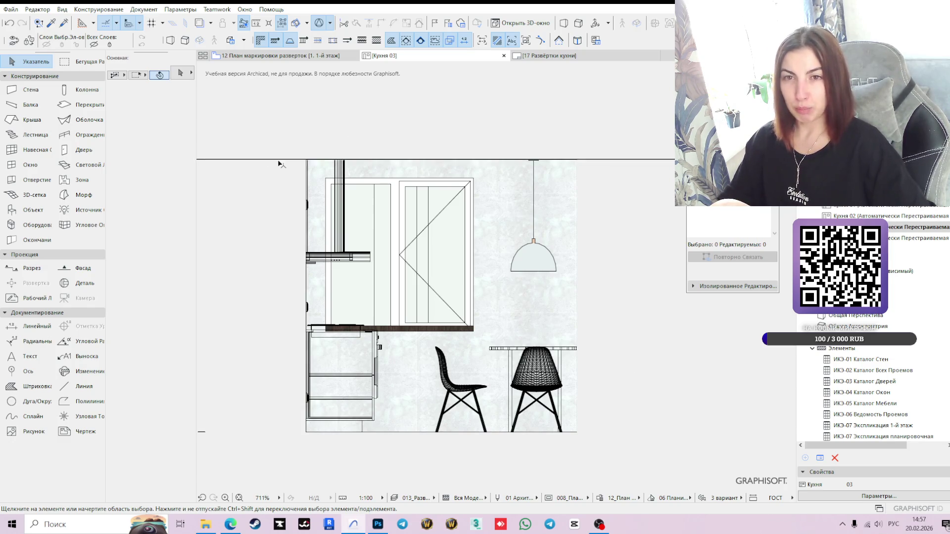
double_click(910, 238)
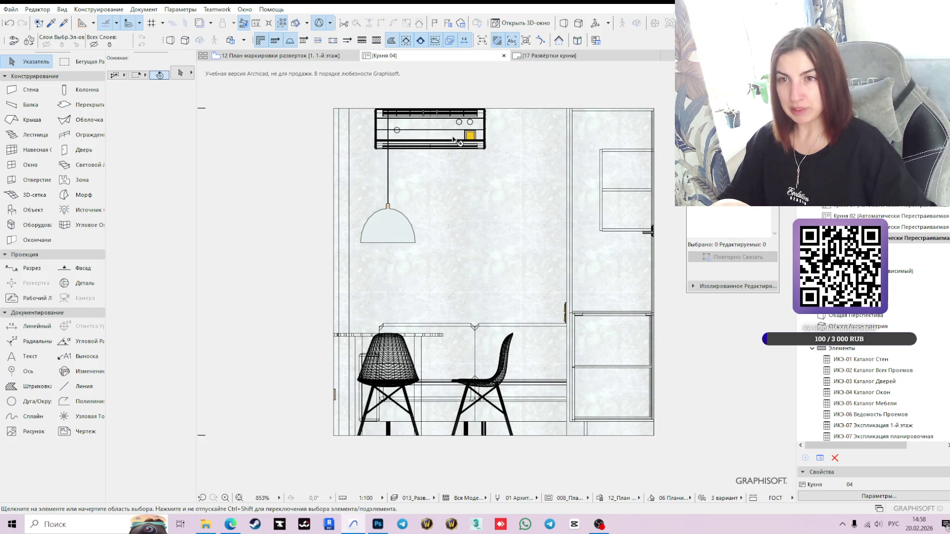
Step: Change the Кухня 04 air conditioner's top height from 2100 to 2000
click(476, 115)
double_click(141, 273)
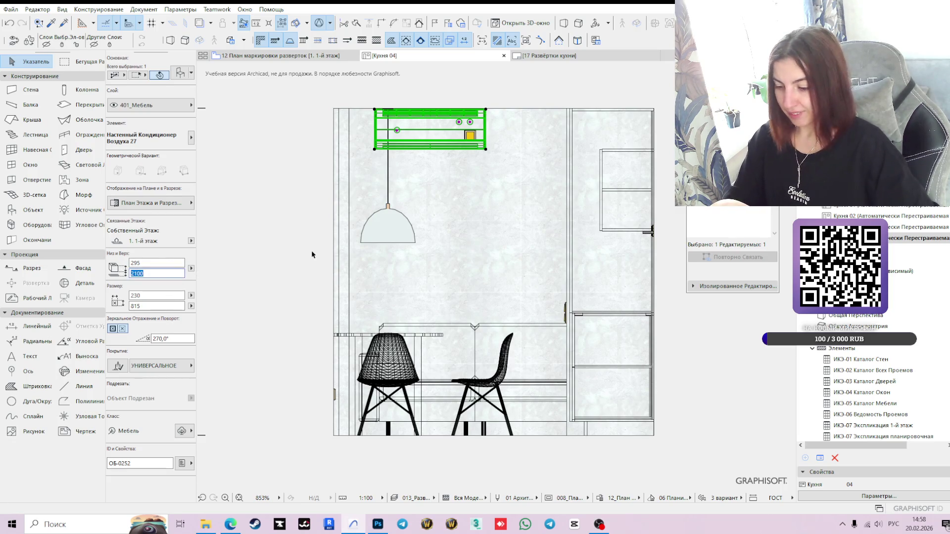
text(0)
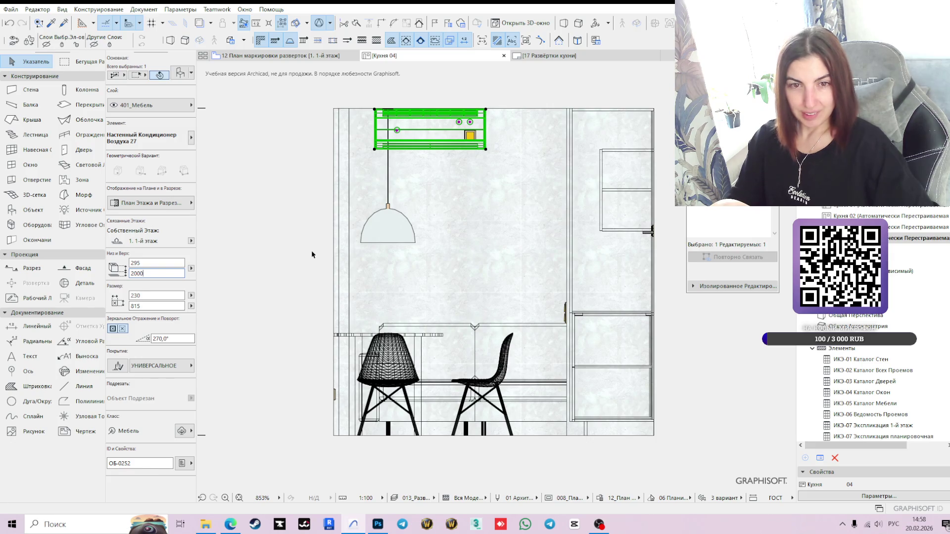
key(Return)
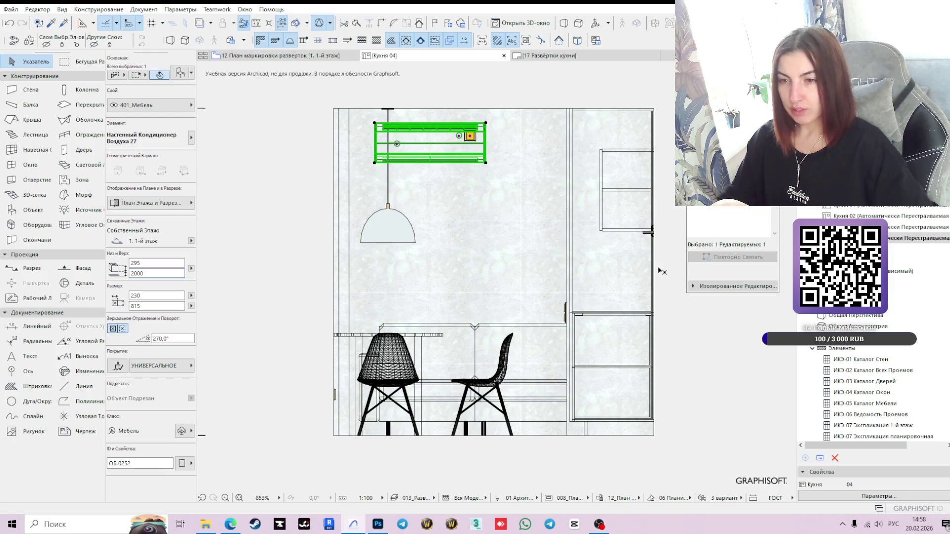
scroll(661, 266, down, 4)
click(446, 251)
mouse_move(461, 241)
middle_down()
mouse_move(369, 259)
mouse_move(379, 258)
middle_up()
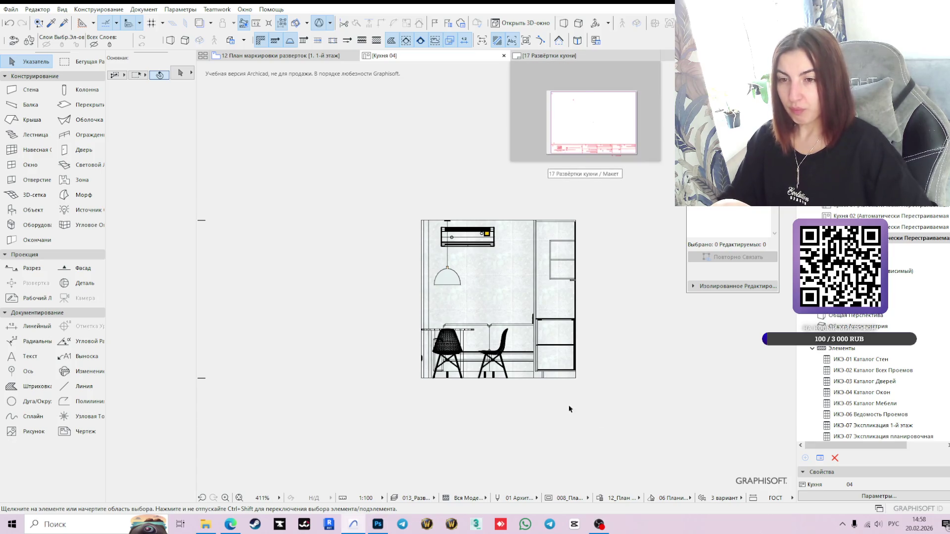
Step: Switch to the 17 Развёртки кухни layout and select its third elevation drawing
scroll(566, 400, up, 2)
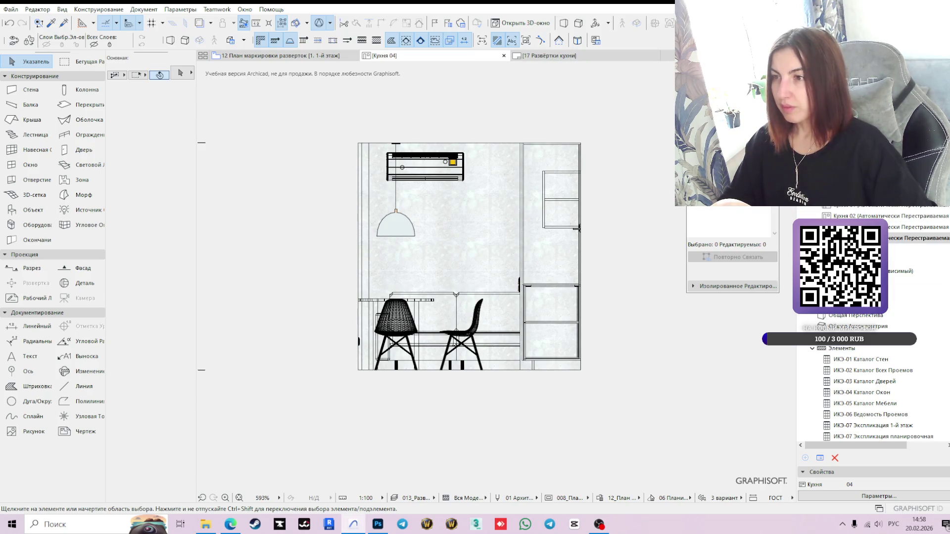
click(568, 57)
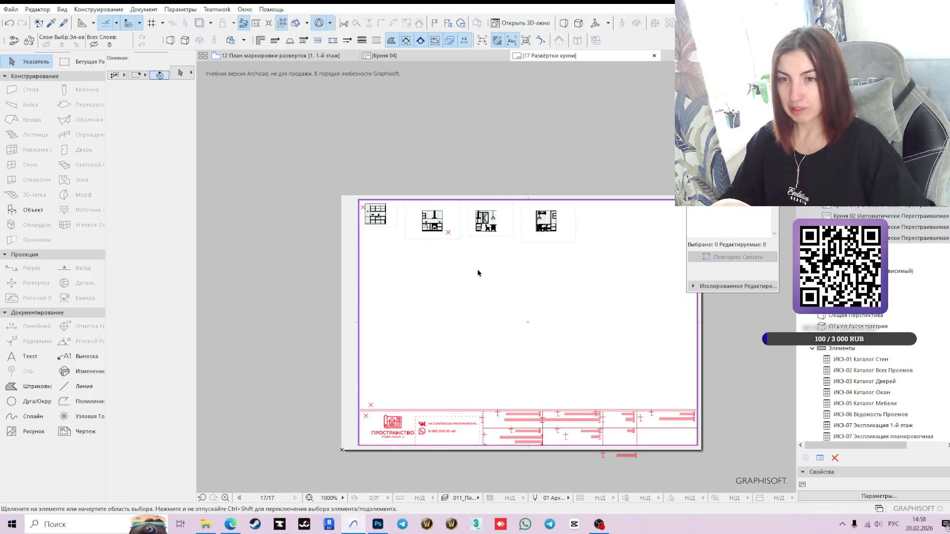
scroll(543, 268, up, 3)
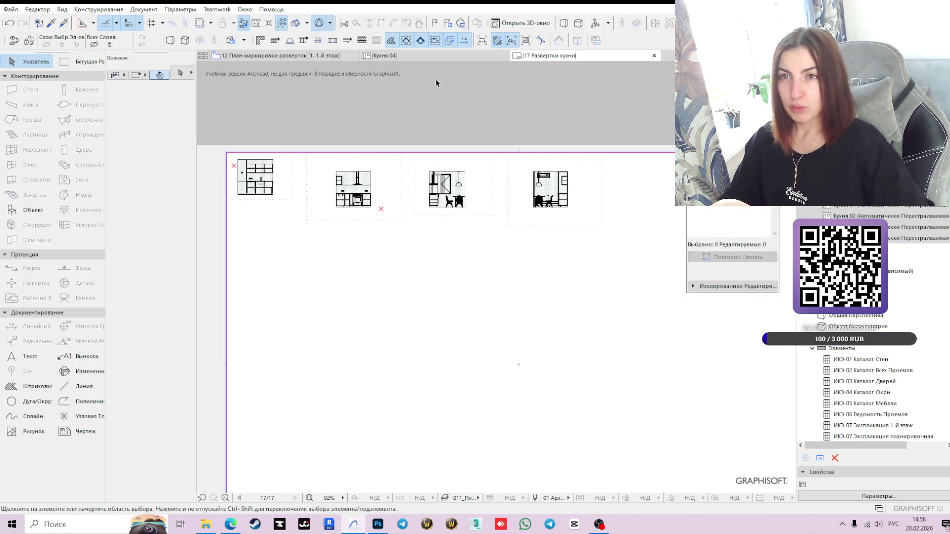
click(439, 189)
Step: Move the third and fourth elevation drawings down-left into a second row
shift+click(569, 191)
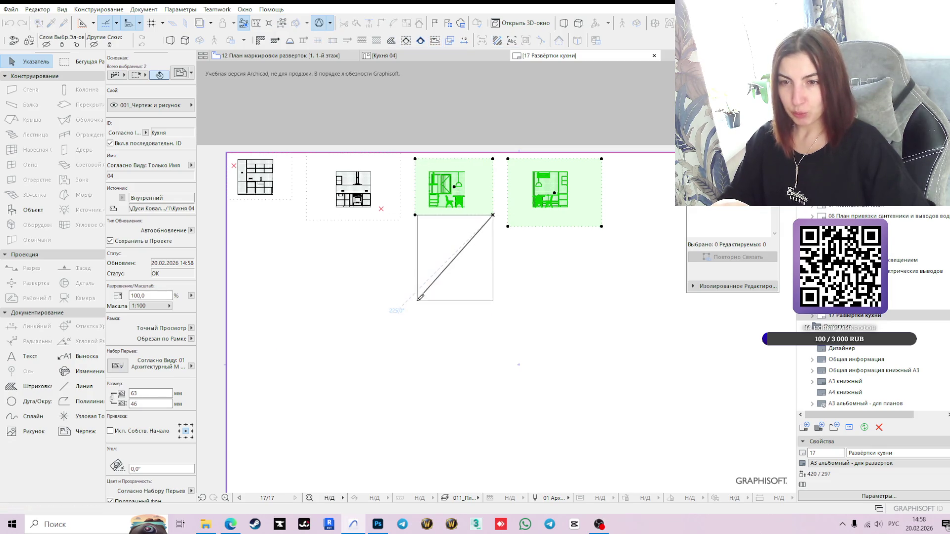
click(420, 298)
key(ctrl+z)
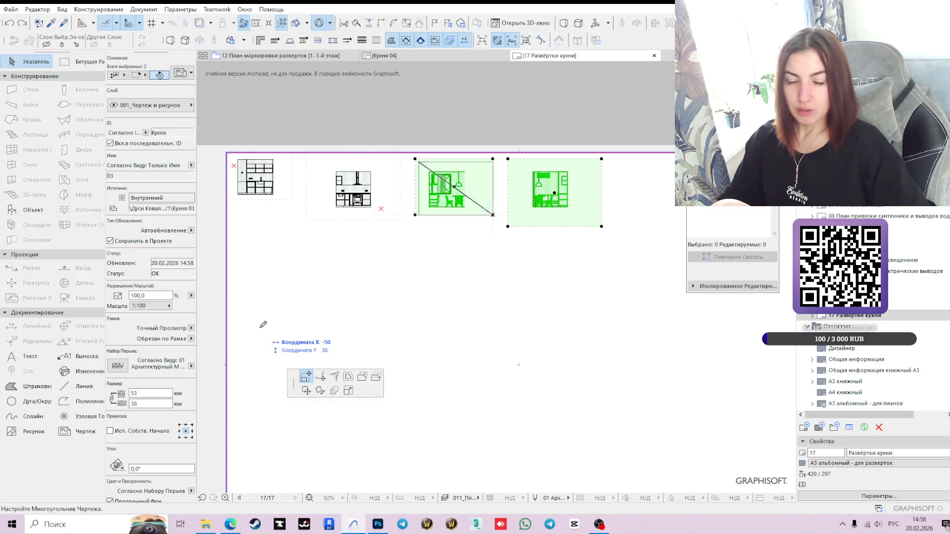
click(415, 159)
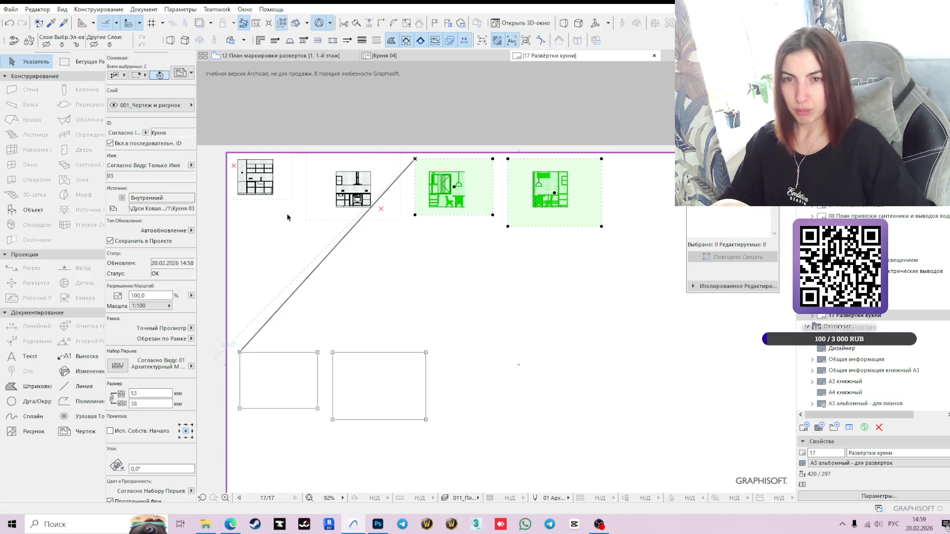
click(253, 349)
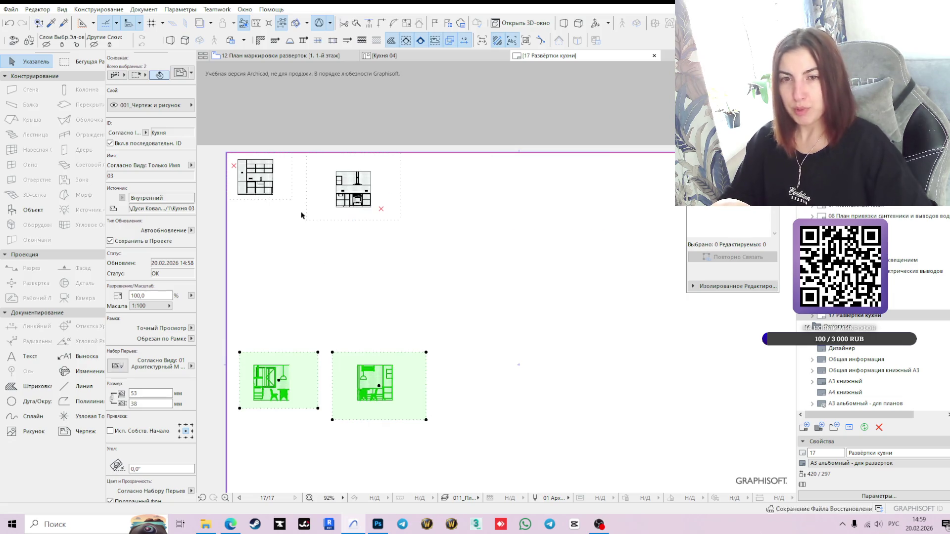
Step: Select all four kitchen elevation drawings on the layout
click(358, 186)
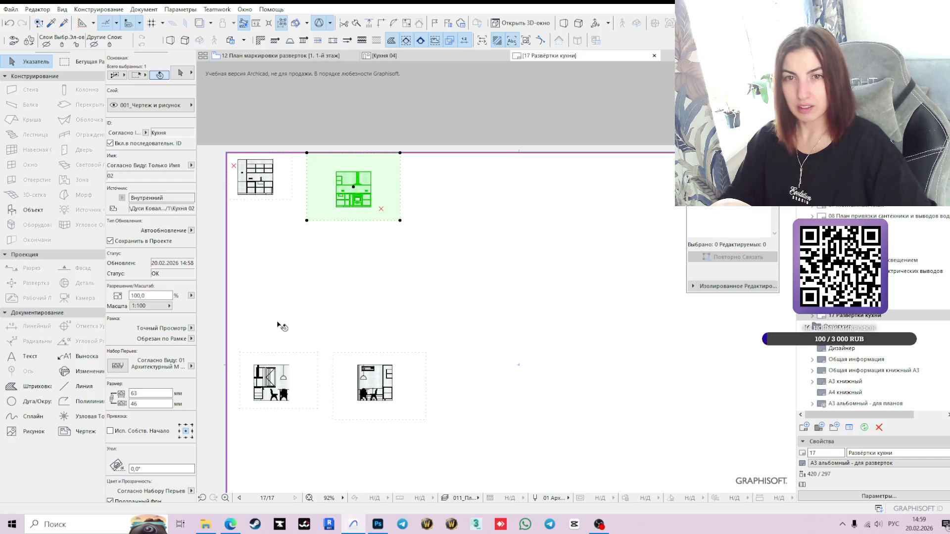
shift+click(255, 177)
shift+click(271, 383)
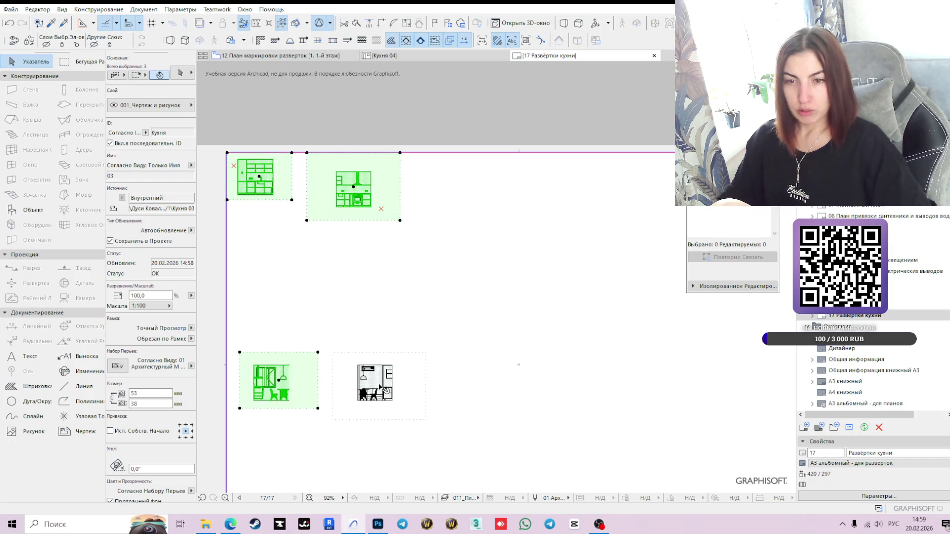
click(474, 342)
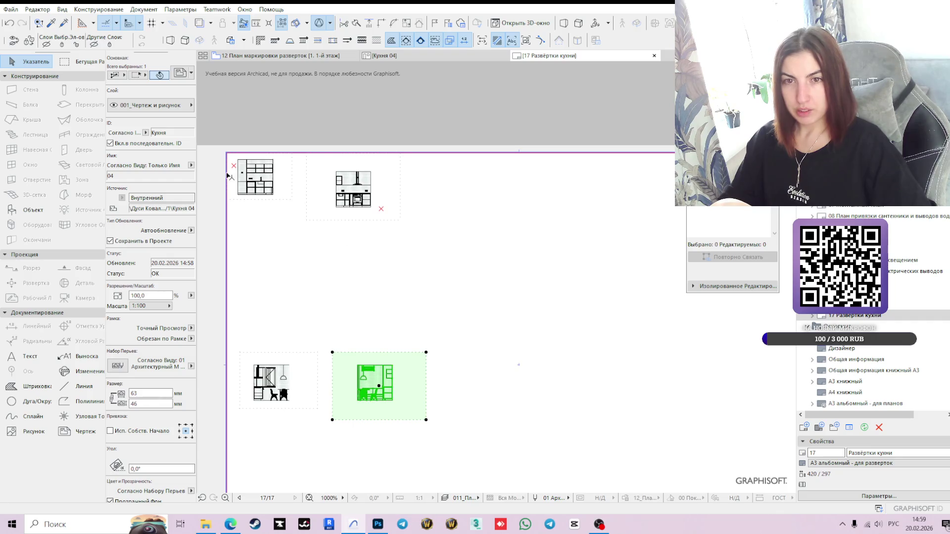
shift+click(260, 186)
shift+click(354, 188)
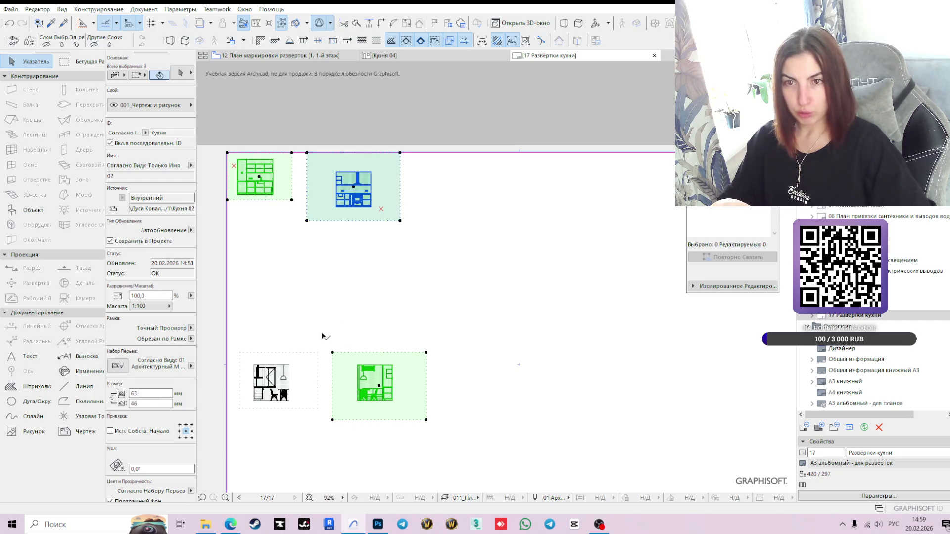
shift+click(272, 383)
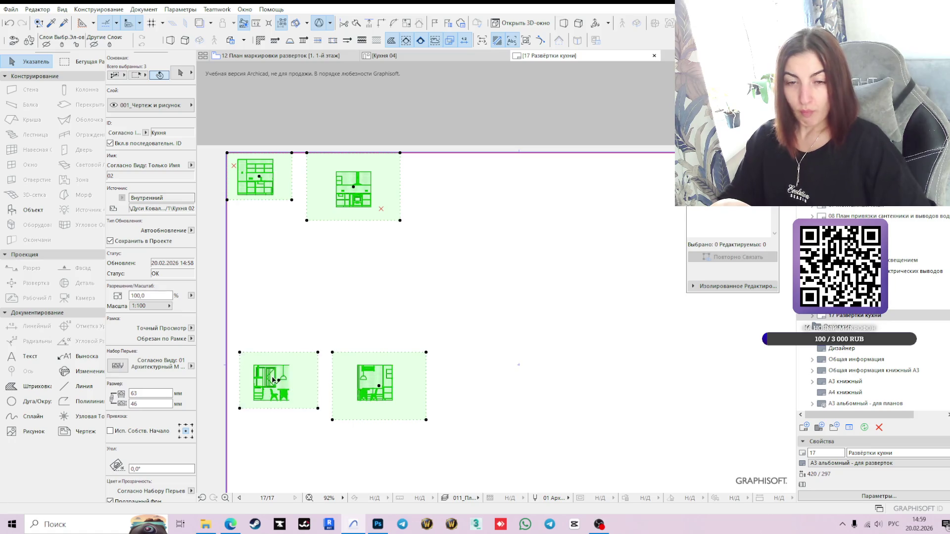
shift+click(468, 312)
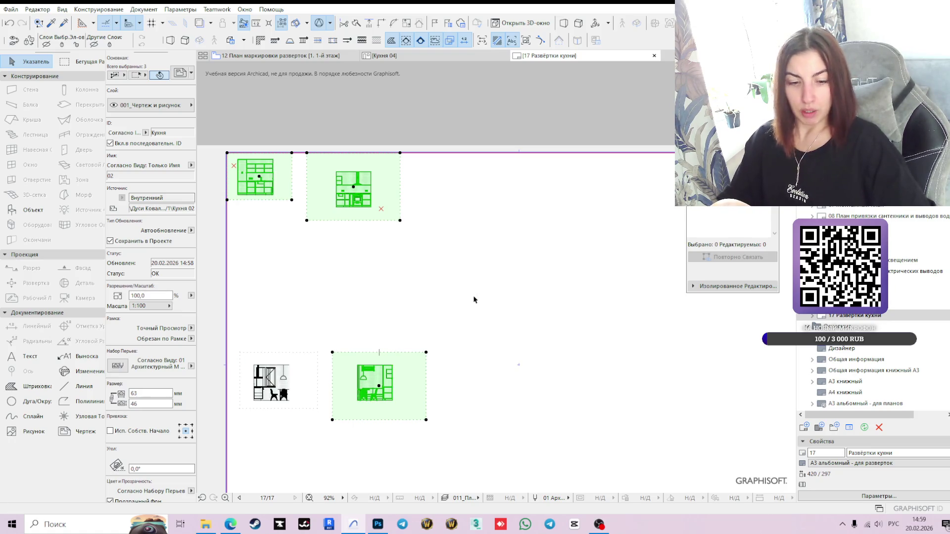
shift+click(289, 376)
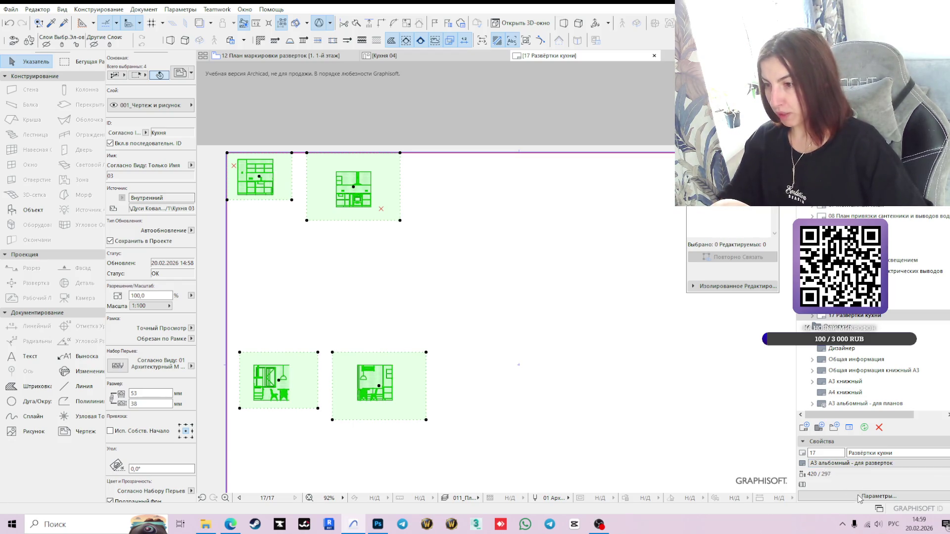
click(875, 496)
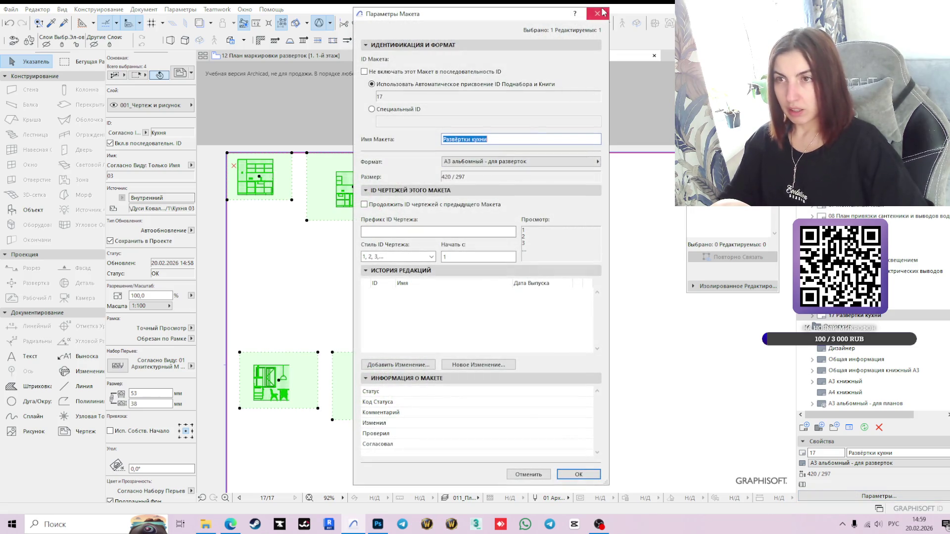
Step: Set the selected drawings' scale to a custom 1:30 in Selected Drawing Settings
click(597, 14)
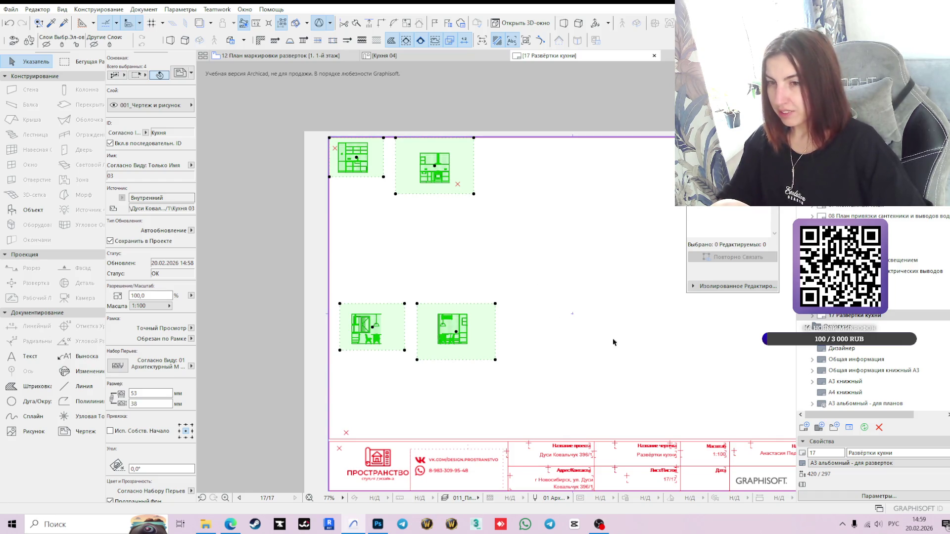
right_click(453, 169)
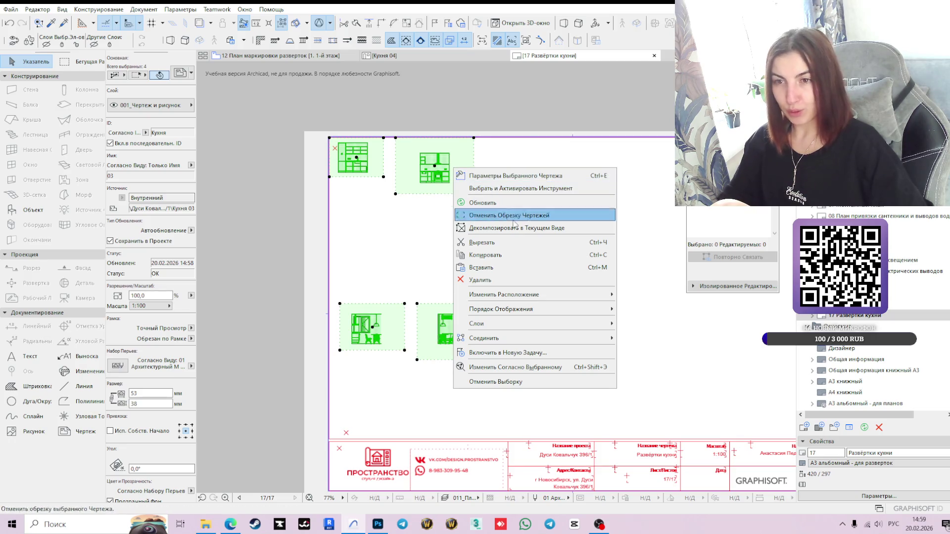
click(509, 177)
click(463, 256)
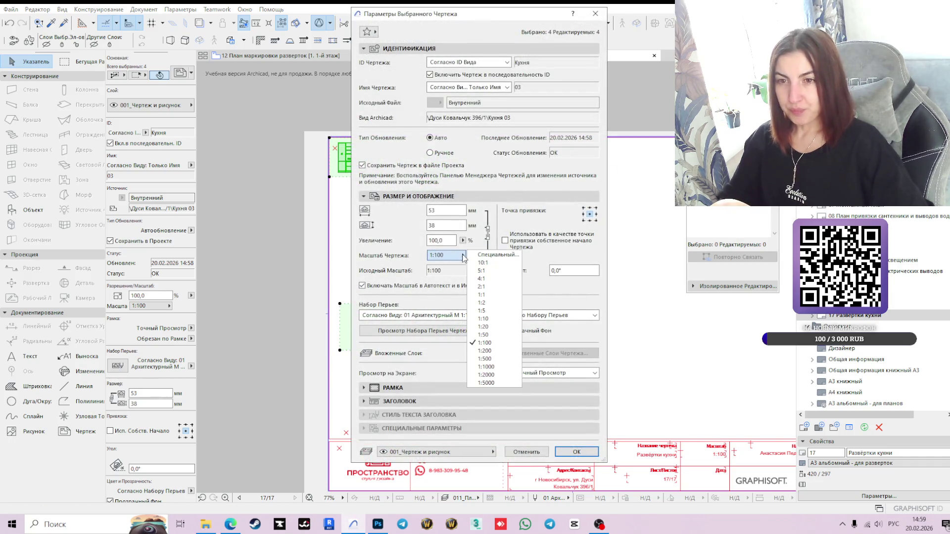
click(497, 262)
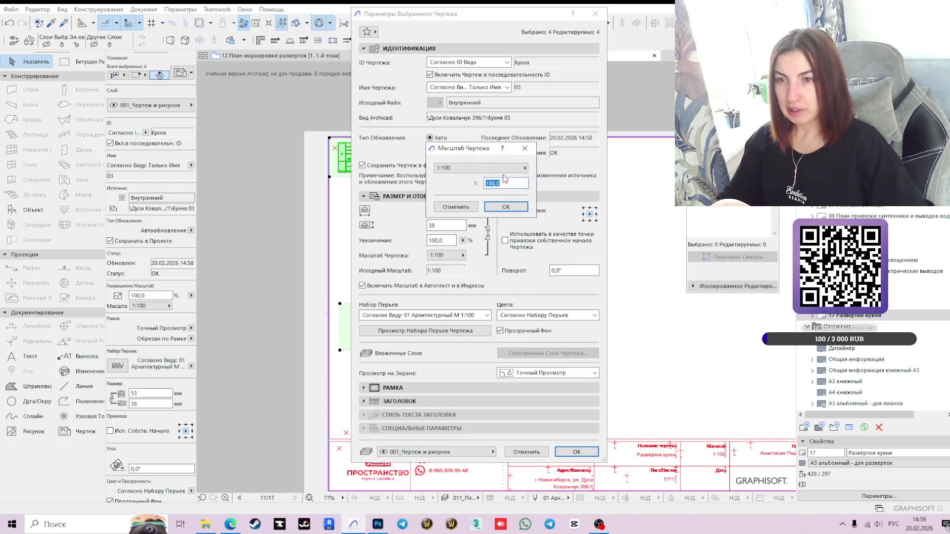
key(Return)
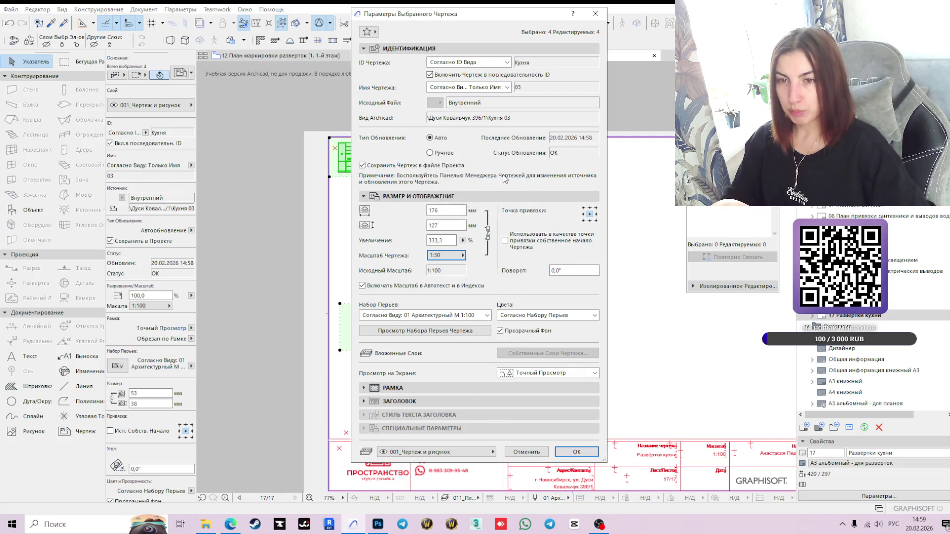
key(Return)
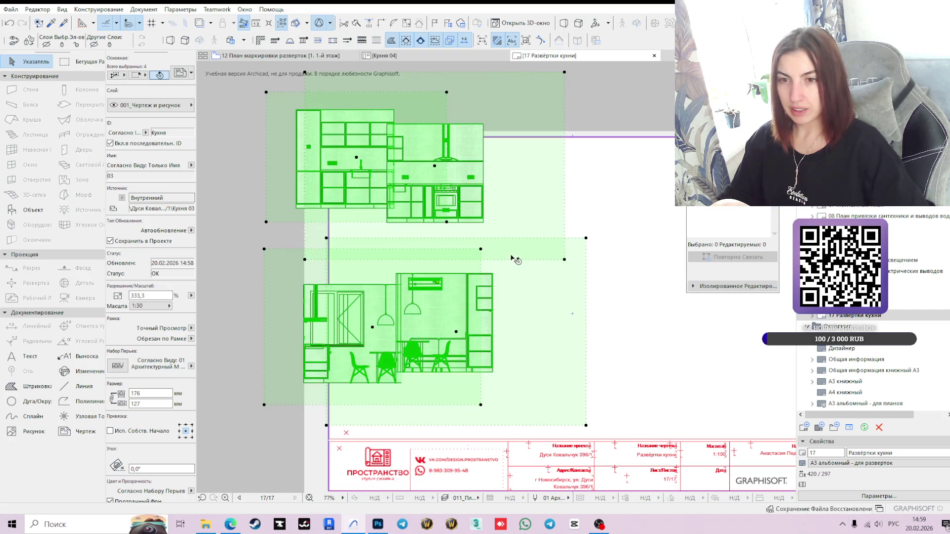
Step: Frame the enlarged drawings and select an upper drawing plus the lower-right one
key(Escape)
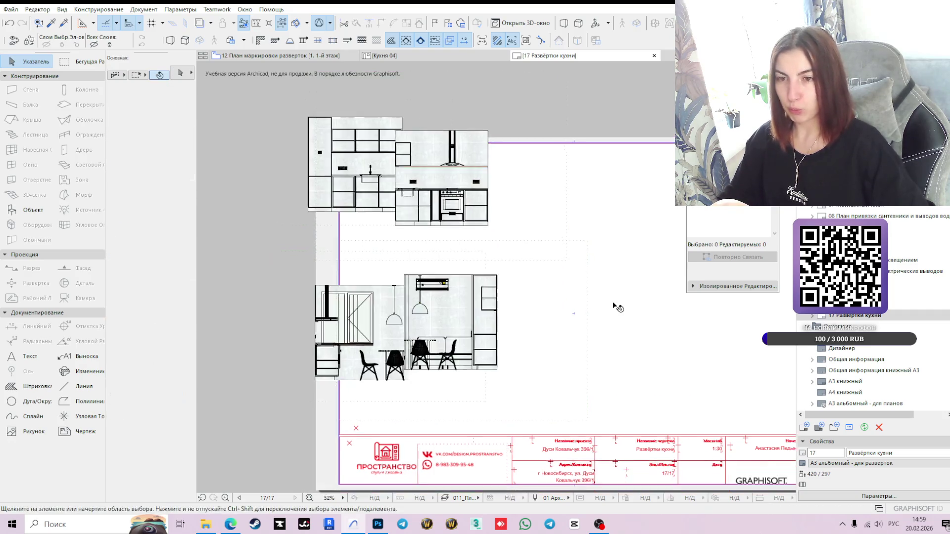
scroll(615, 308, down, 3)
middle_drag(646, 305, 570, 266)
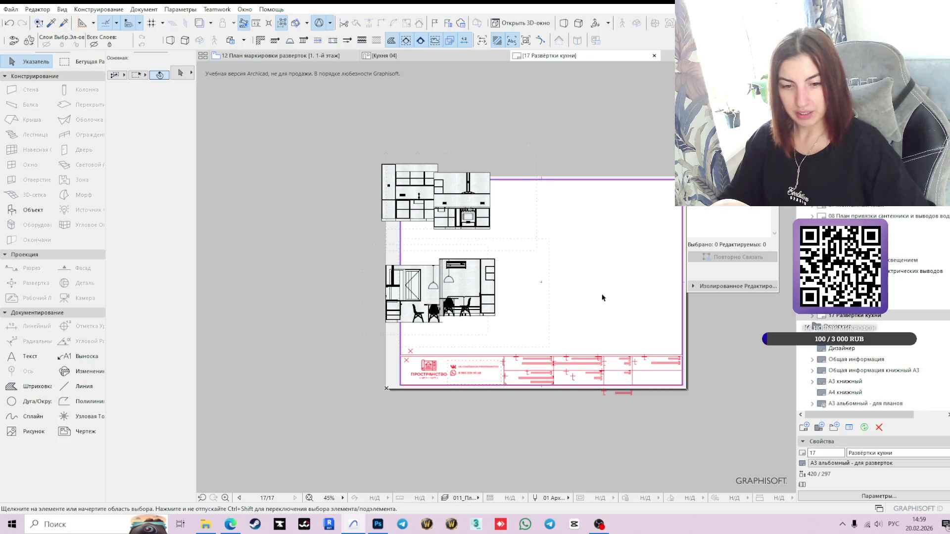
click(484, 212)
shift+click(475, 247)
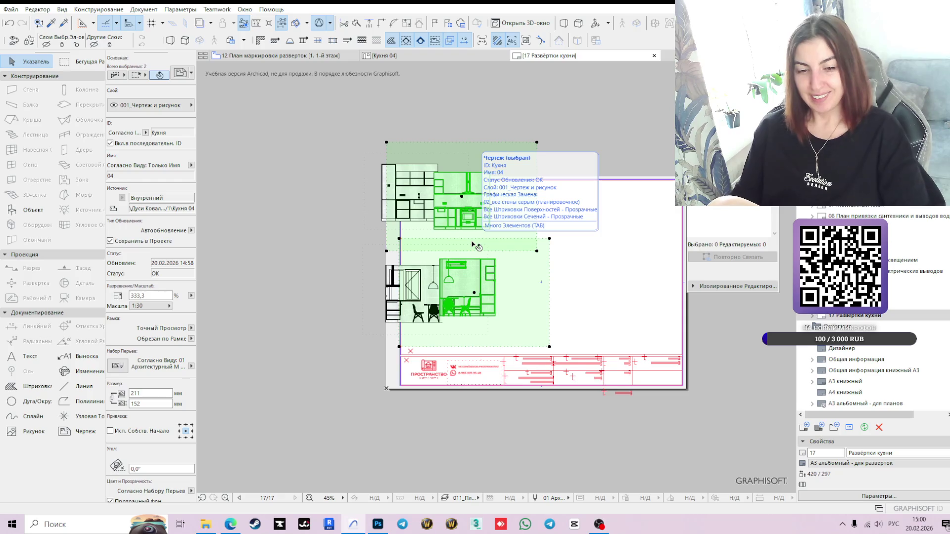
Step: Move all four kitchen elevation drawings together to a new spot on layout 17
scroll(430, 173, up, 3)
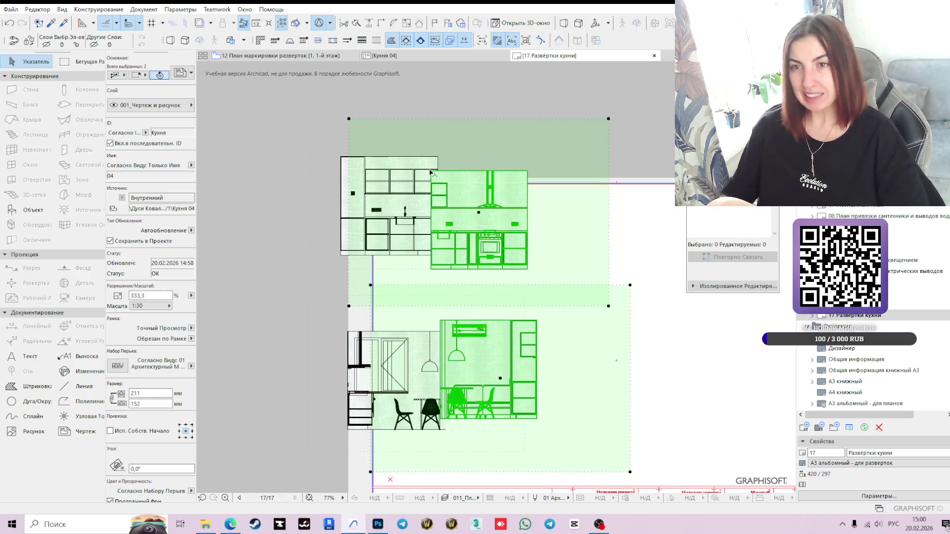
shift+click(336, 190)
shift+click(340, 377)
scroll(343, 159, up, 3)
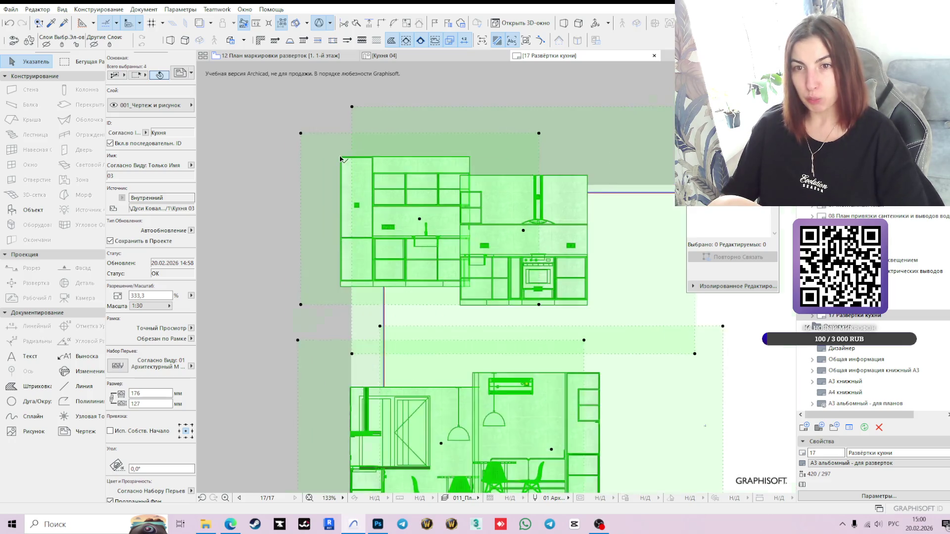
click(340, 157)
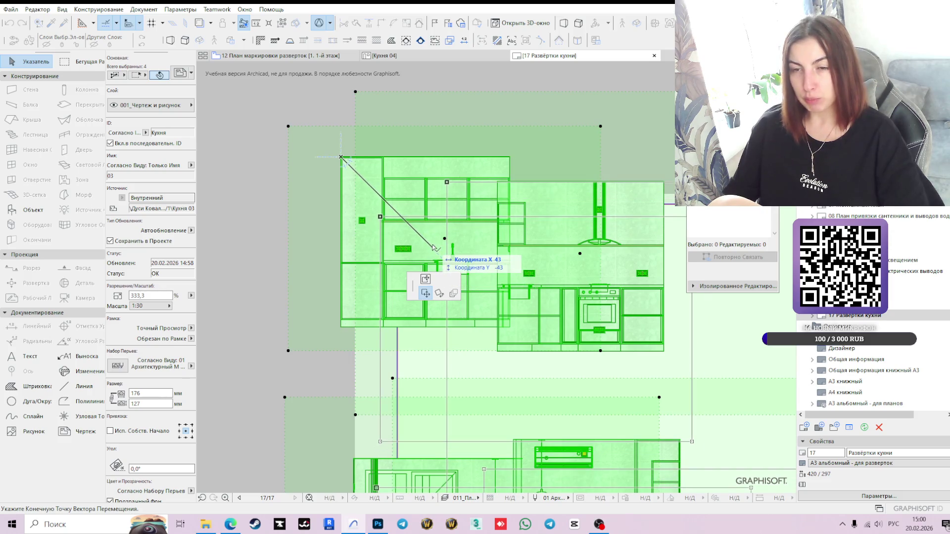
click(433, 248)
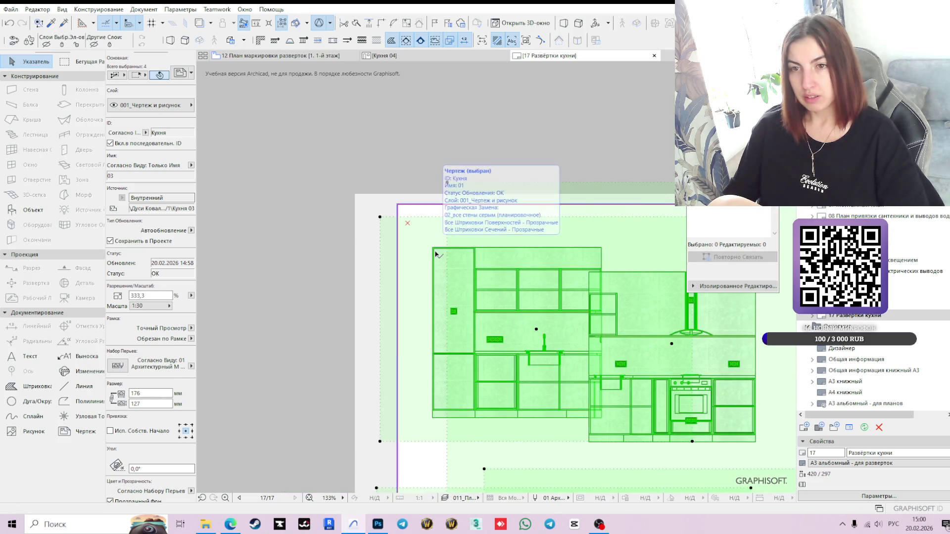
scroll(577, 275, down, 2)
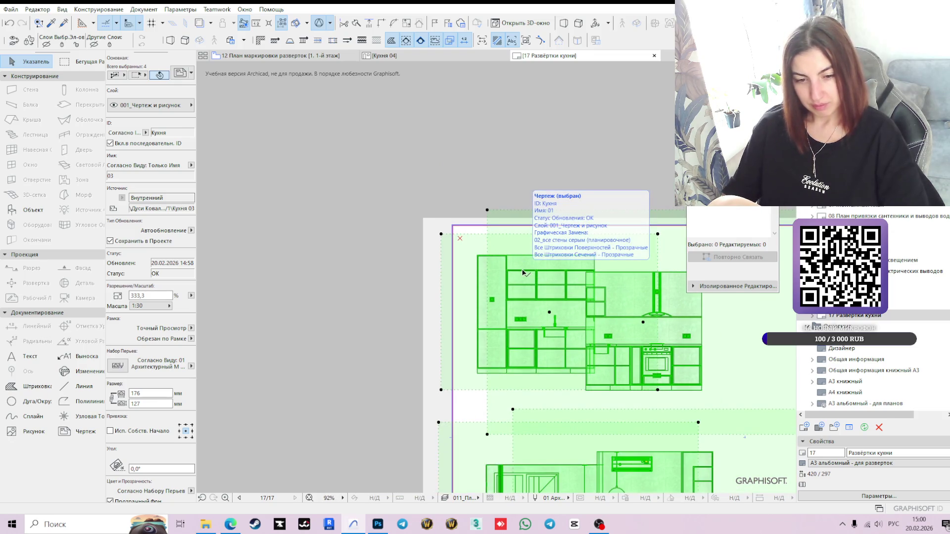
click(403, 315)
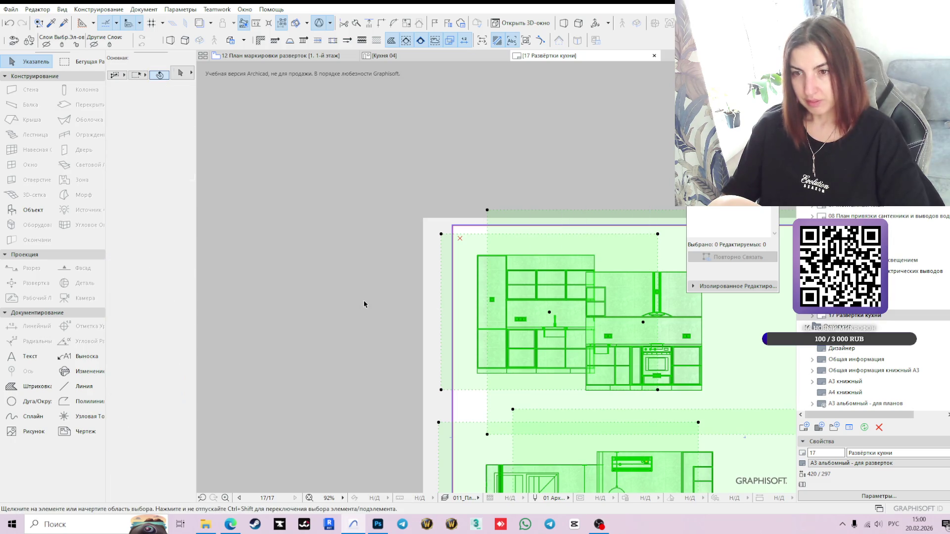
Step: Shift the Кухня 02 and Кухня 04 drawings right to form the second column
scroll(385, 383, down, 2)
mouse_move(448, 355)
middle_down()
mouse_move(420, 330)
mouse_move(353, 305)
middle_up()
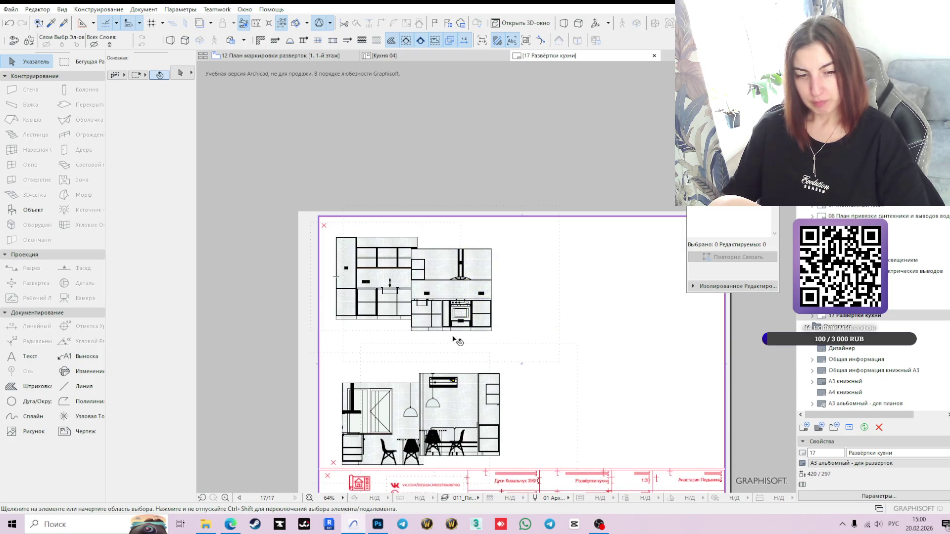
click(481, 290)
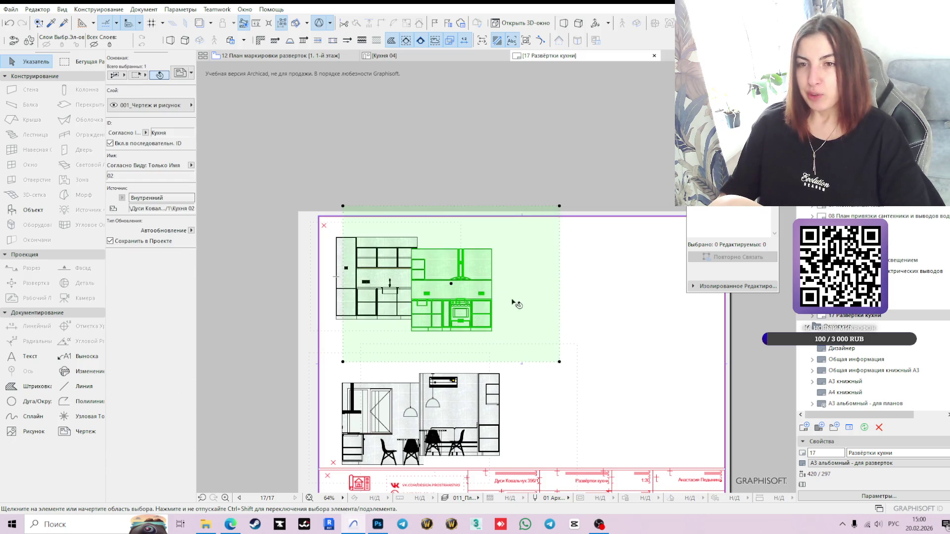
shift+click(465, 420)
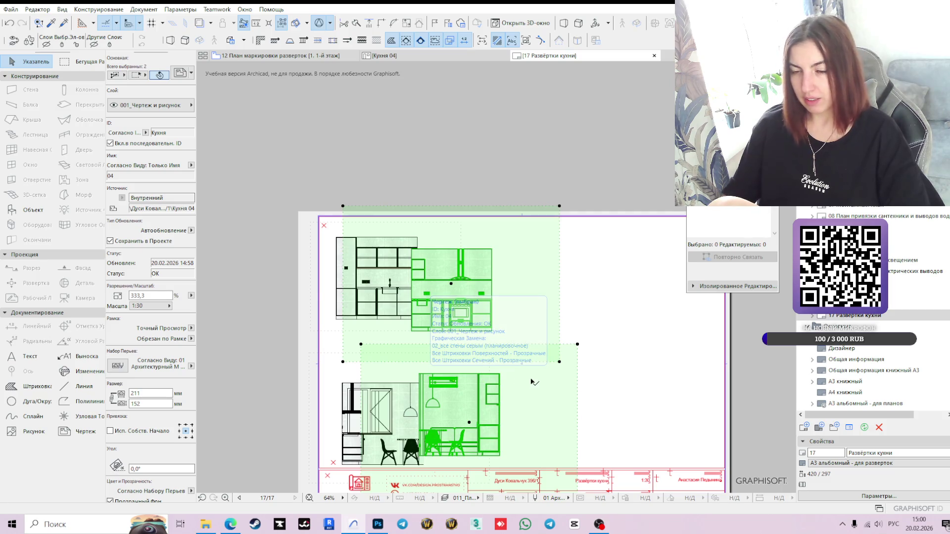
drag(525, 377, 526, 377)
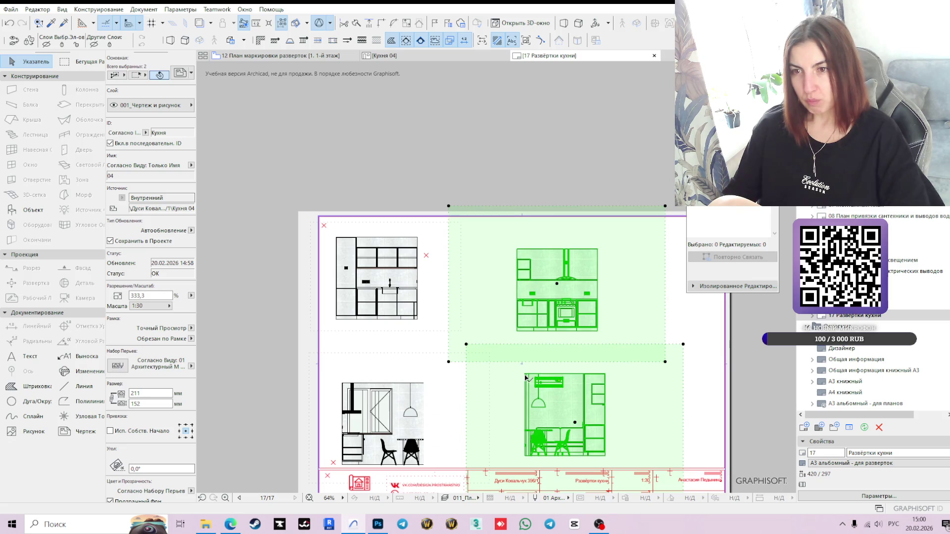
click(475, 240)
click(508, 278)
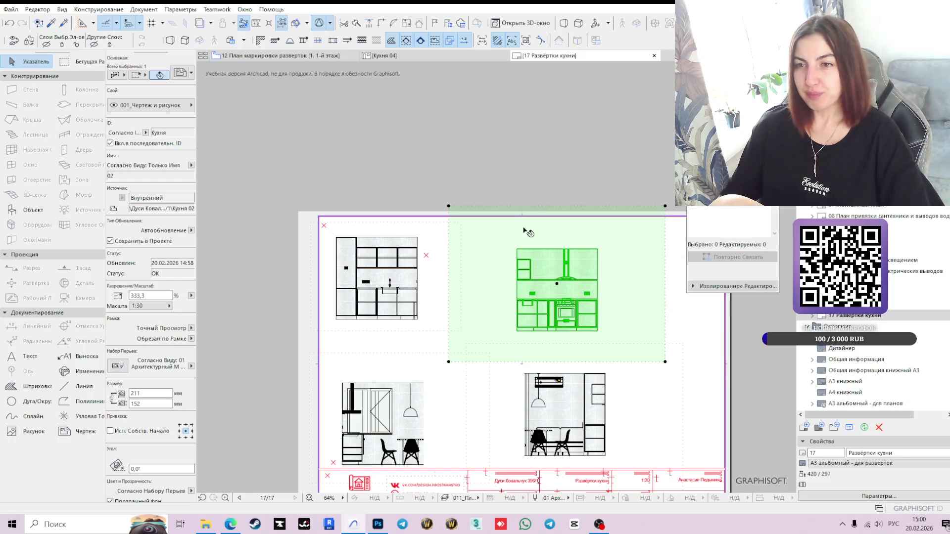
scroll(515, 257, up, 3)
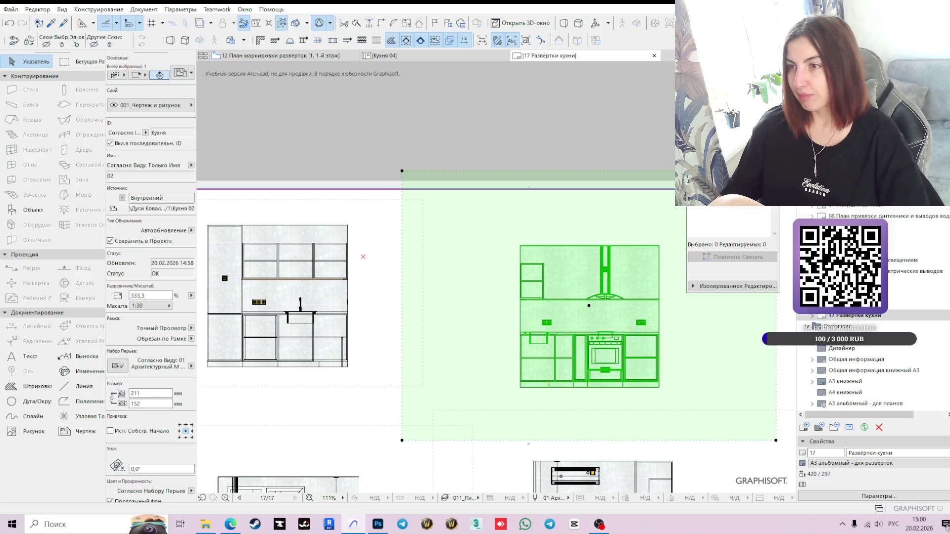
scroll(837, 381, down, 5)
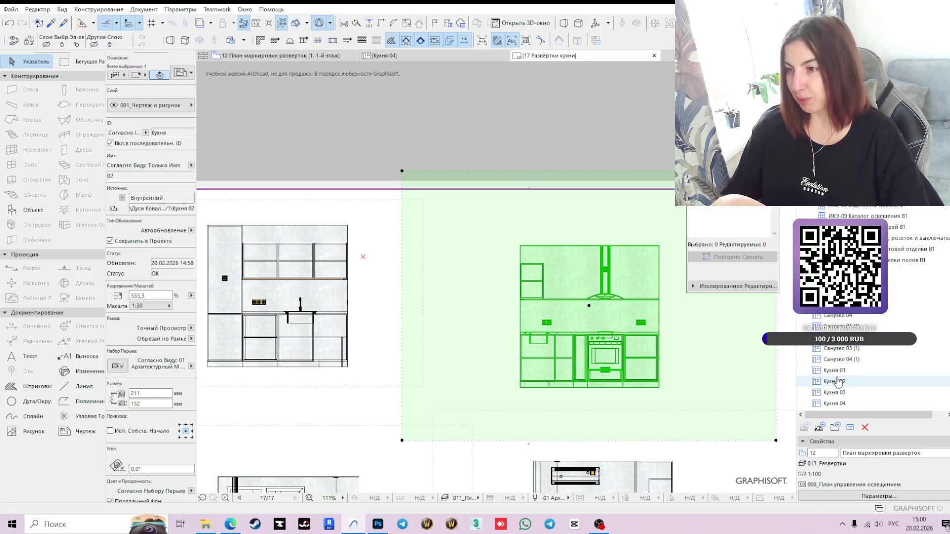
Step: Review the Кухня 02 elevation, then open Кухня 01 from the Navigator
double_click(837, 382)
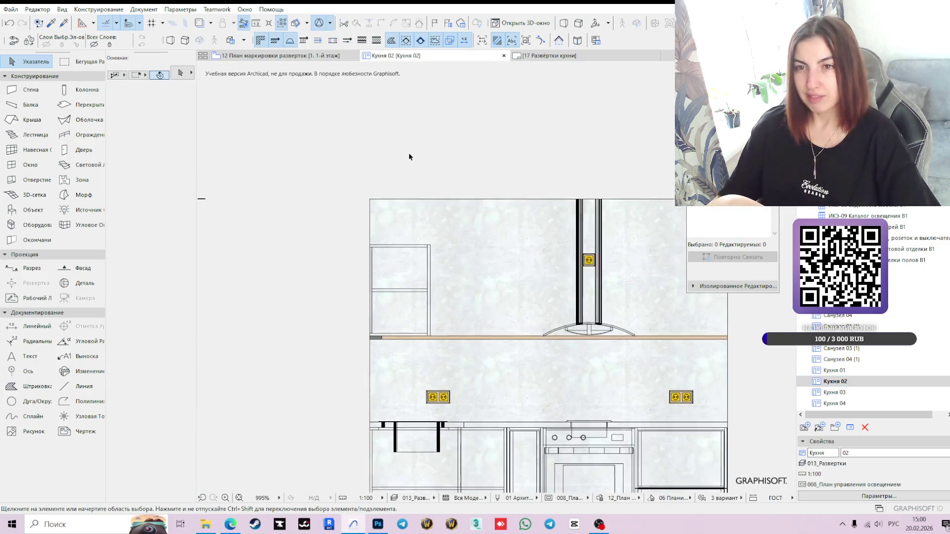
scroll(355, 213, up, 4)
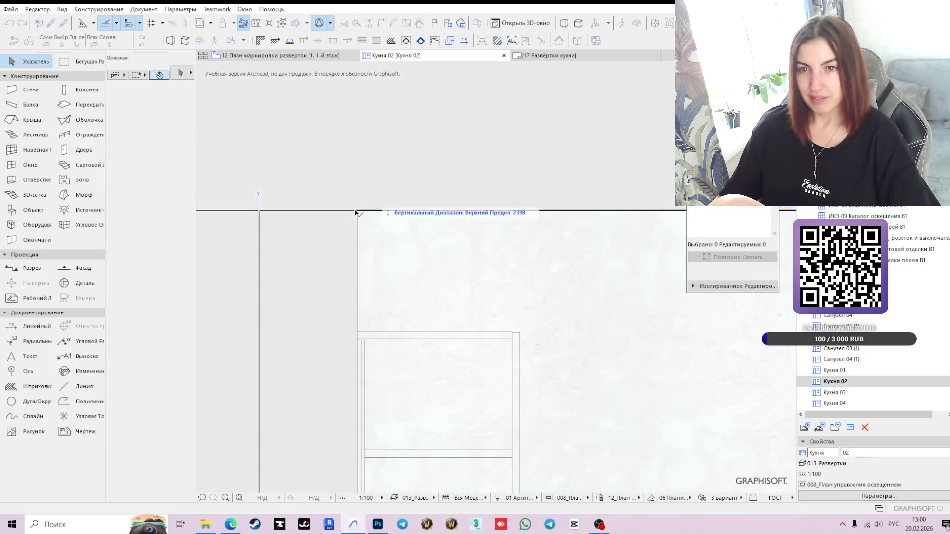
scroll(355, 213, up, 3)
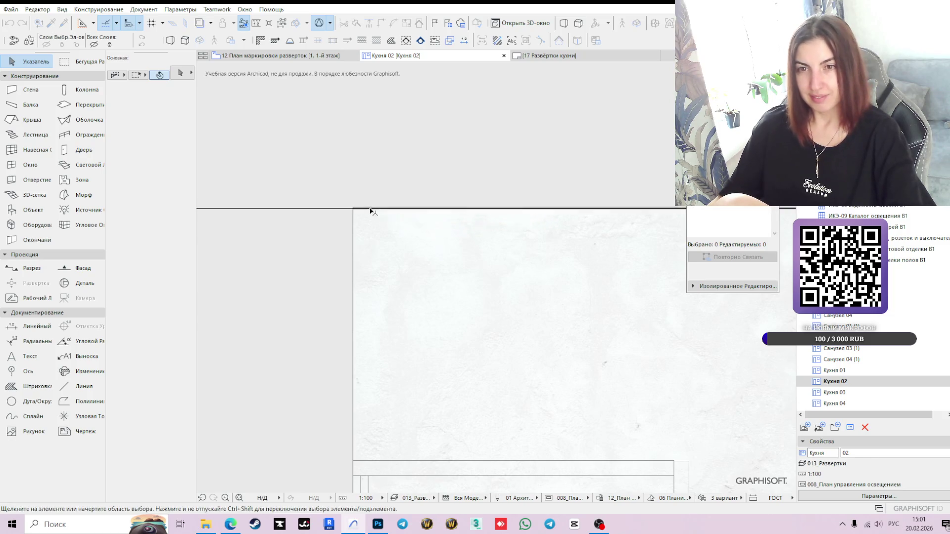
scroll(430, 142, down, 3)
scroll(454, 248, down, 3)
scroll(502, 258, down, 5)
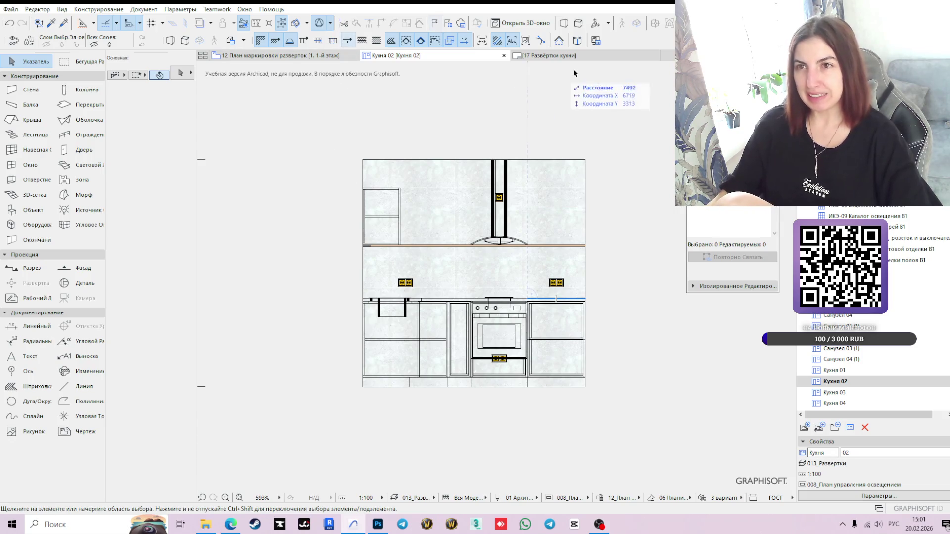
mouse_move(565, 61)
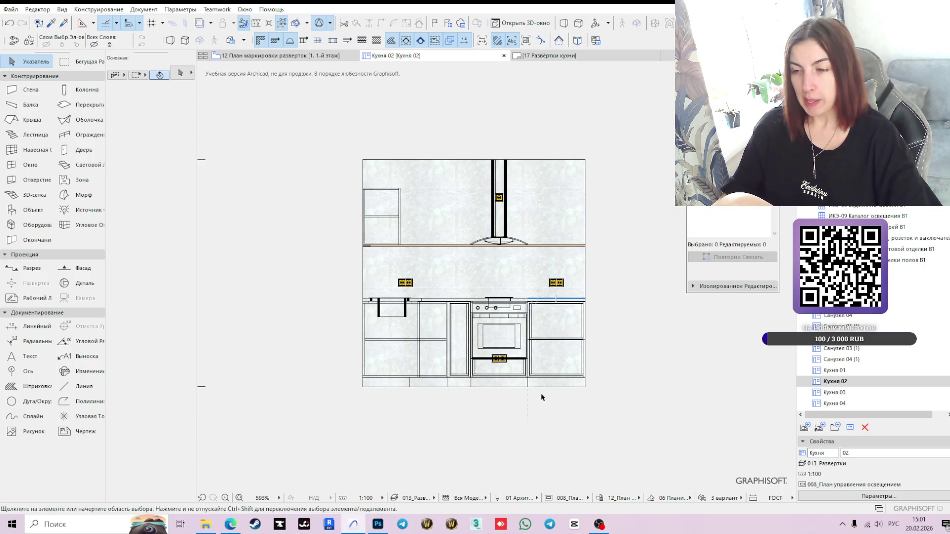
double_click(833, 370)
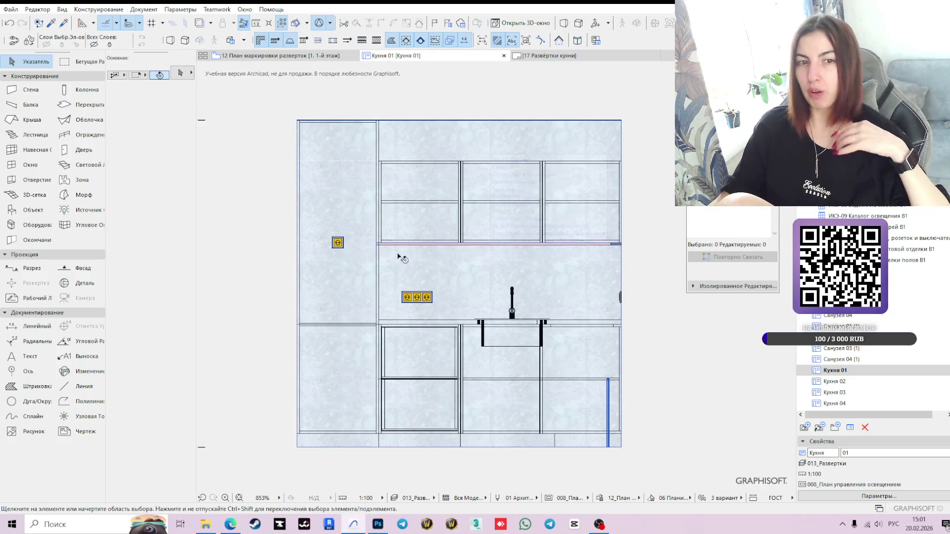
Step: Add a vertical 1500 dimension for the left socket height and reposition its line
click(32, 326)
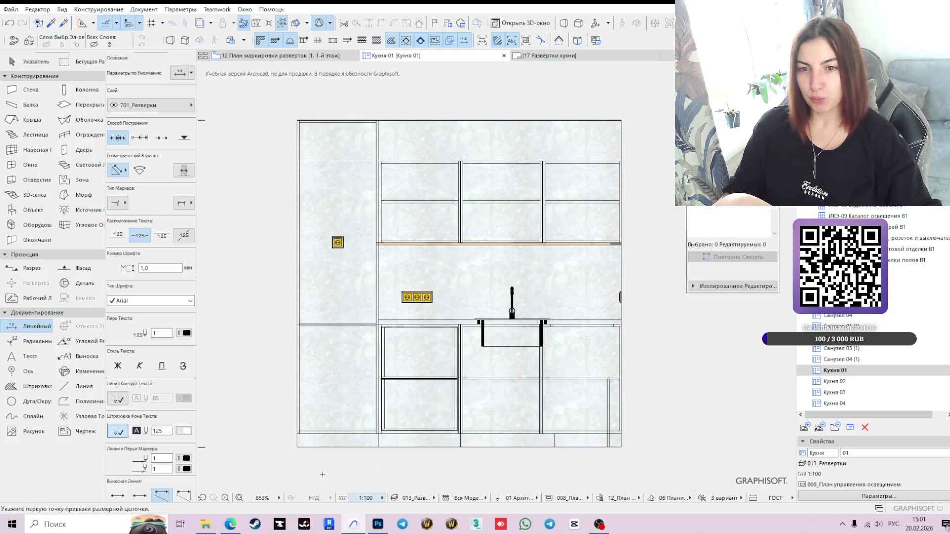
scroll(302, 448, up, 2)
click(293, 440)
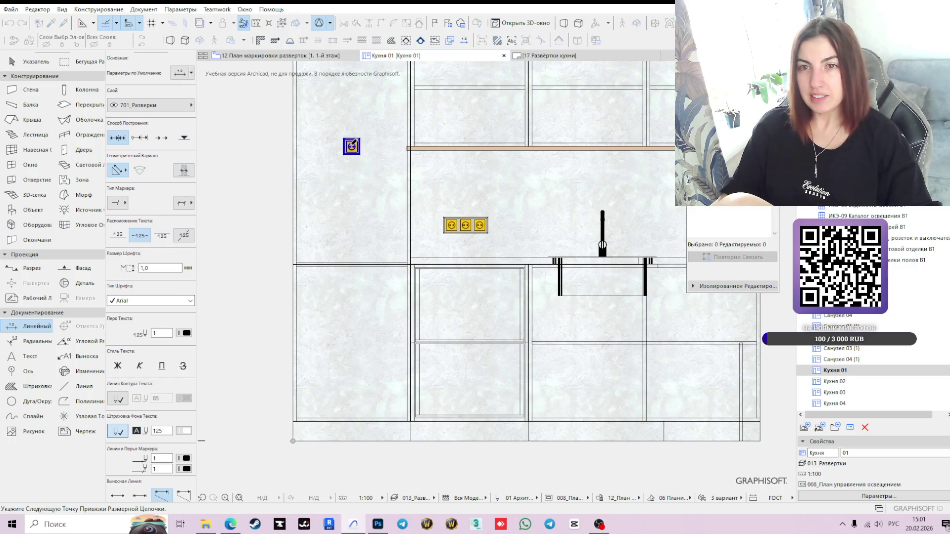
double_click(221, 244)
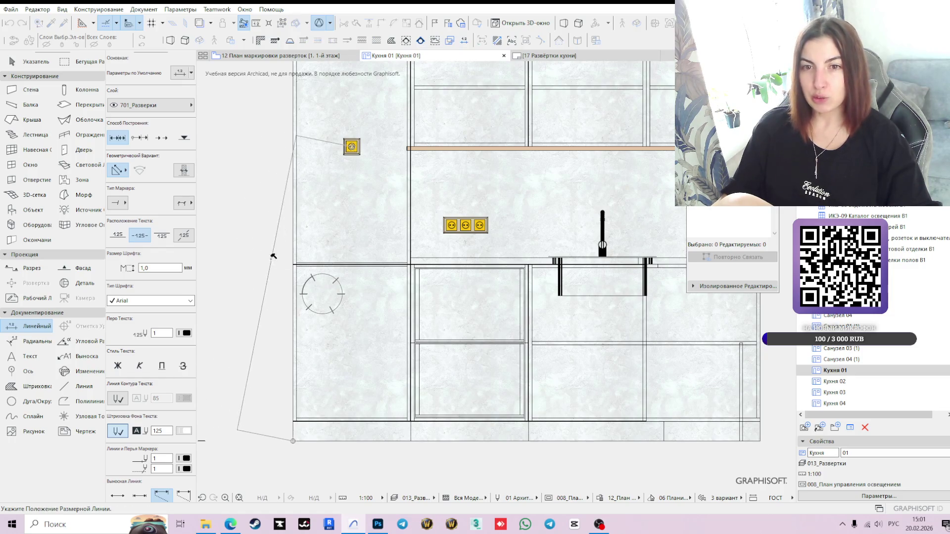
click(251, 303)
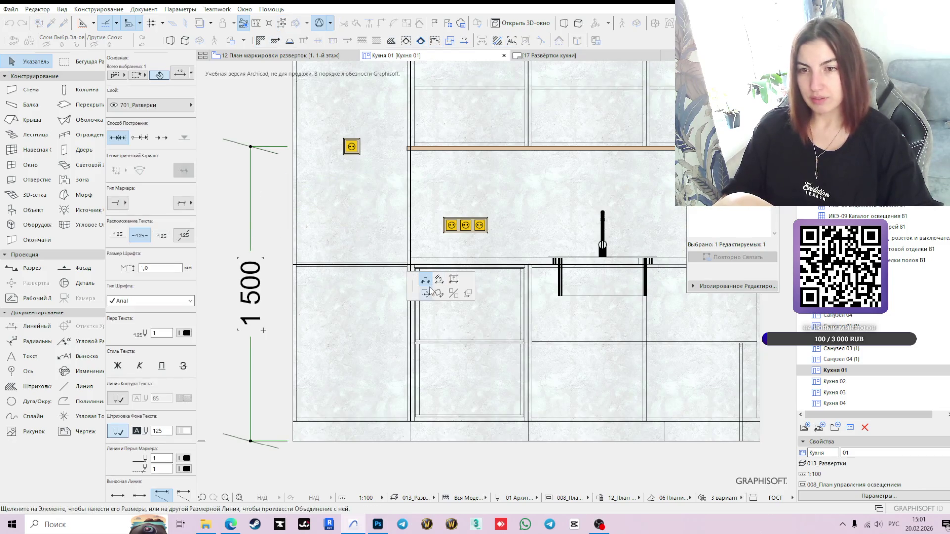
click(428, 285)
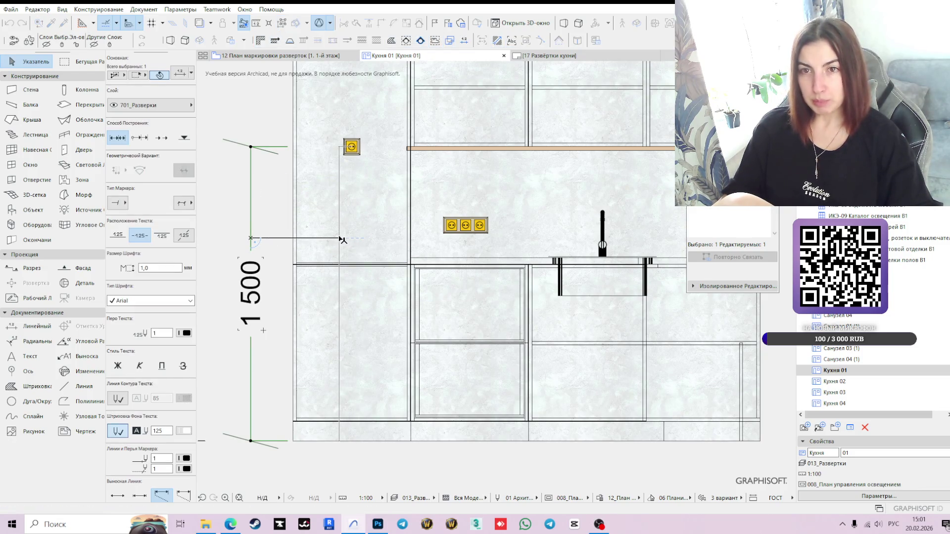
click(342, 240)
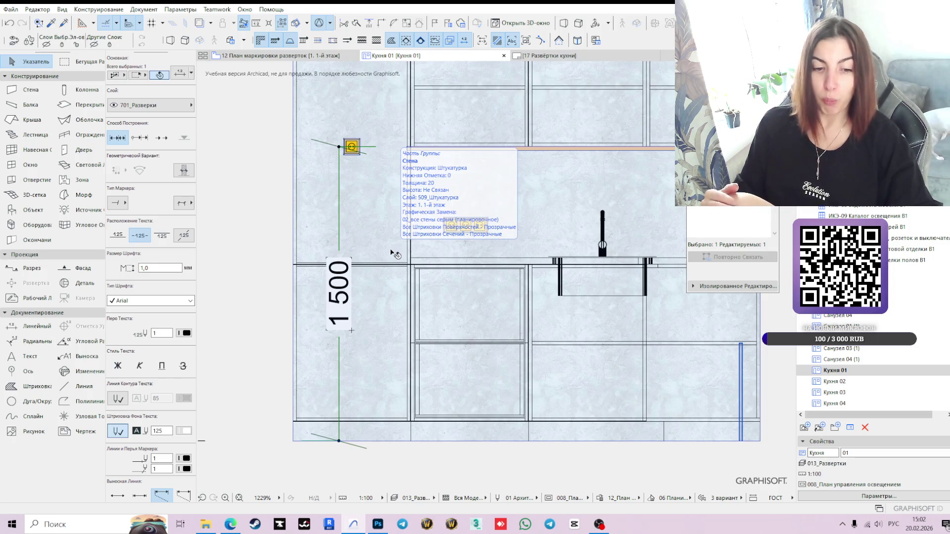
scroll(435, 316, down, 3)
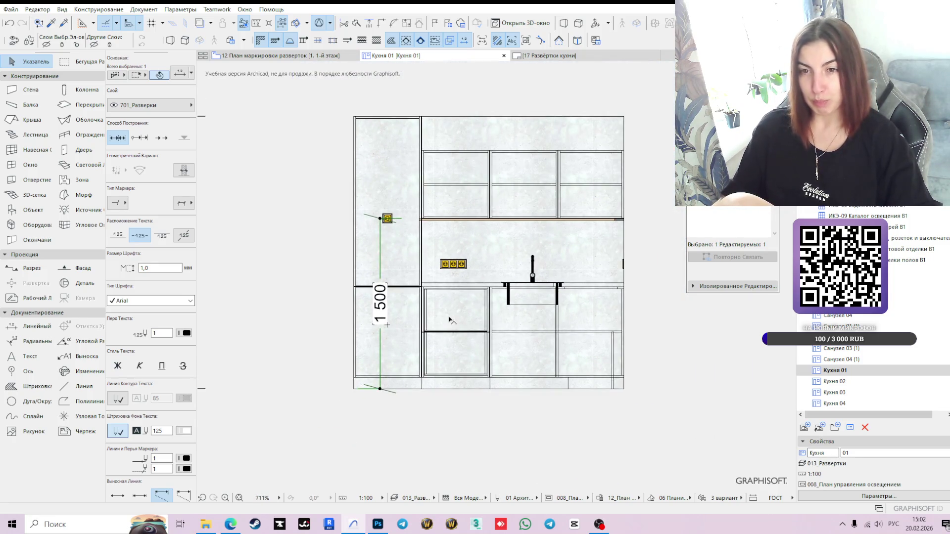
Step: Pick points for a horizontal socket chain, from the bottom corner to the right floor corner
click(30, 326)
scroll(430, 381, up, 3)
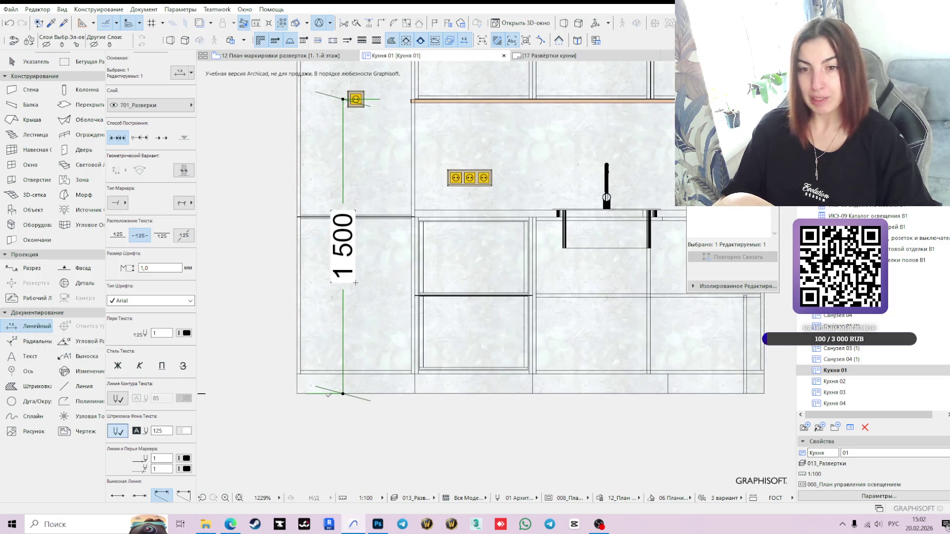
key(Escape)
click(463, 287)
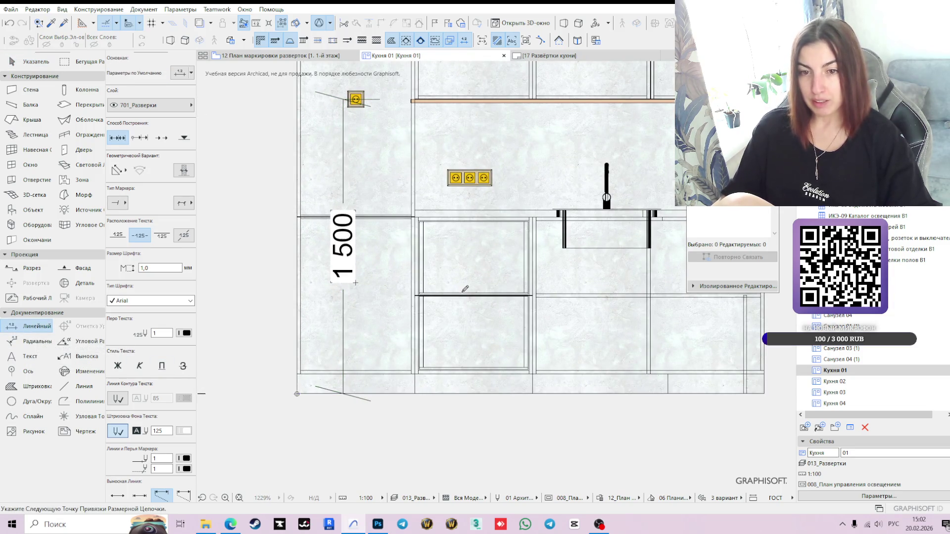
scroll(461, 290, down, 3)
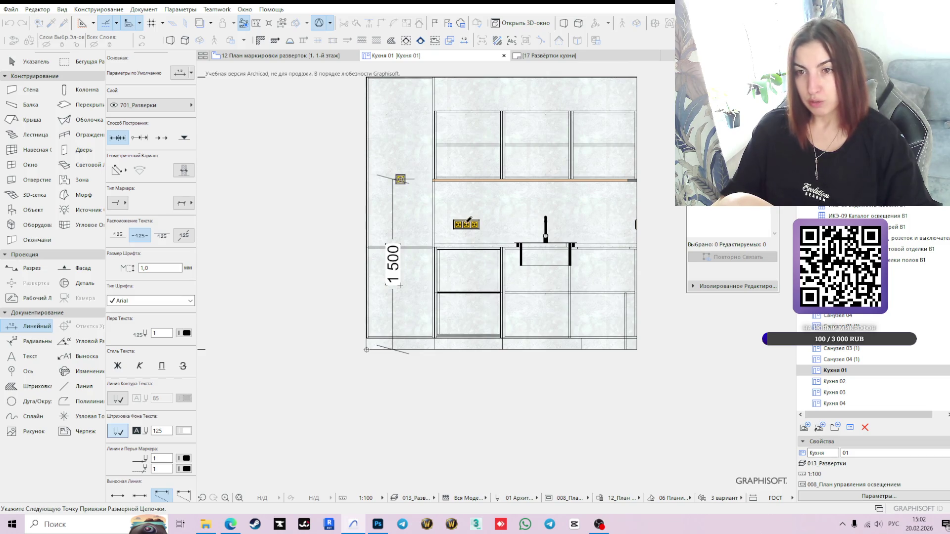
scroll(468, 220, up, 3)
scroll(577, 315, down, 2)
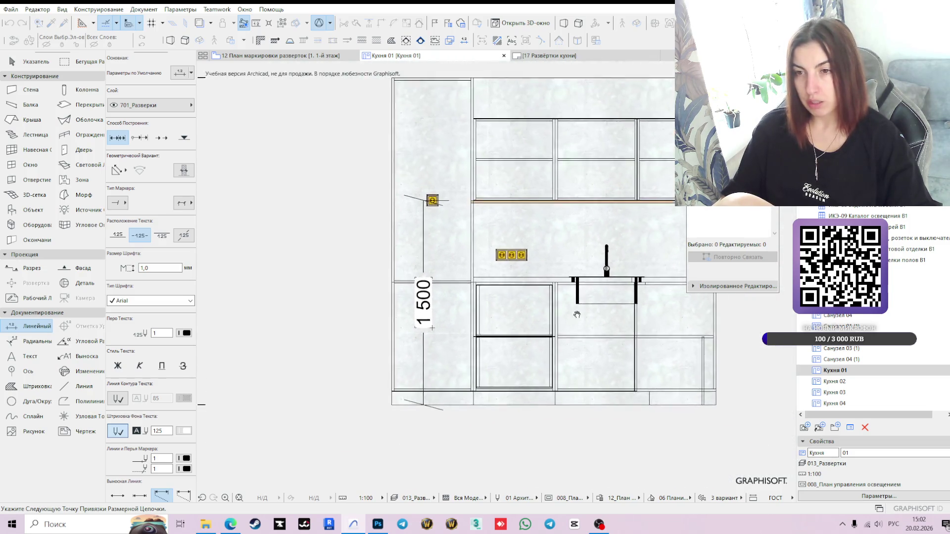
middle_drag(576, 314, 505, 238)
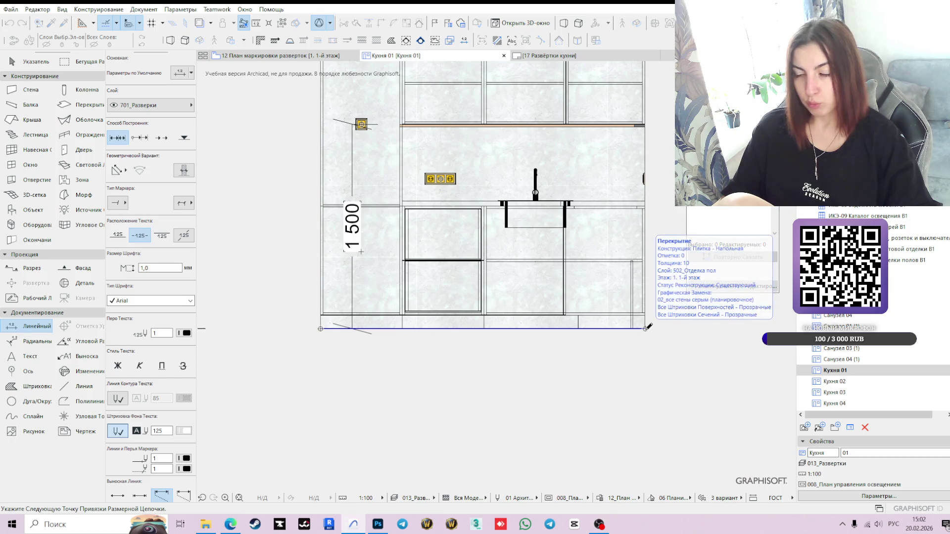
double_click(646, 328)
scroll(505, 354, down, 2)
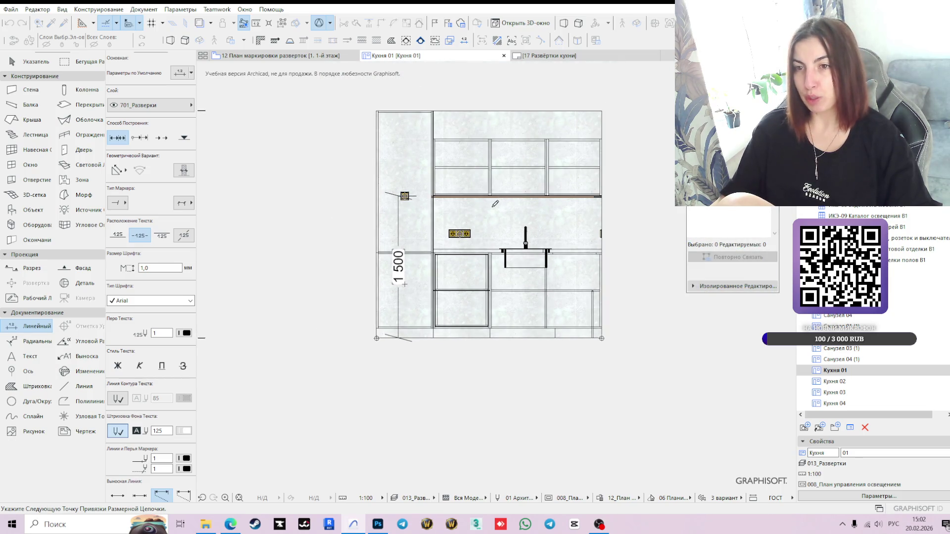
Step: Place the 300/580/1500 socket chain, then lower it and its 300 label
click(497, 211)
key(Escape)
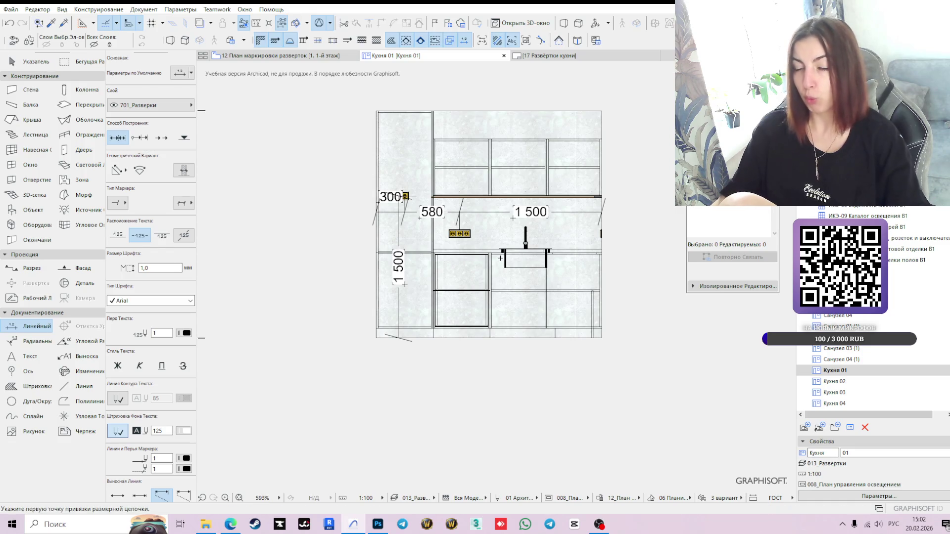
scroll(474, 207, up, 2)
click(476, 216)
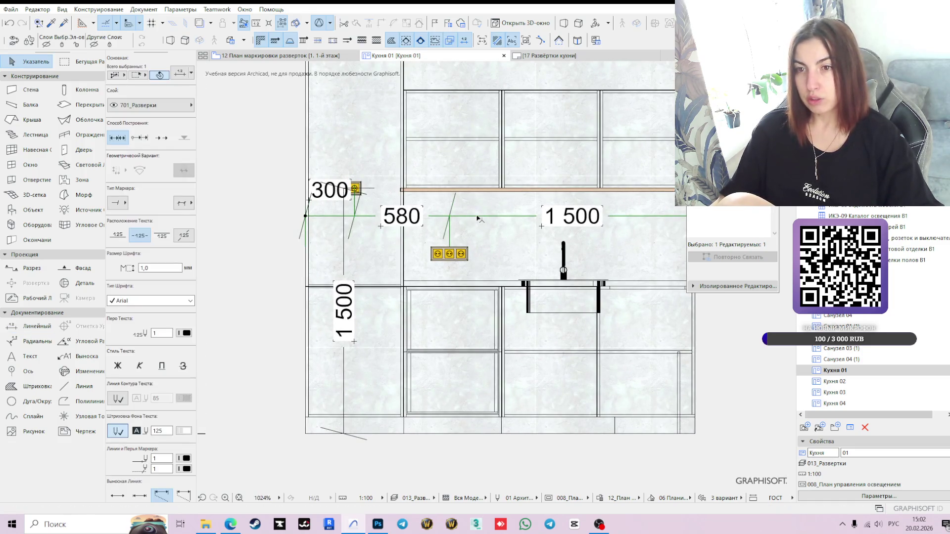
click(476, 216)
click(479, 235)
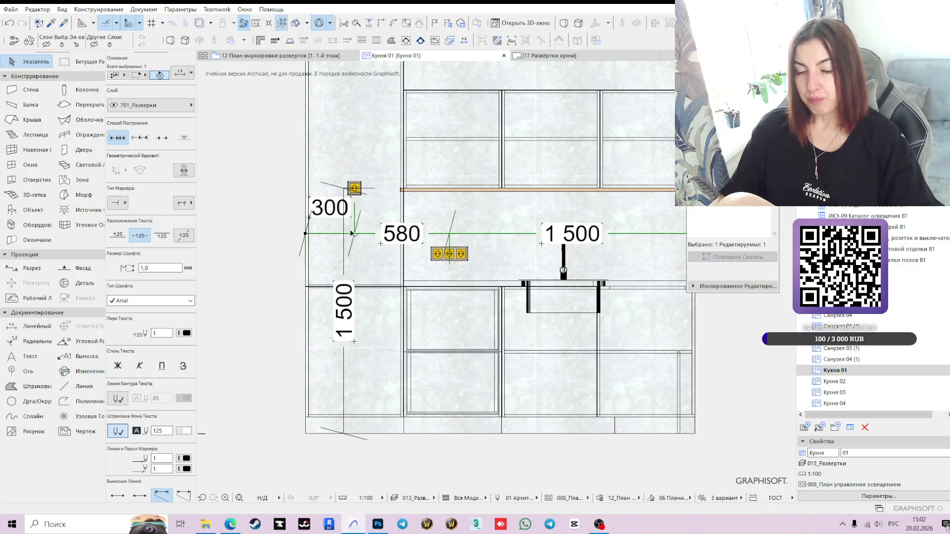
click(308, 219)
click(310, 234)
click(310, 234)
scroll(375, 186, down, 3)
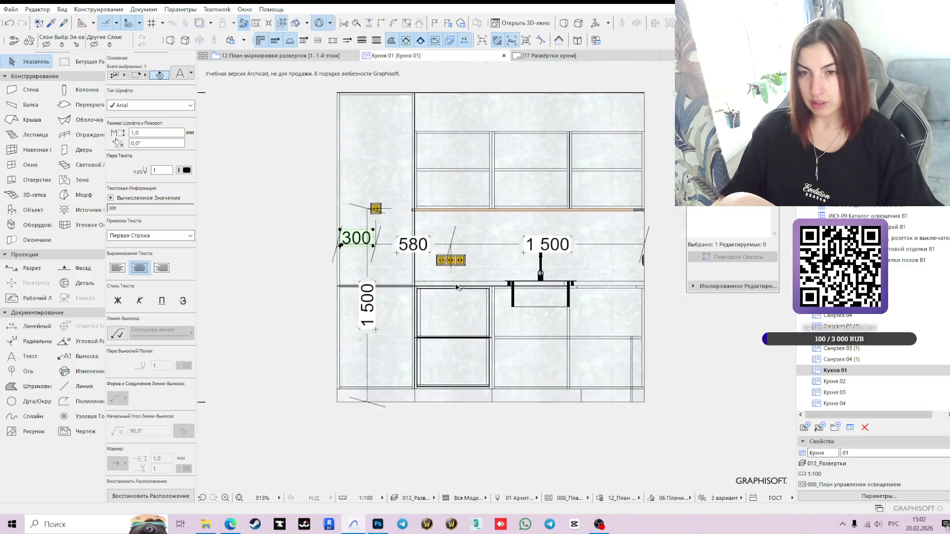
click(596, 221)
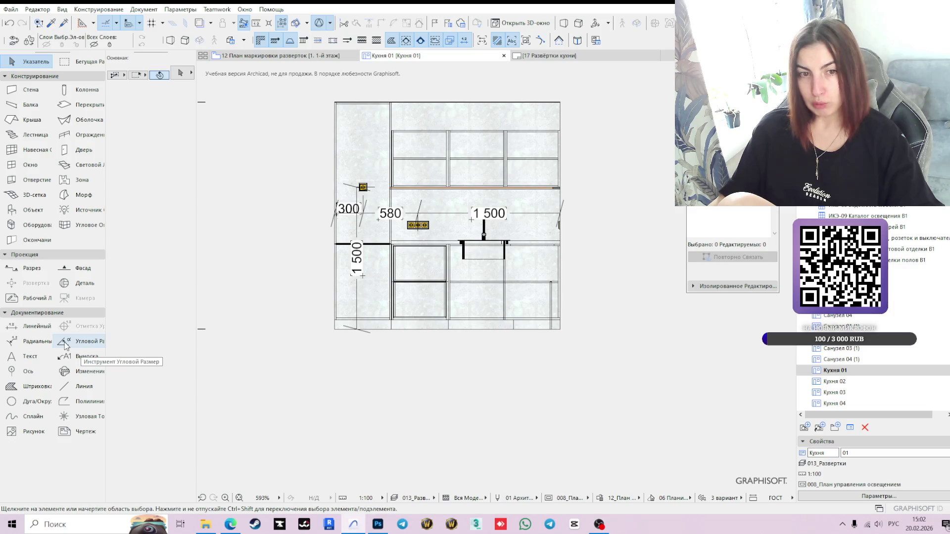
Step: Add a vertical 1100 height dimension along the right edge of Кухня 01
click(35, 326)
scroll(658, 267, up, 2)
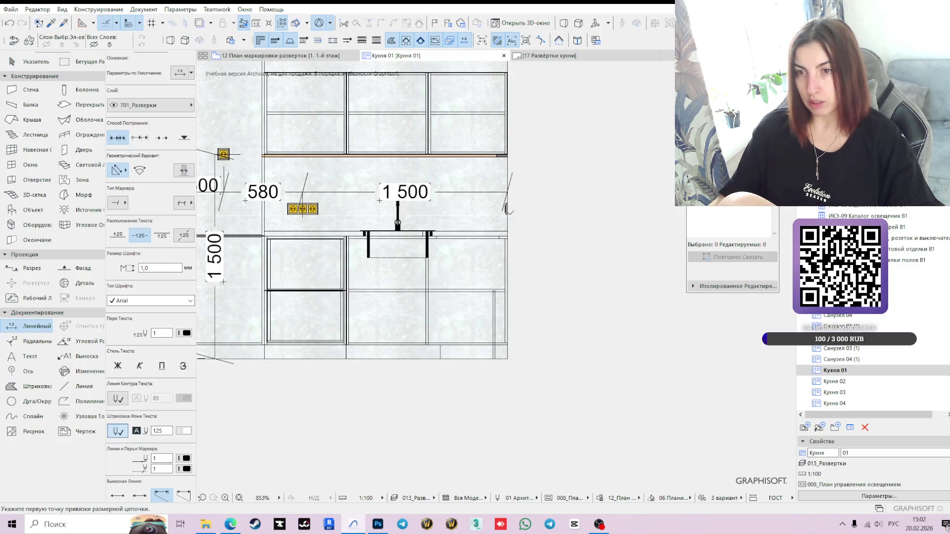
click(505, 208)
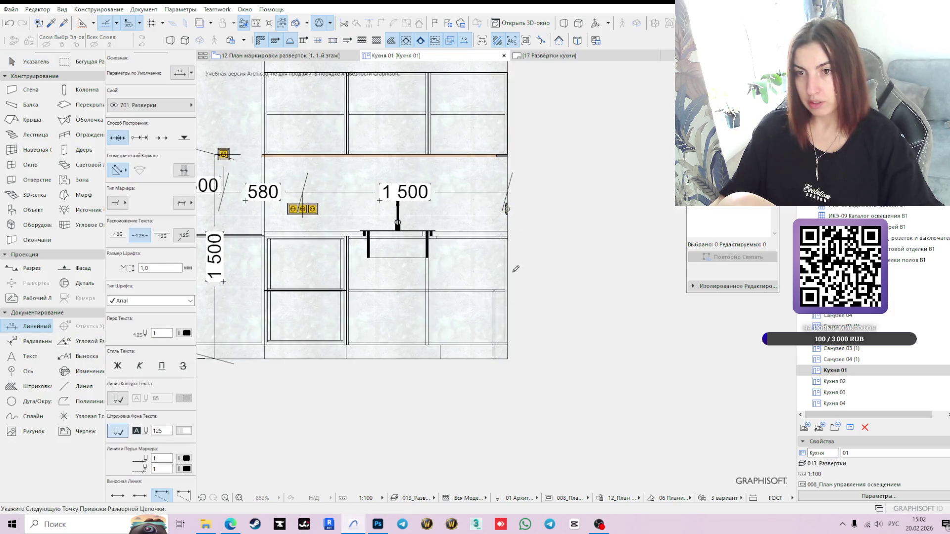
double_click(507, 359)
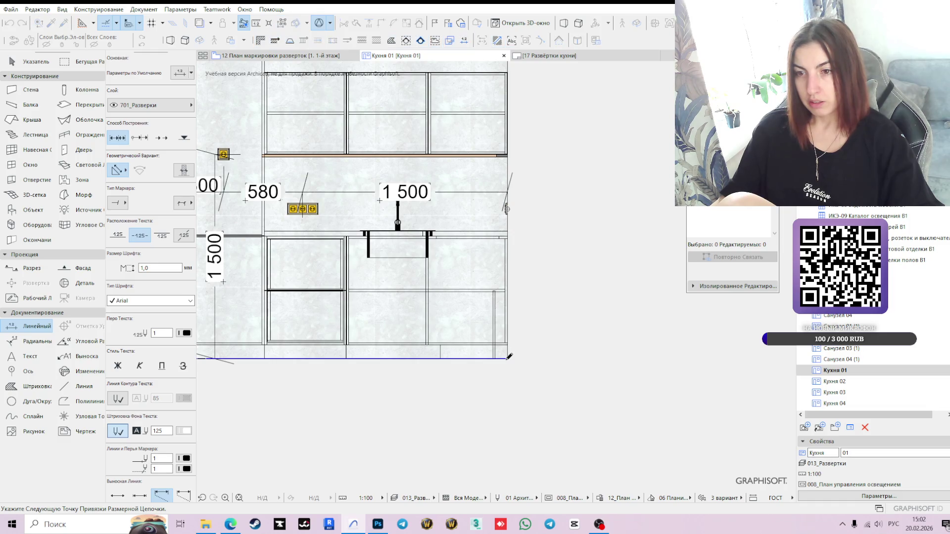
click(492, 258)
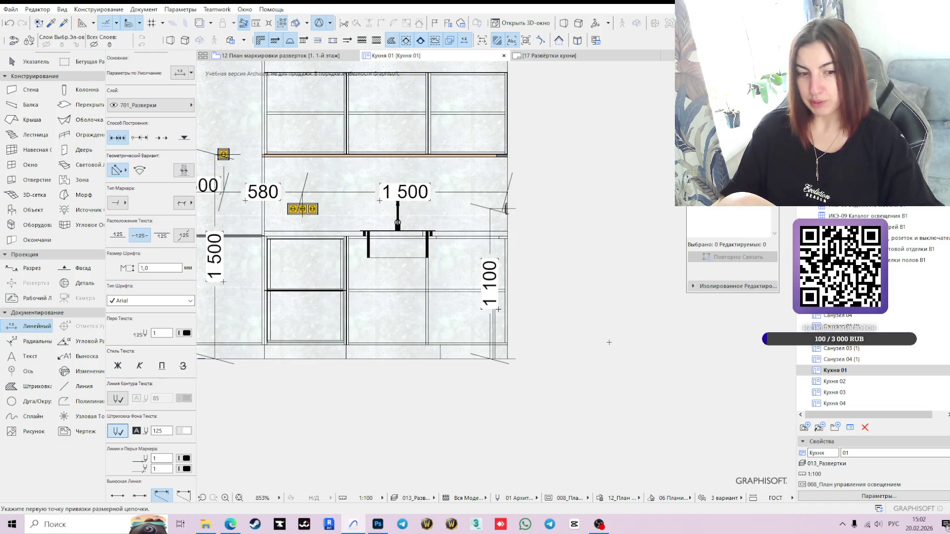
Step: Open the Кухня 02 elevation from the Navigator
scroll(568, 353, down, 1)
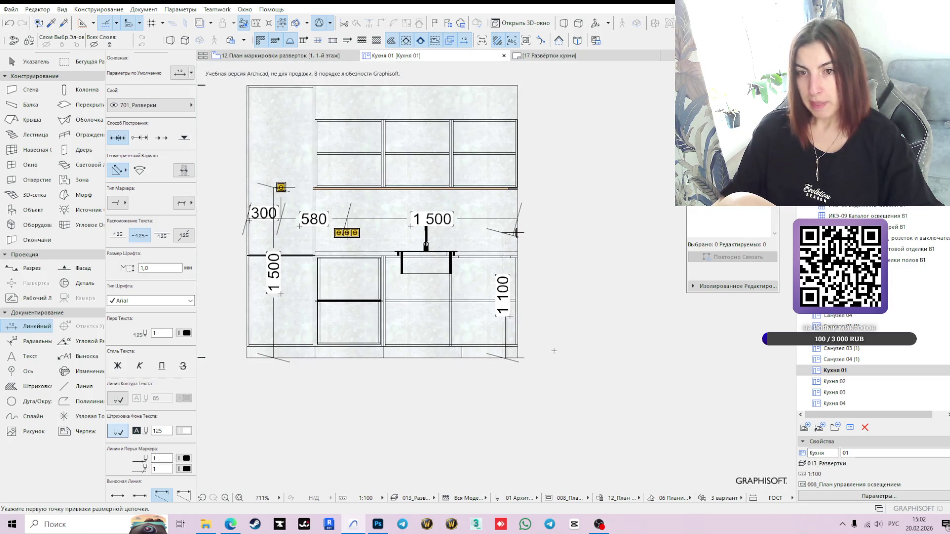
click(872, 382)
double_click(841, 382)
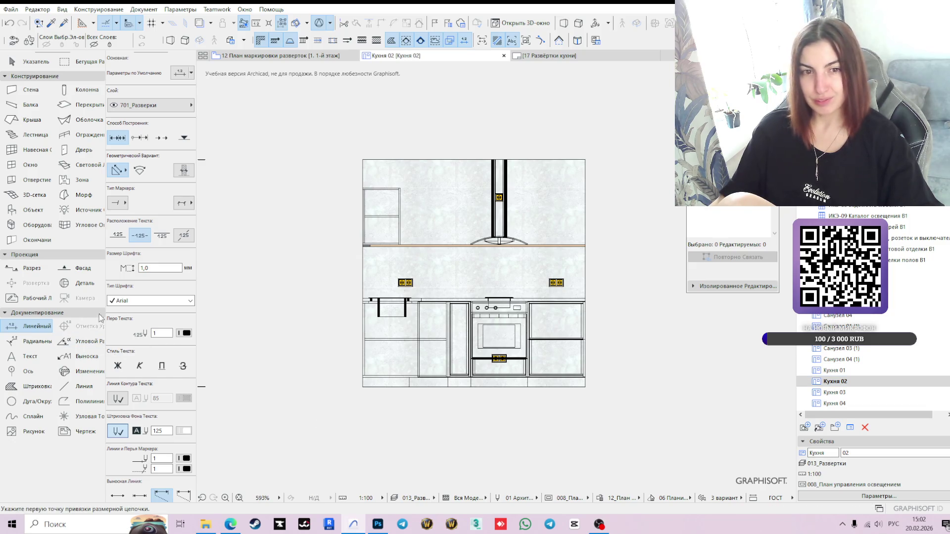
Step: Dimension the Кухня 02 sockets with a 450/990/604/304 horizontal chain from corner to corner
scroll(377, 382, up, 3)
click(353, 390)
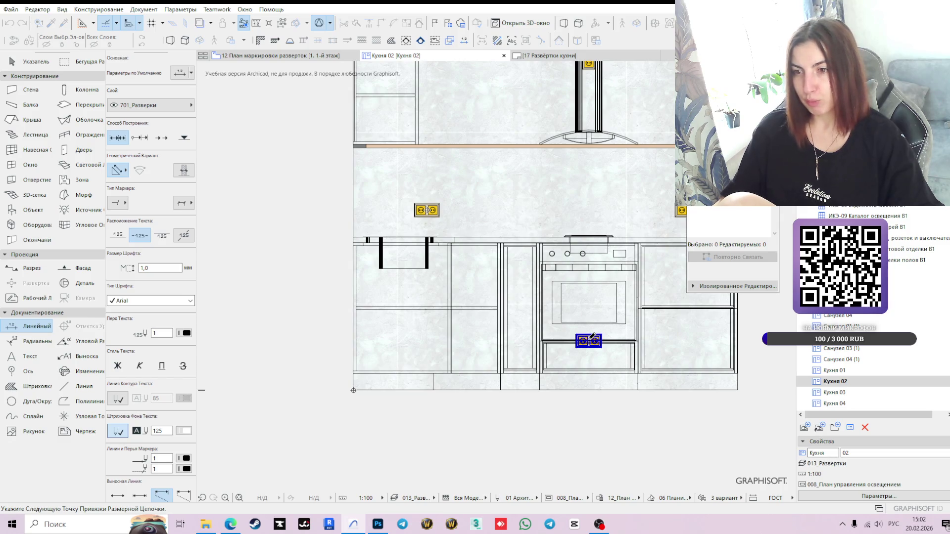
middle_drag(627, 363, 475, 353)
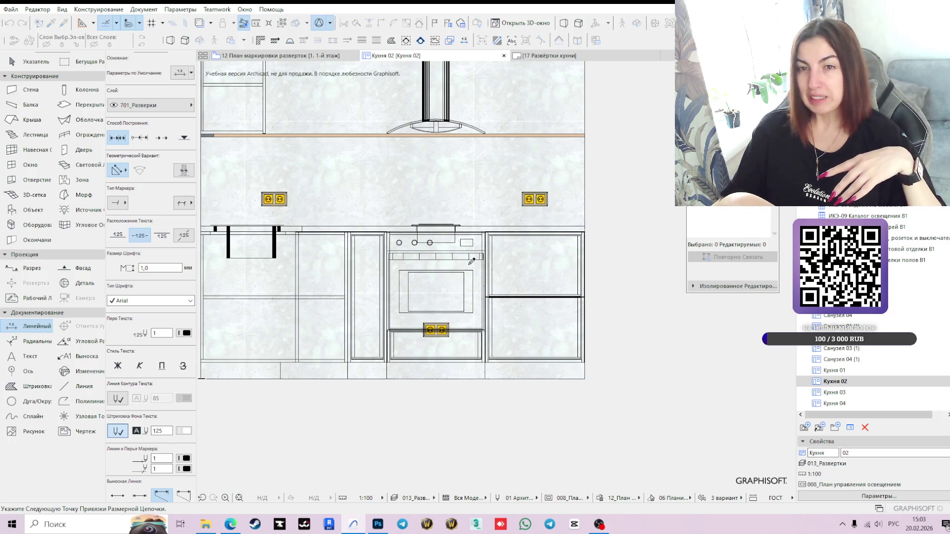
scroll(471, 261, down, 3)
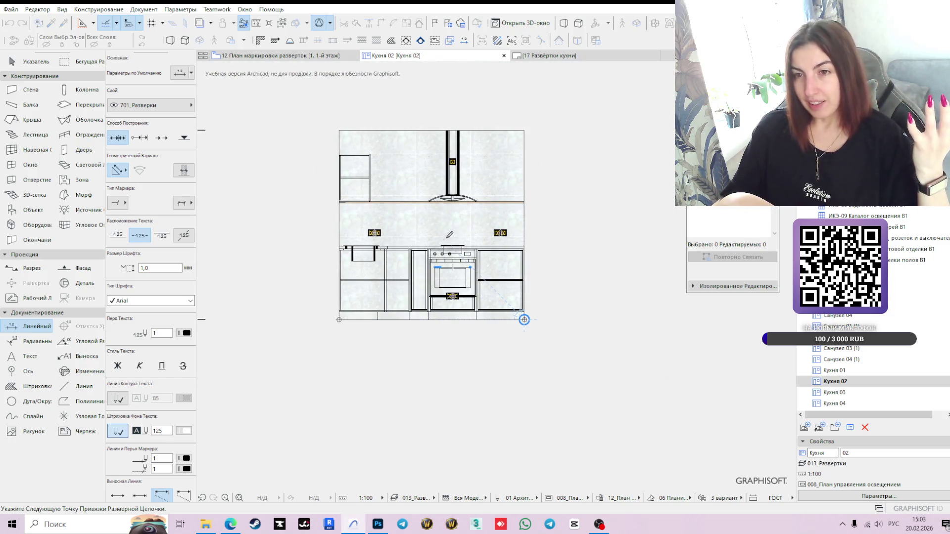
double_click(452, 212)
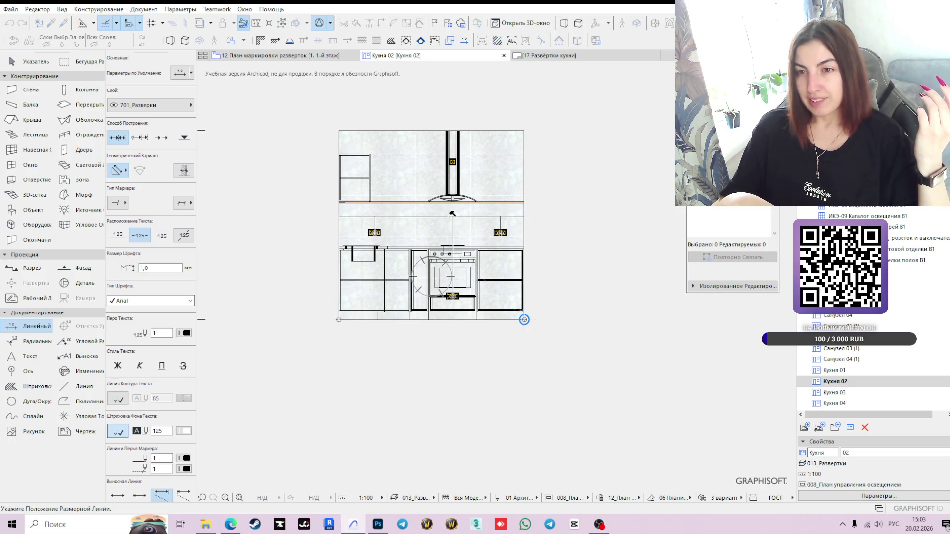
click(452, 213)
scroll(475, 236, up, 2)
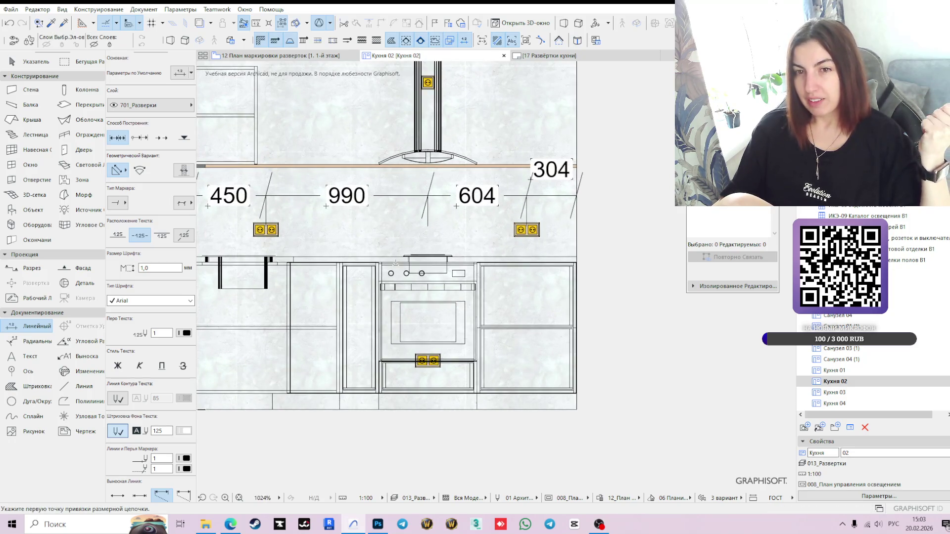
scroll(409, 219, down, 2)
key(Escape)
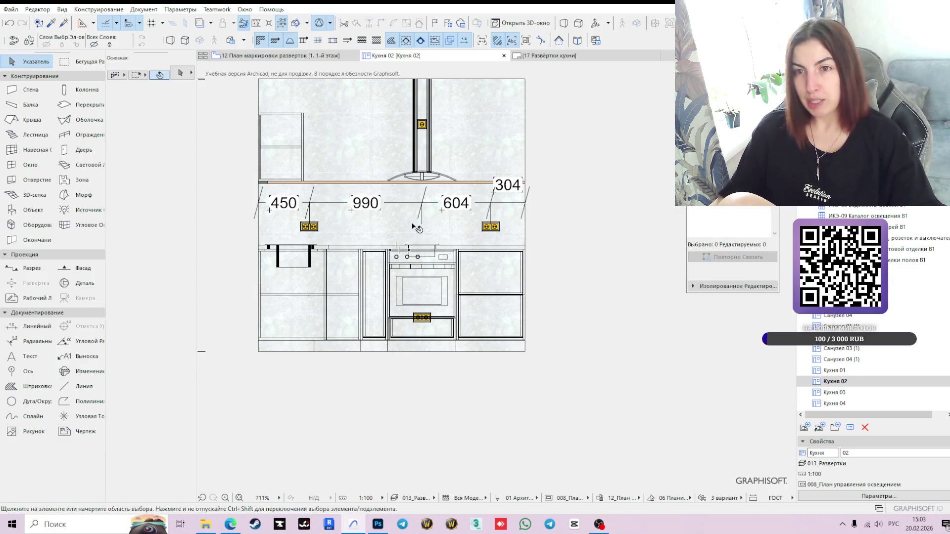
Step: Drag the 450/990/604/304 chain down through the sockets and grab its right socket point
click(404, 204)
scroll(375, 240, up, 2)
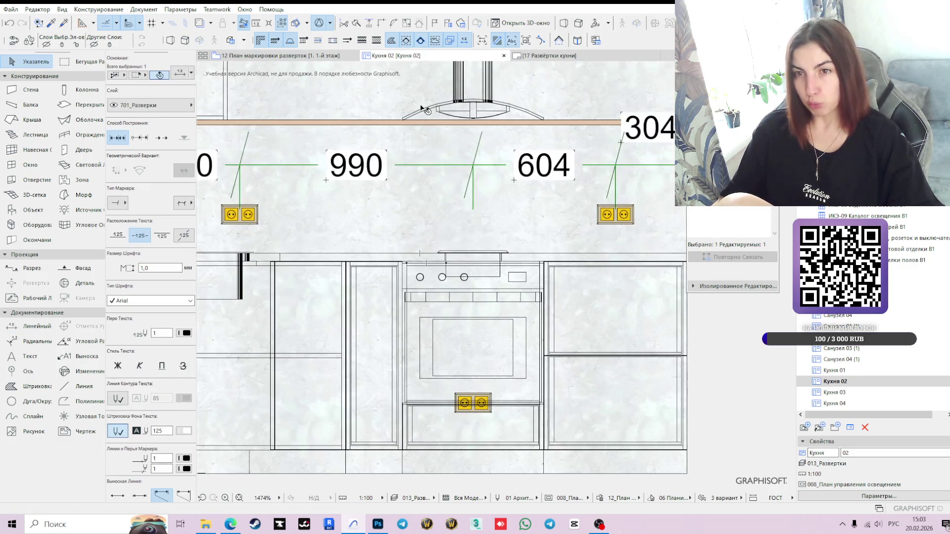
click(413, 164)
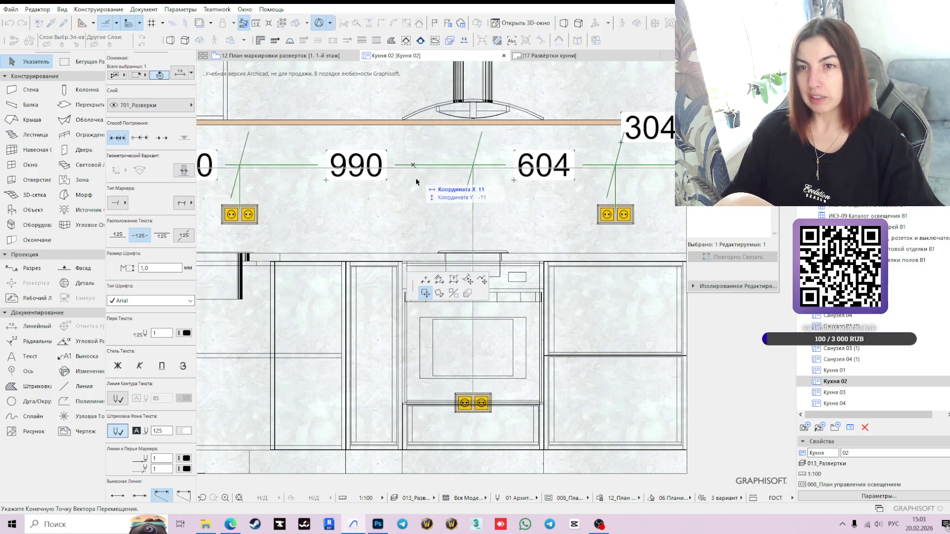
click(413, 203)
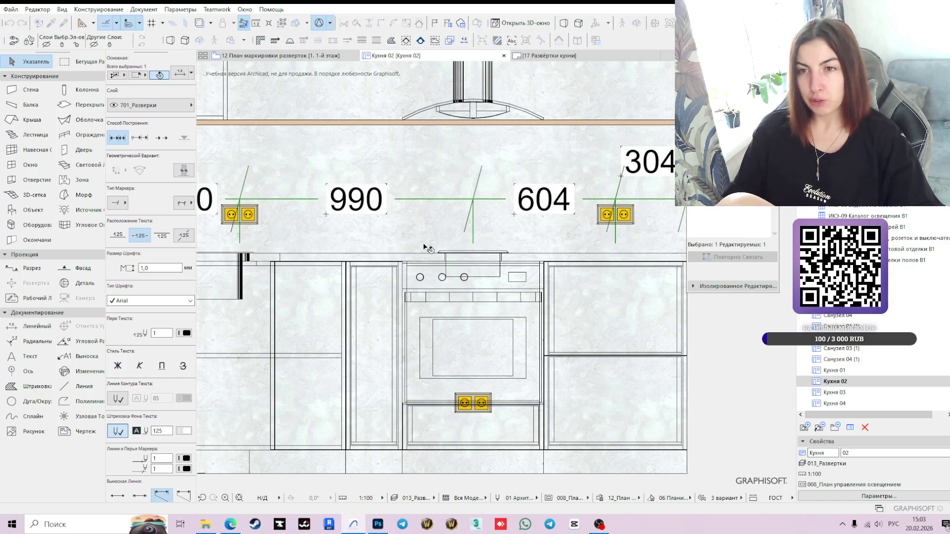
scroll(424, 248, down, 2)
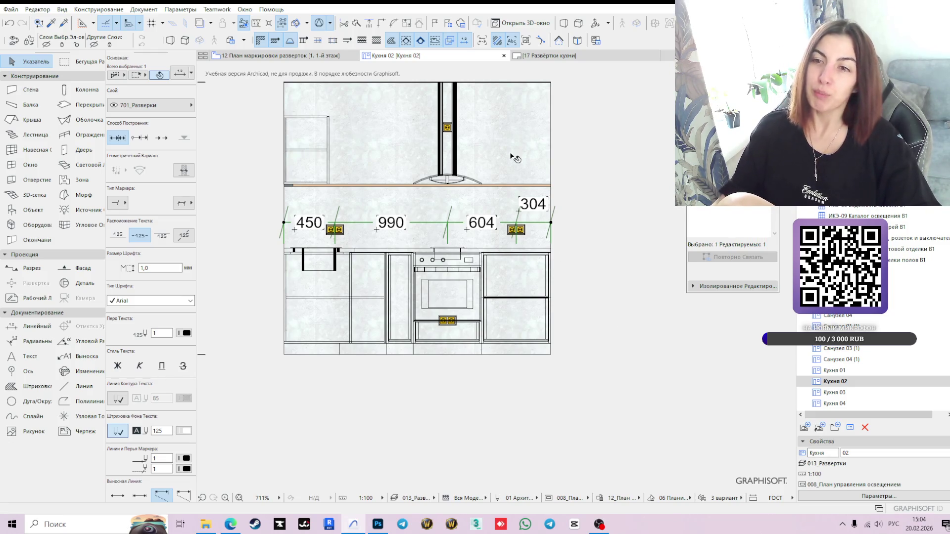
scroll(507, 270, up, 3)
click(524, 190)
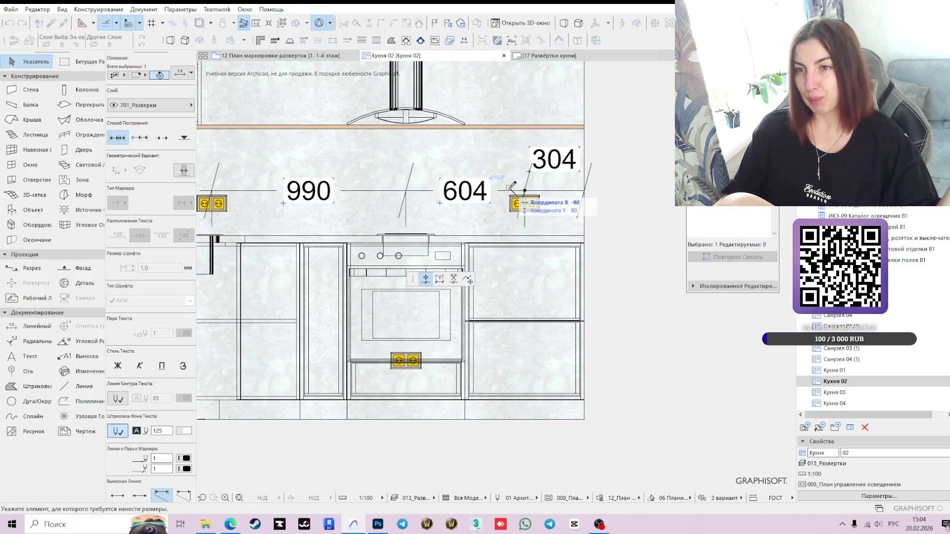
Step: Shift the socket point by -4 so the chain reads 450/990/600/308, then view 12 План маркировки разверток
key(Tab)
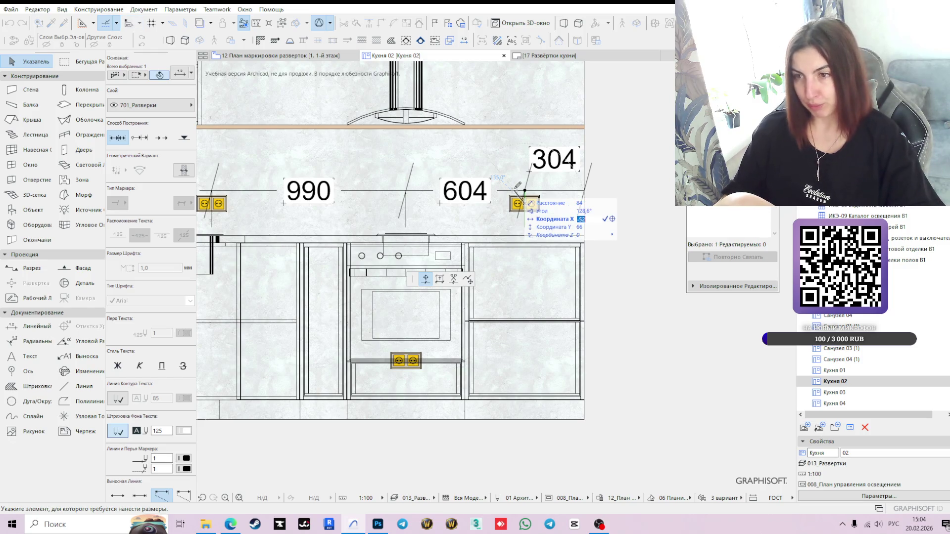
key(BackSpace)
key(Return)
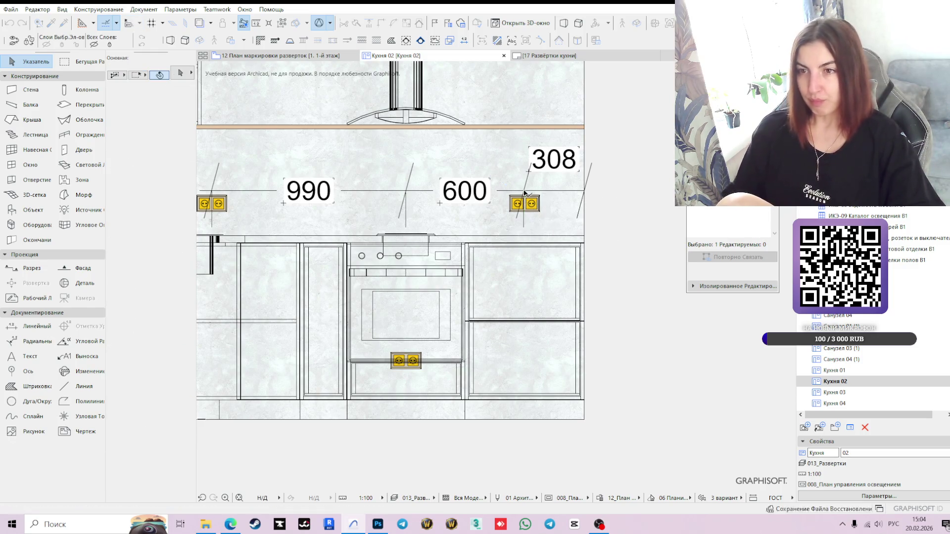
scroll(578, 192, down, 4)
click(483, 194)
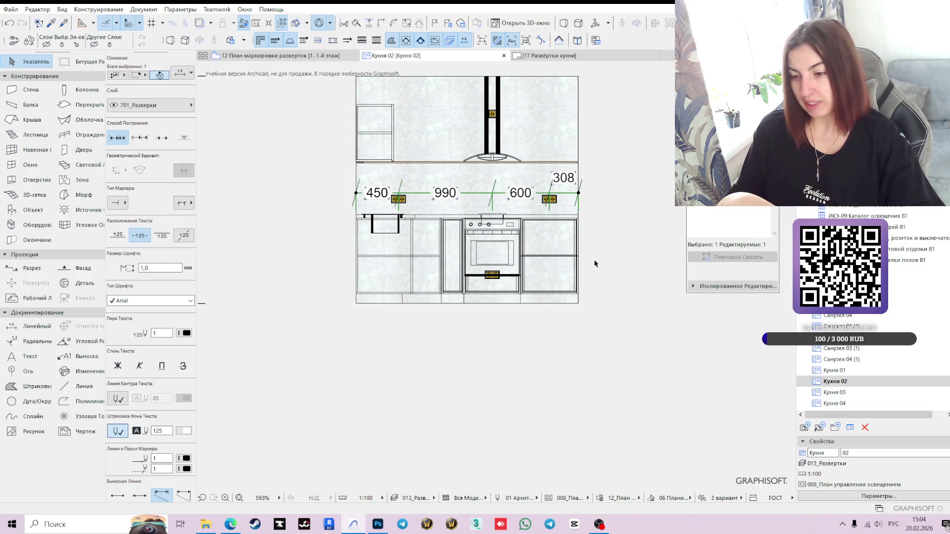
scroll(512, 193, up, 3)
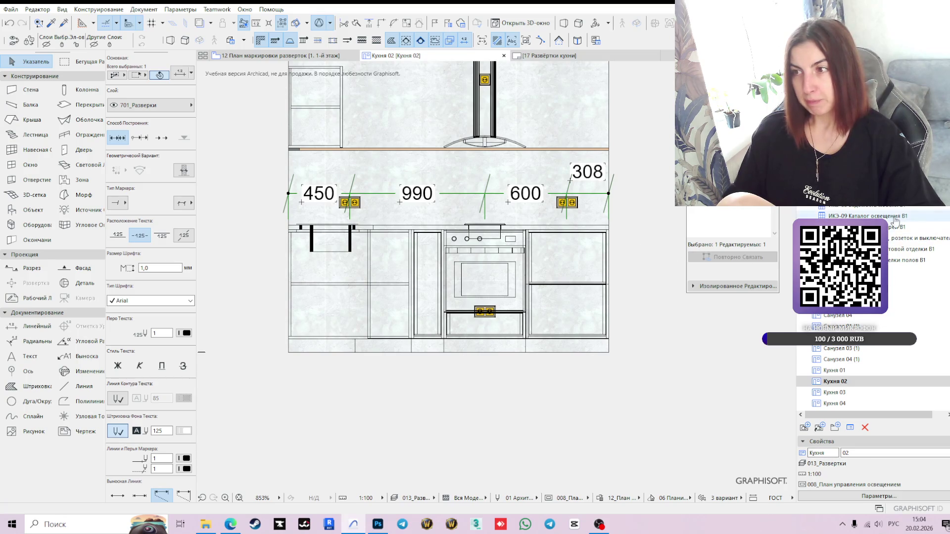
click(281, 55)
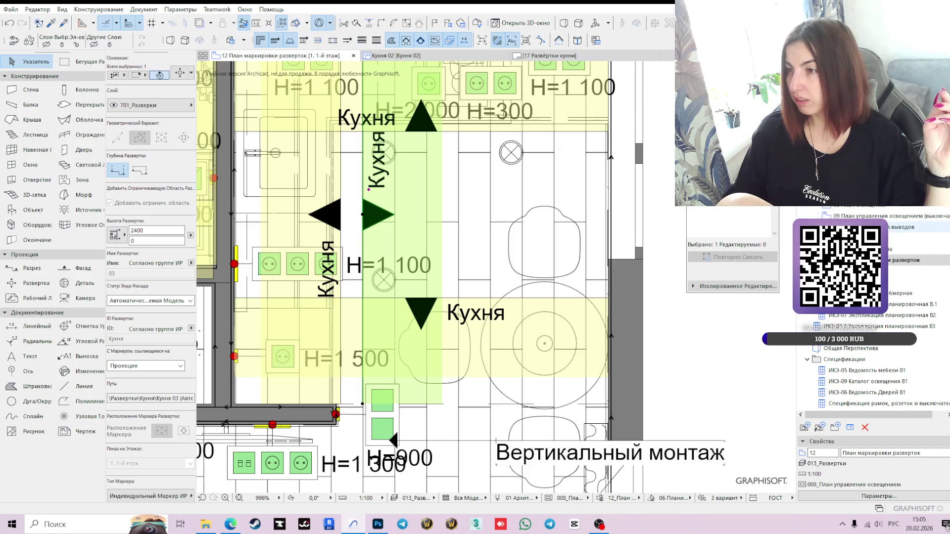
Step: Compare Кухня 02 against the 10 План розеток socket plan's 450/990/600/300 chain
double_click(884, 216)
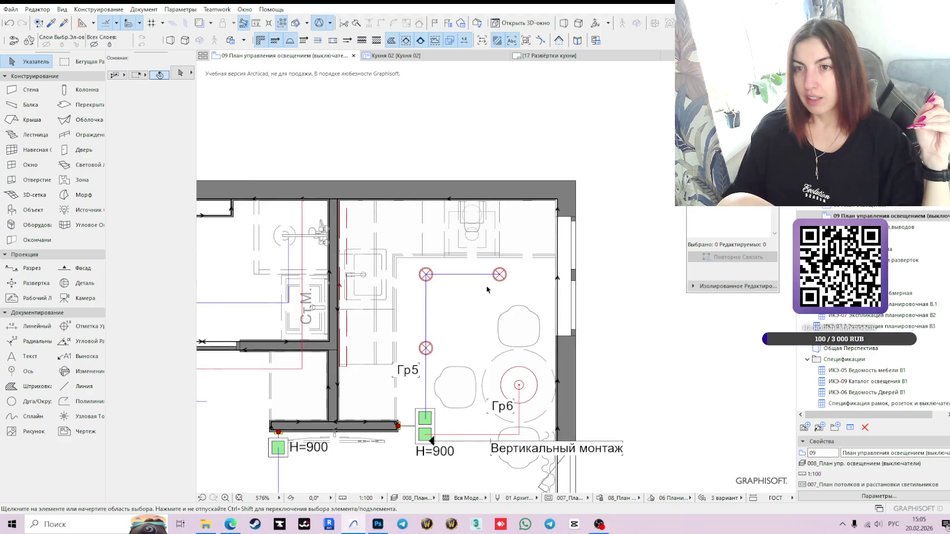
double_click(889, 228)
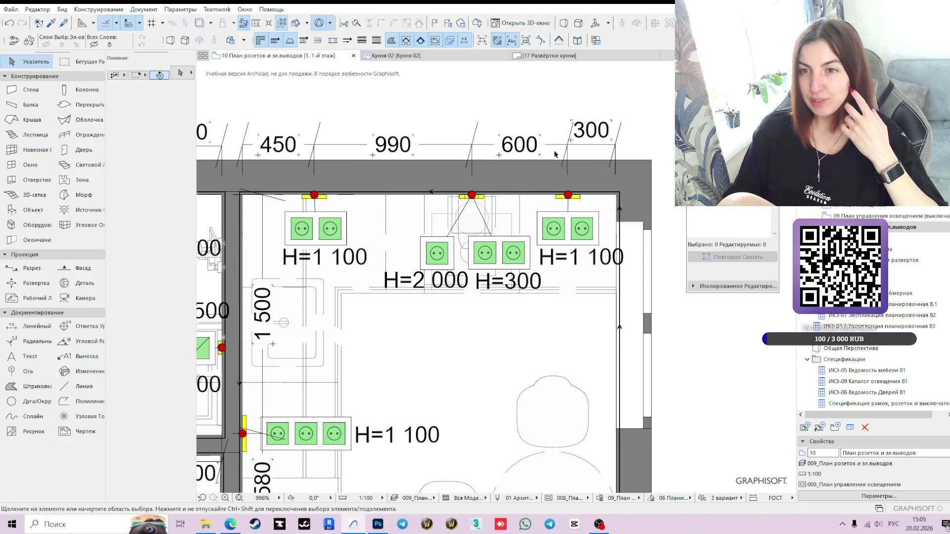
click(430, 60)
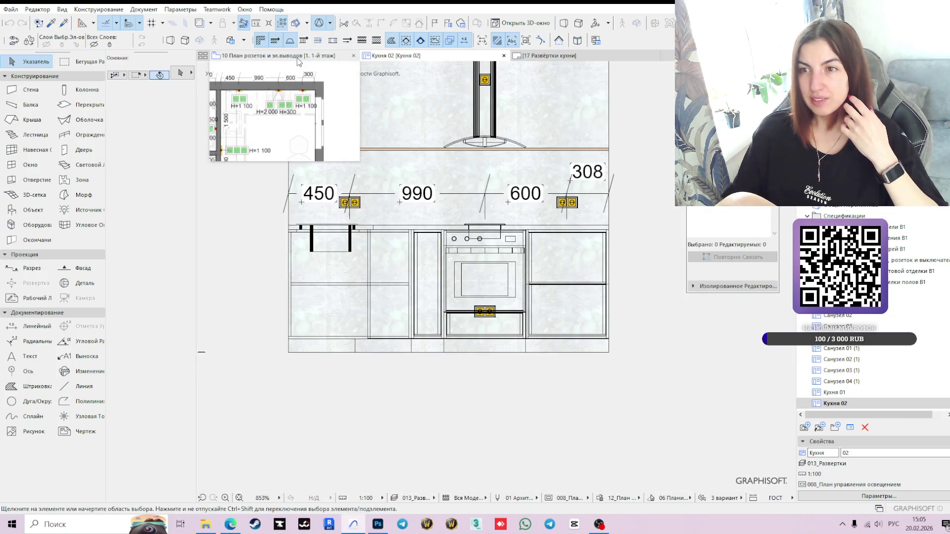
click(292, 56)
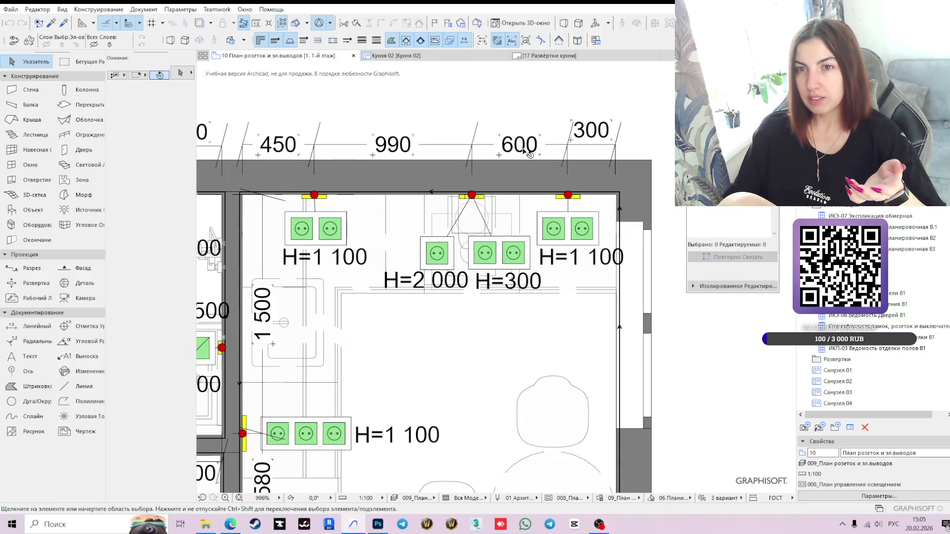
click(414, 57)
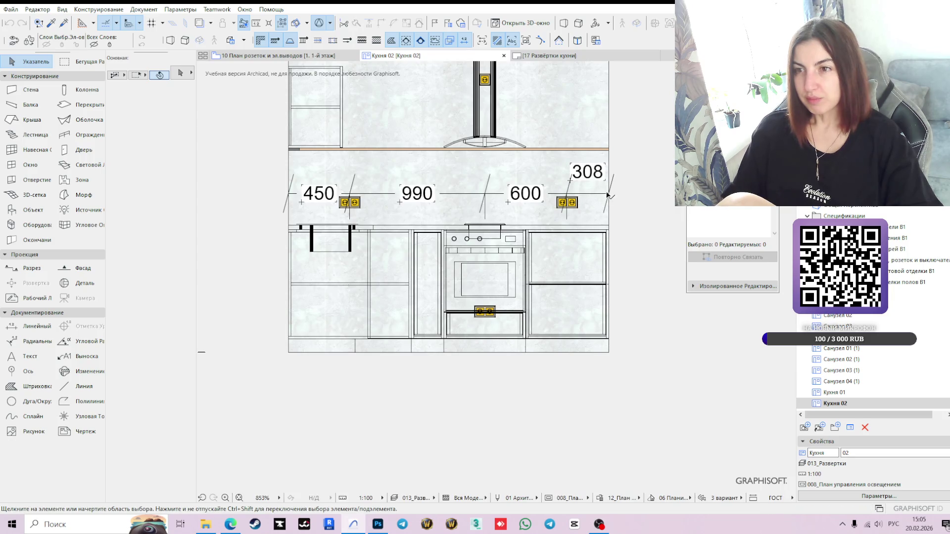
click(608, 195)
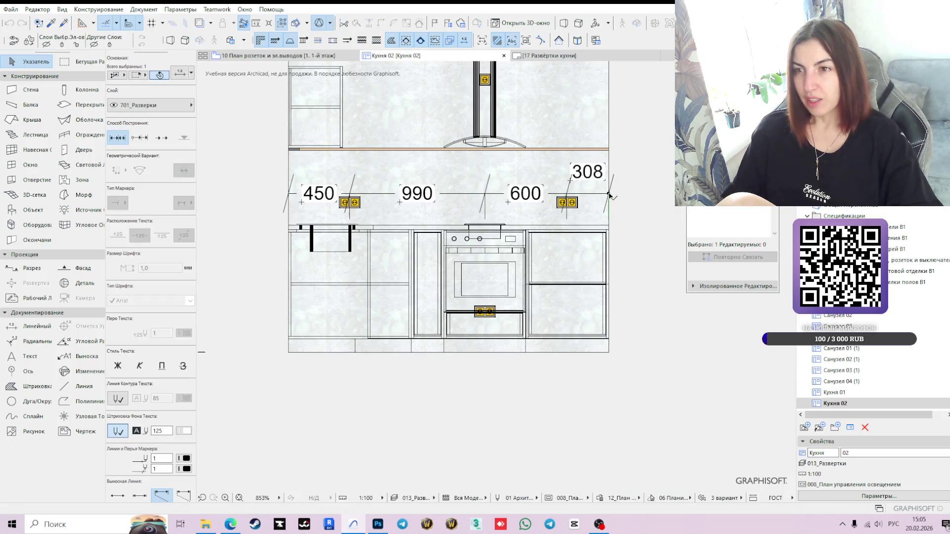
Step: Move the chain's end point by -8 so the last dimension reads 300 instead of 308
click(608, 194)
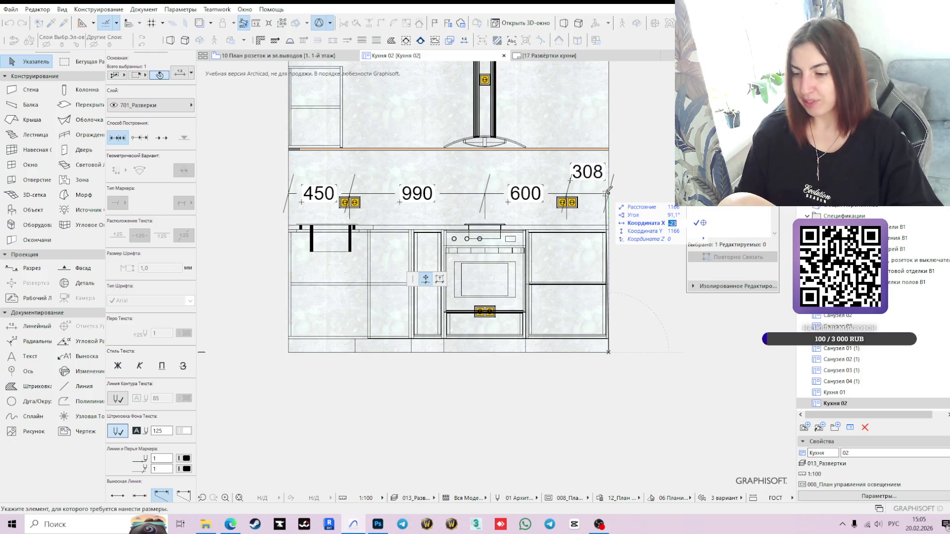
text(-8)
key(Return)
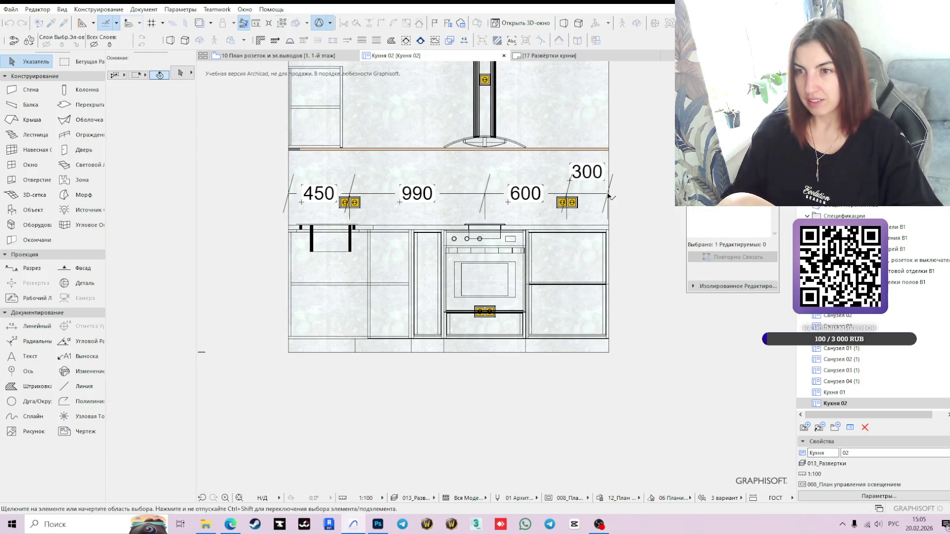
Step: Move the 300 dimension label lower and recentre the elevation
scroll(594, 193, up, 2)
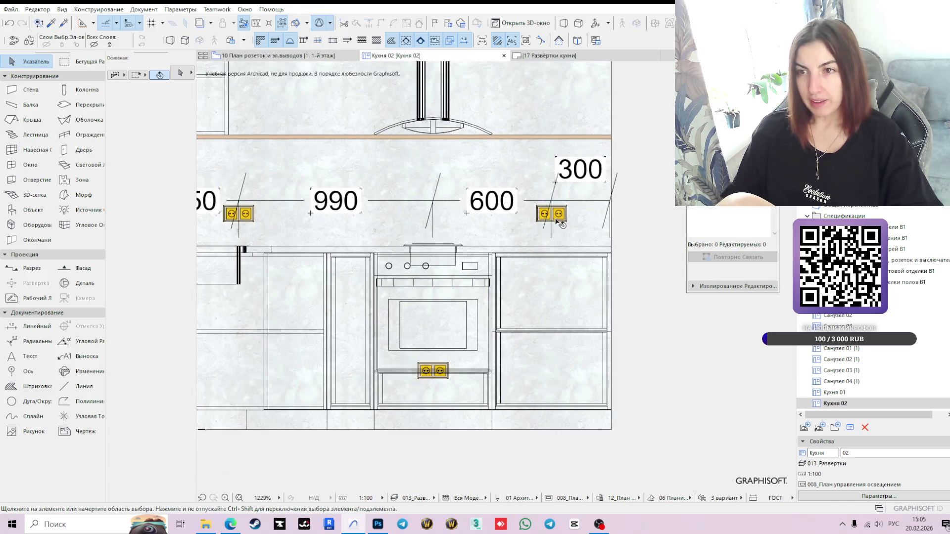
click(558, 184)
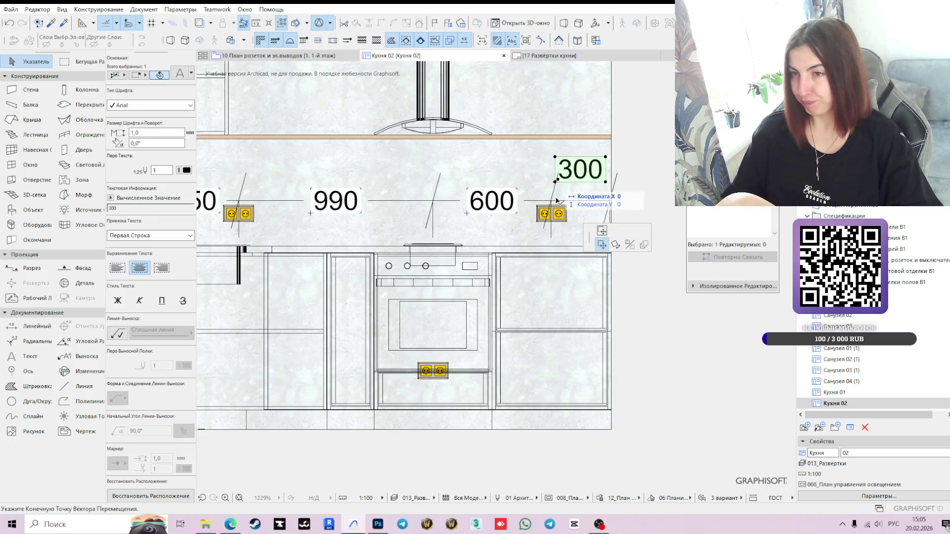
click(557, 198)
key(Return)
click(638, 242)
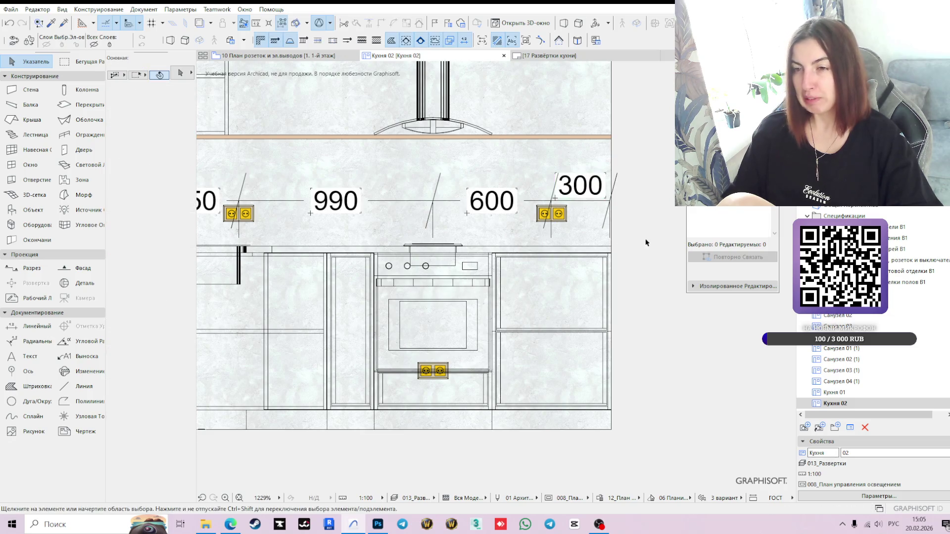
scroll(643, 242, down, 4)
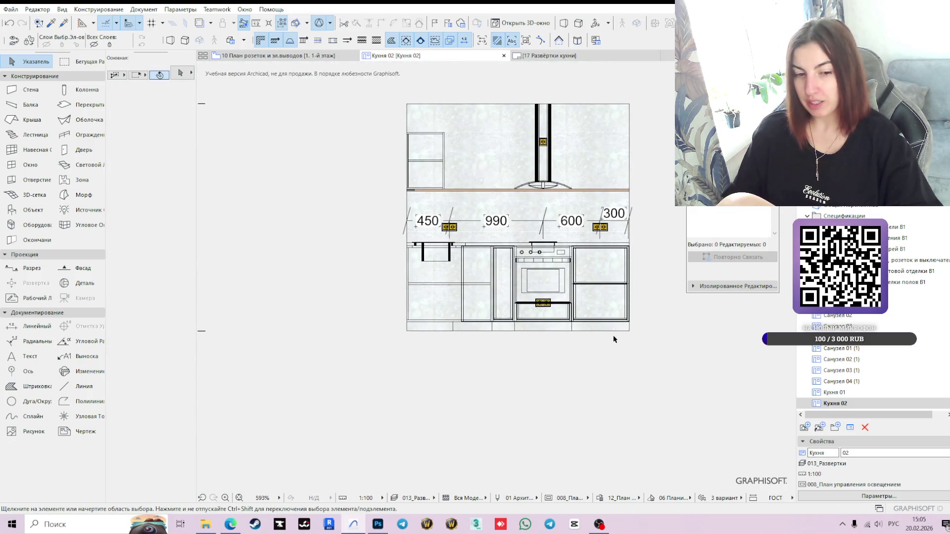
middle_drag(645, 258, 613, 275)
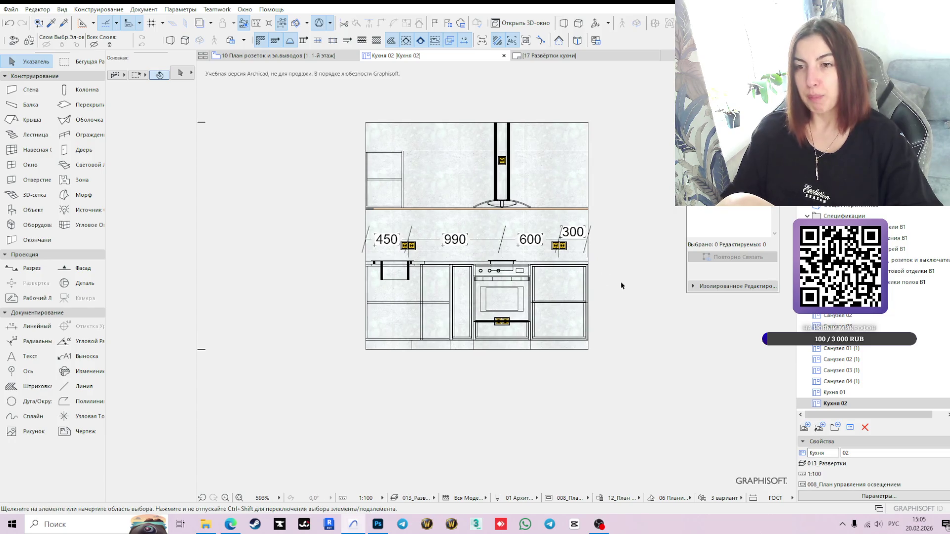
Step: Lower the horizontal socket dimension chain to the countertop line
click(473, 243)
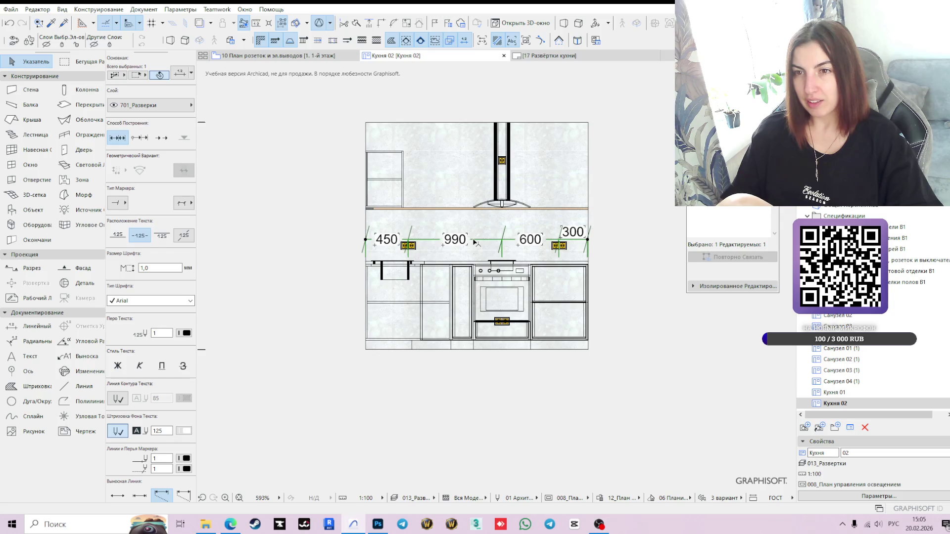
click(474, 242)
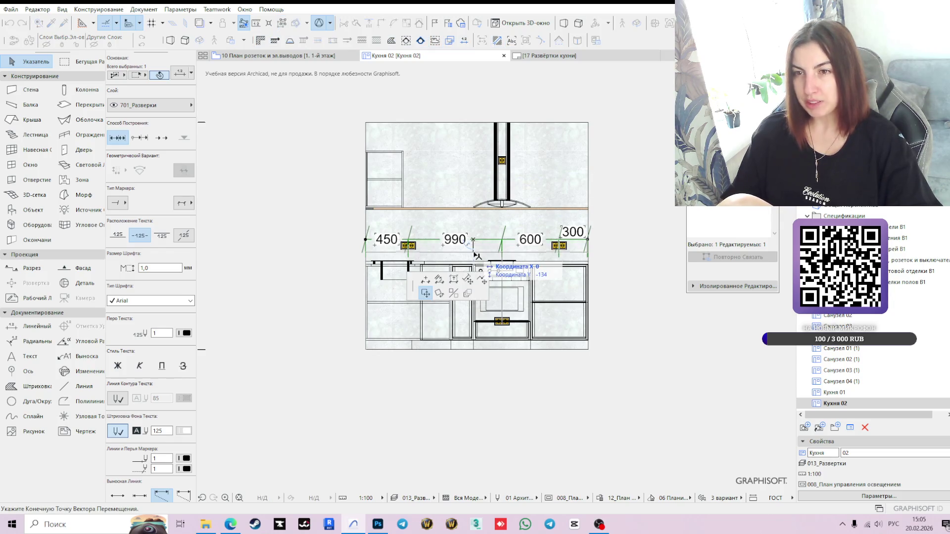
key(Escape)
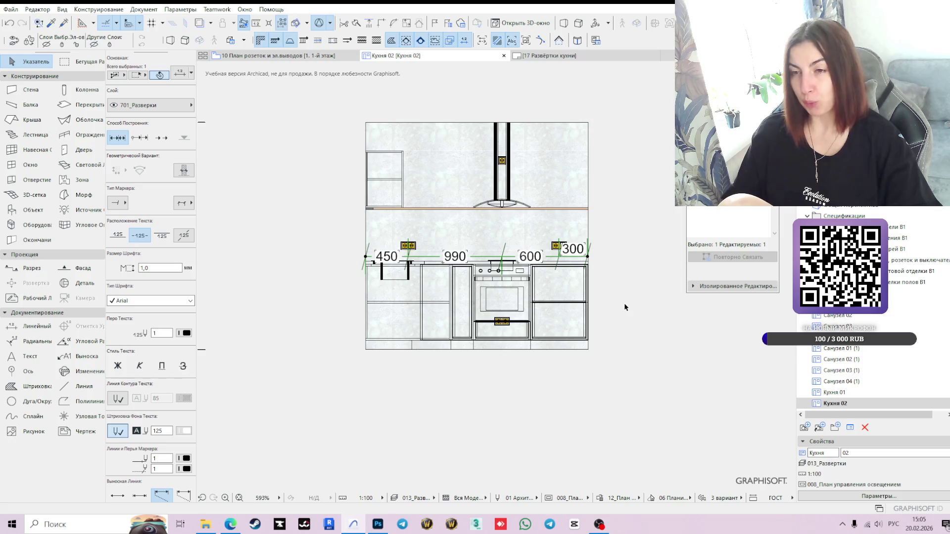
Step: Drop the 300 label lower, clear of the right-hand socket
scroll(596, 247, up, 4)
click(525, 269)
click(525, 268)
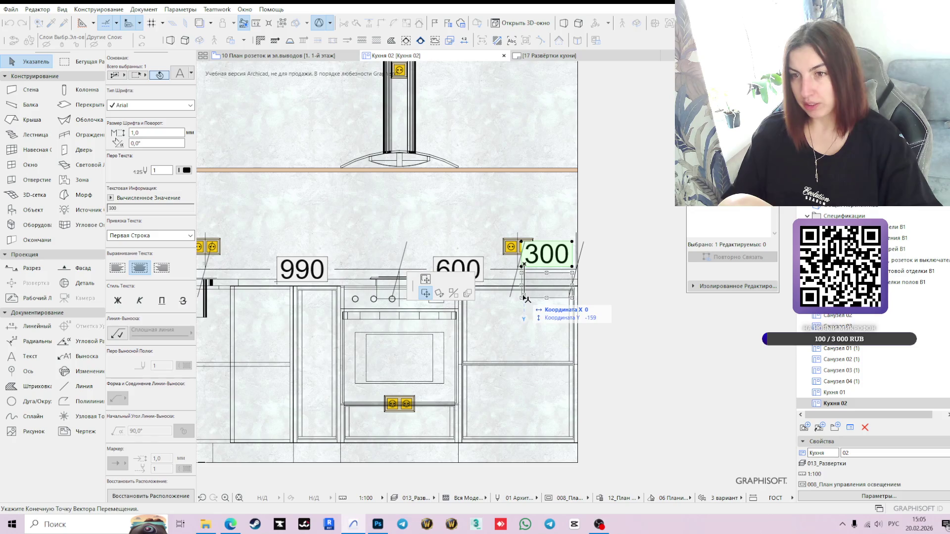
click(524, 299)
click(609, 310)
scroll(620, 307, down, 3)
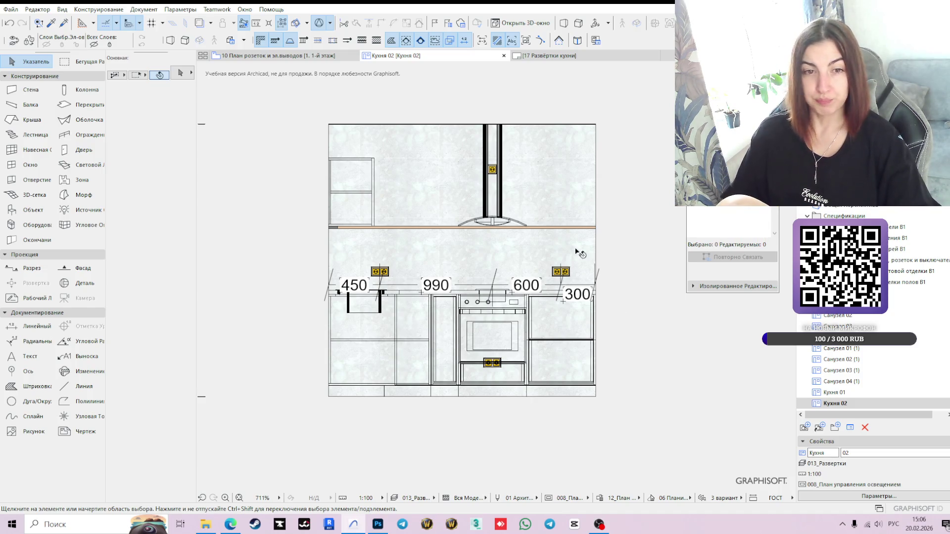
click(36, 326)
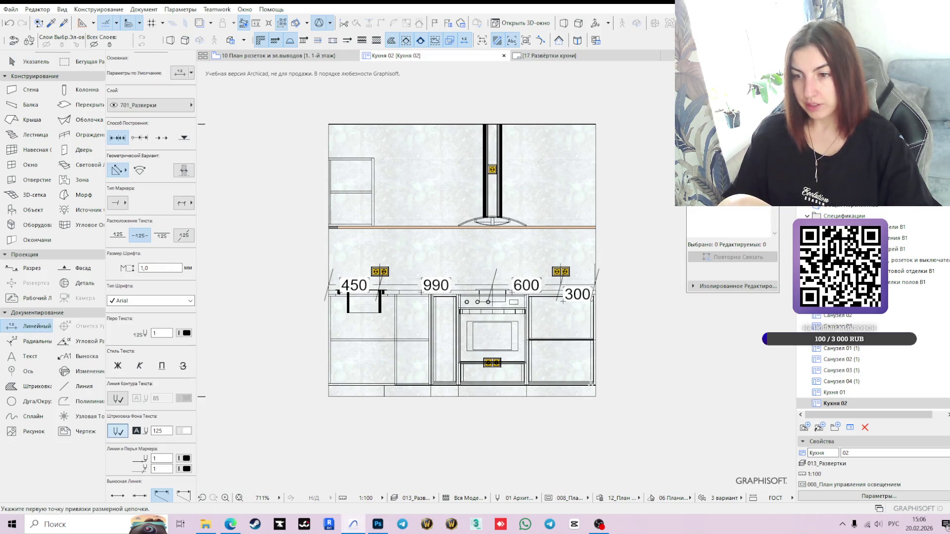
Step: Dimension the right-hand socket and cabinet-corner heights with a vertical 800/300 chain beside the cabinets
click(595, 397)
click(493, 362)
scroll(517, 173, up, 4)
scroll(512, 163, down, 3)
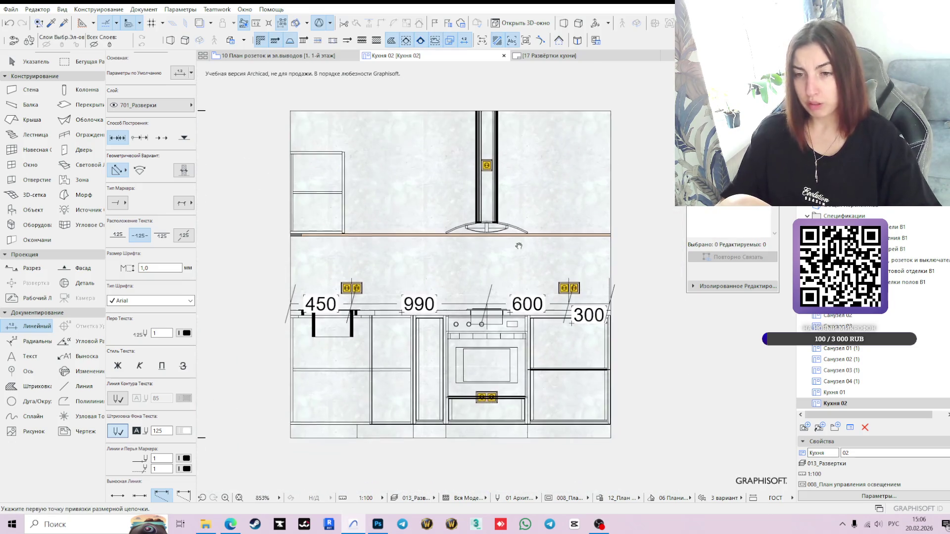
click(611, 436)
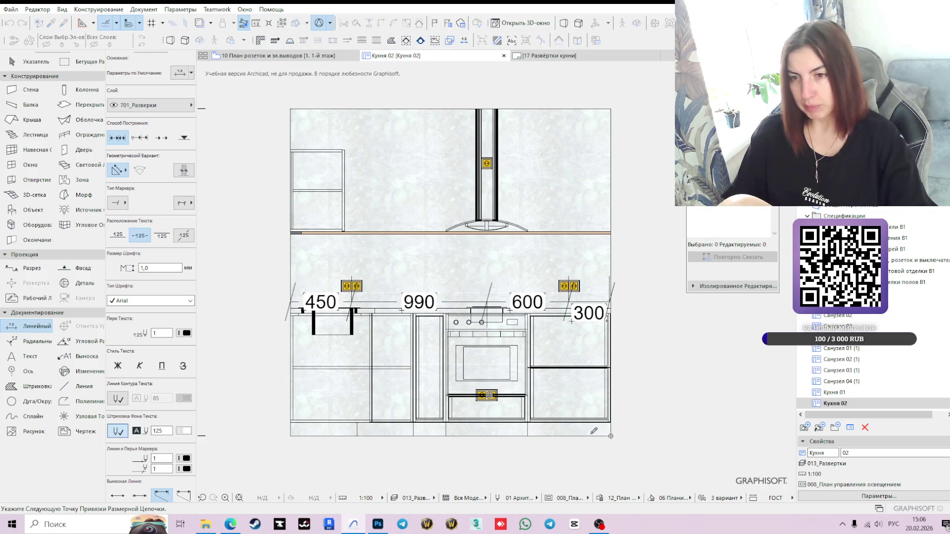
scroll(616, 434, up, 3)
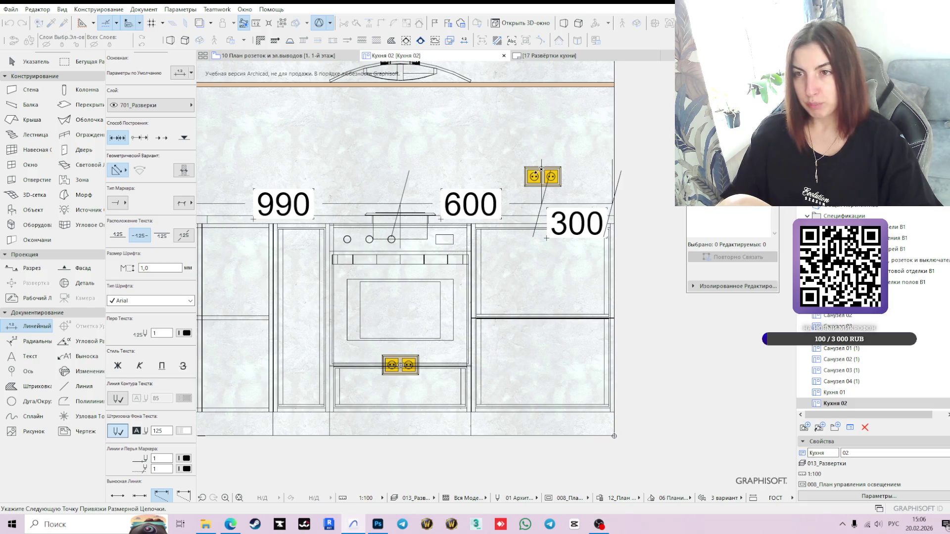
scroll(564, 318, down, 1)
scroll(565, 318, down, 2)
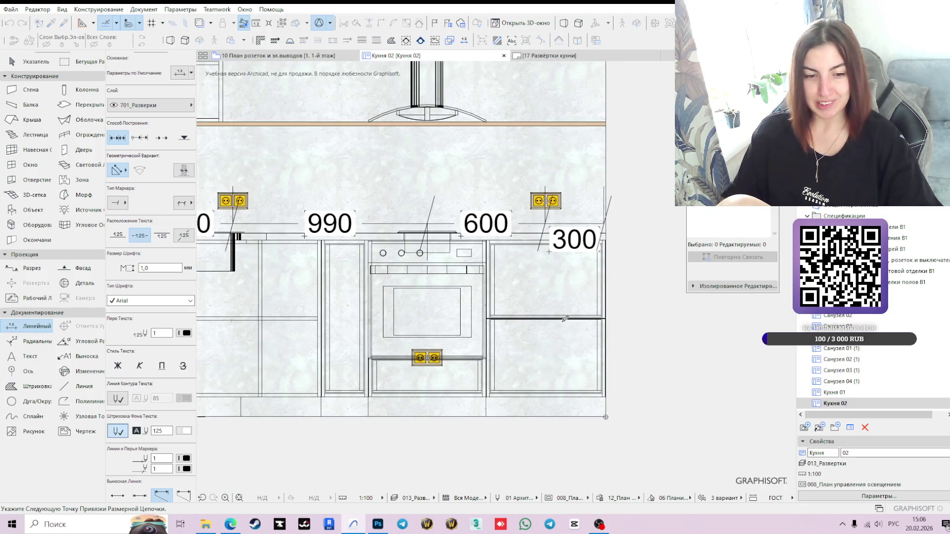
double_click(568, 314)
scroll(569, 311, down, 2)
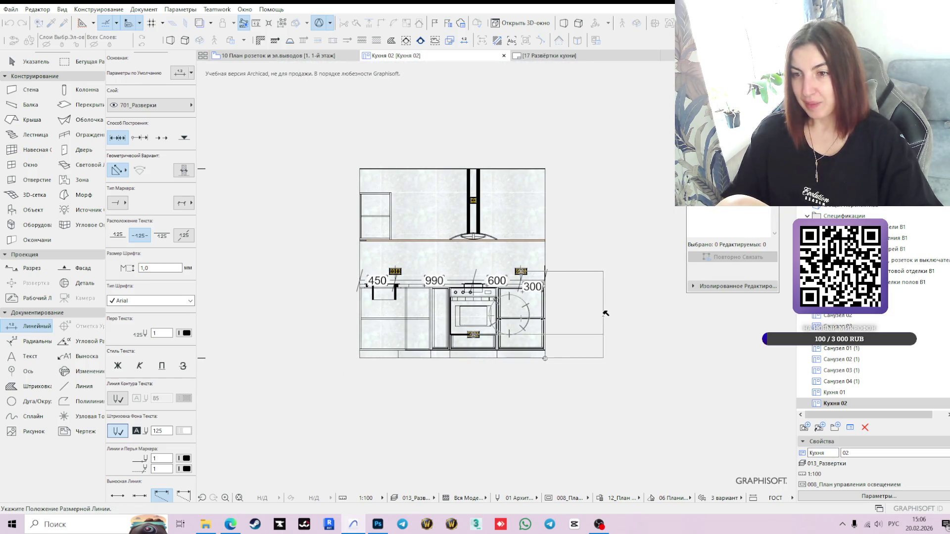
click(567, 316)
Step: Move the new vertical 800/300 chain left onto the cabinet and deselect it
key(Escape)
scroll(569, 327, up, 2)
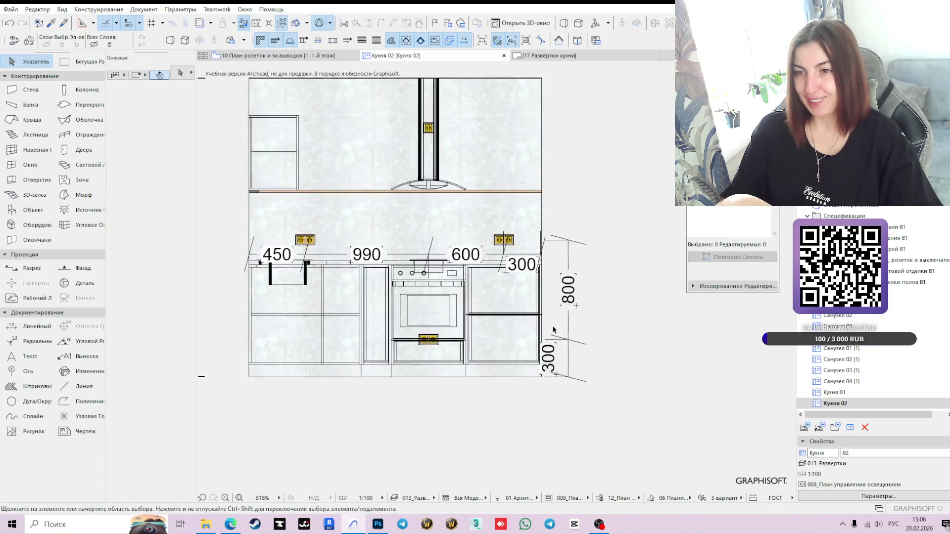
scroll(553, 329, up, 1)
click(570, 327)
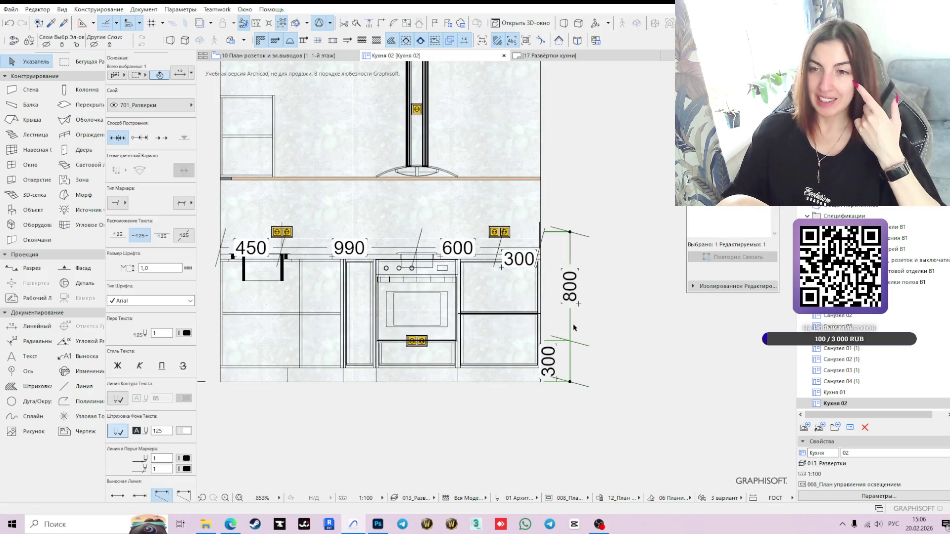
click(569, 328)
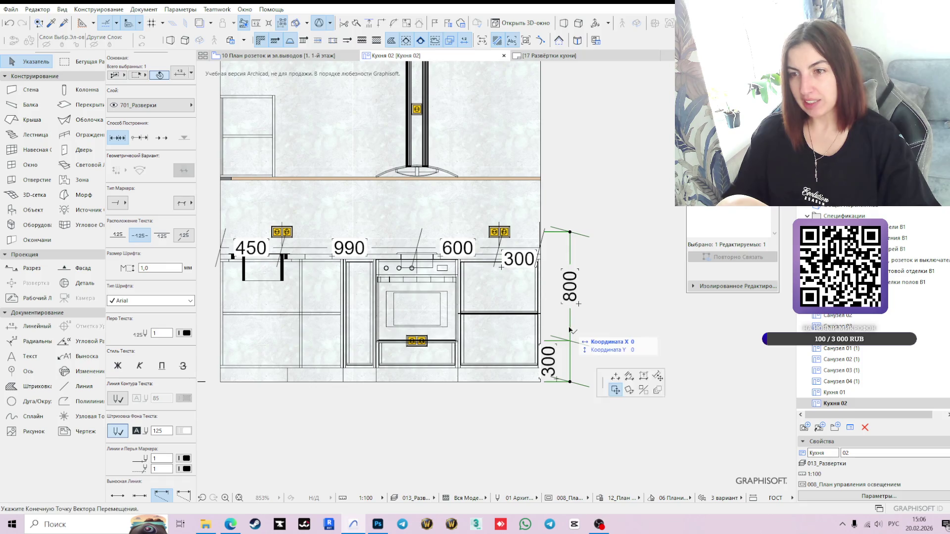
click(489, 329)
scroll(617, 325, down, 1)
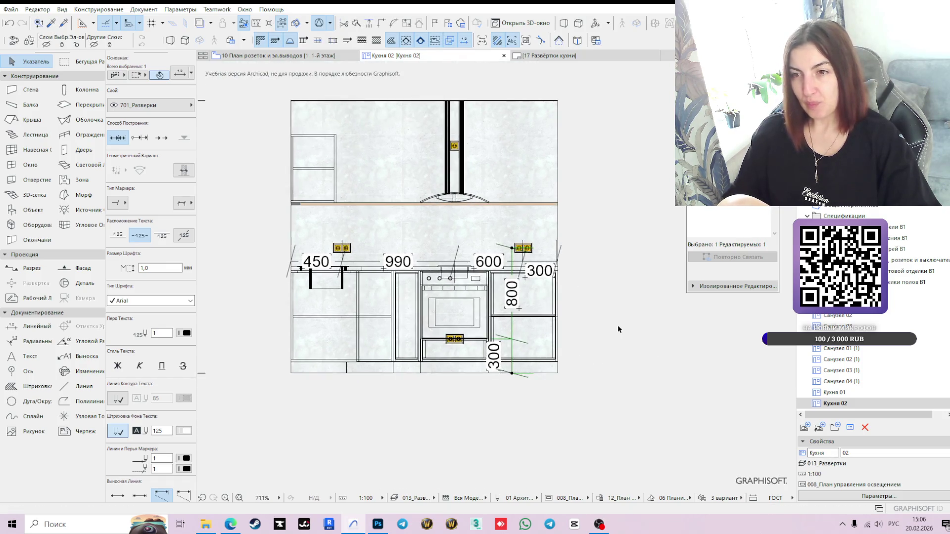
click(617, 325)
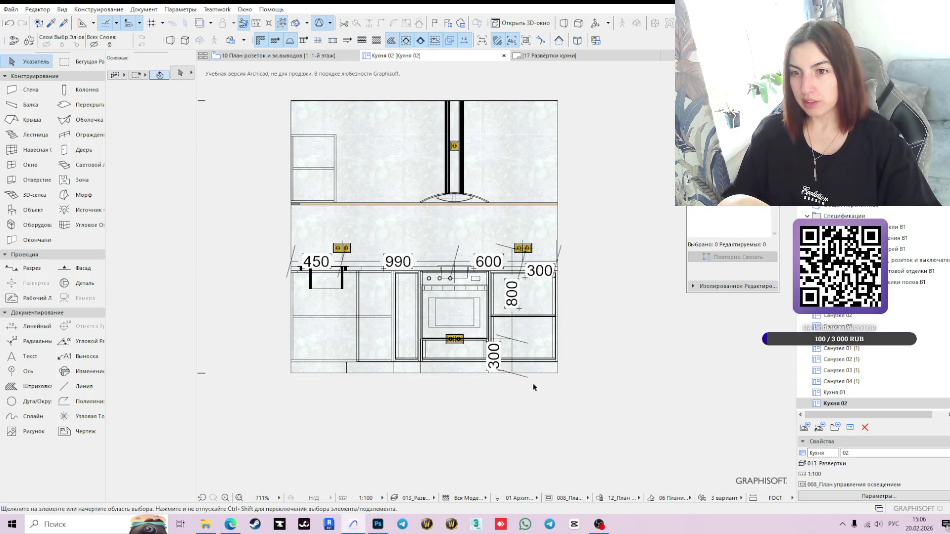
click(503, 373)
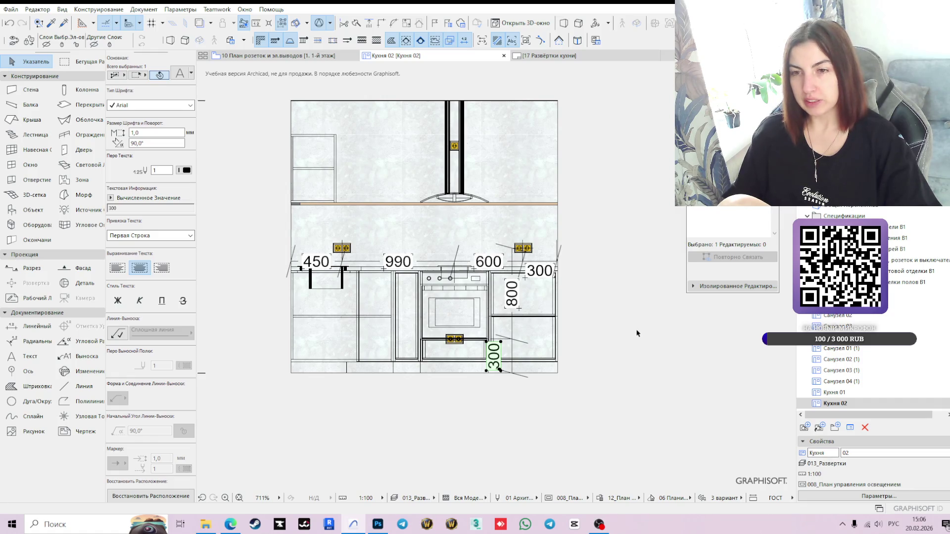
key(Escape)
Step: Shift the 300 height label right so it sits beside its dimension line
click(497, 372)
click(499, 371)
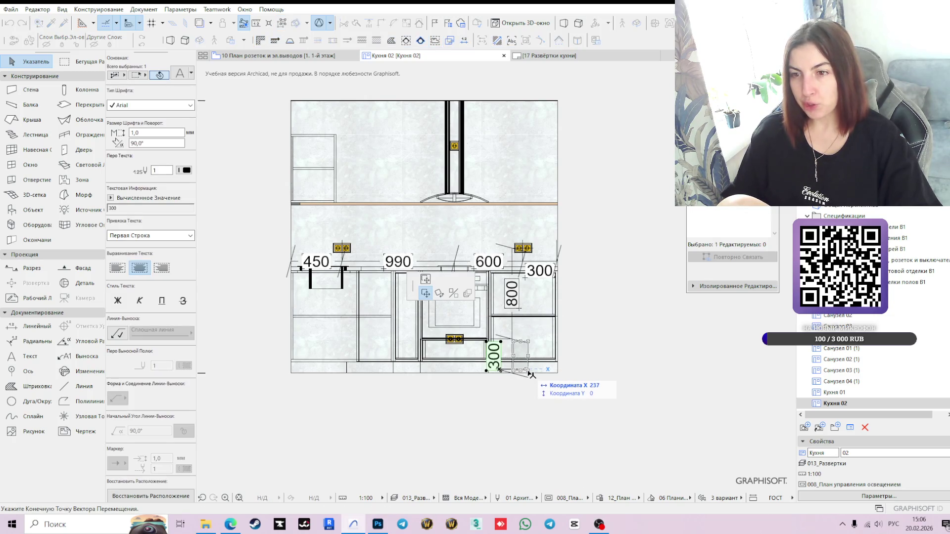
click(532, 374)
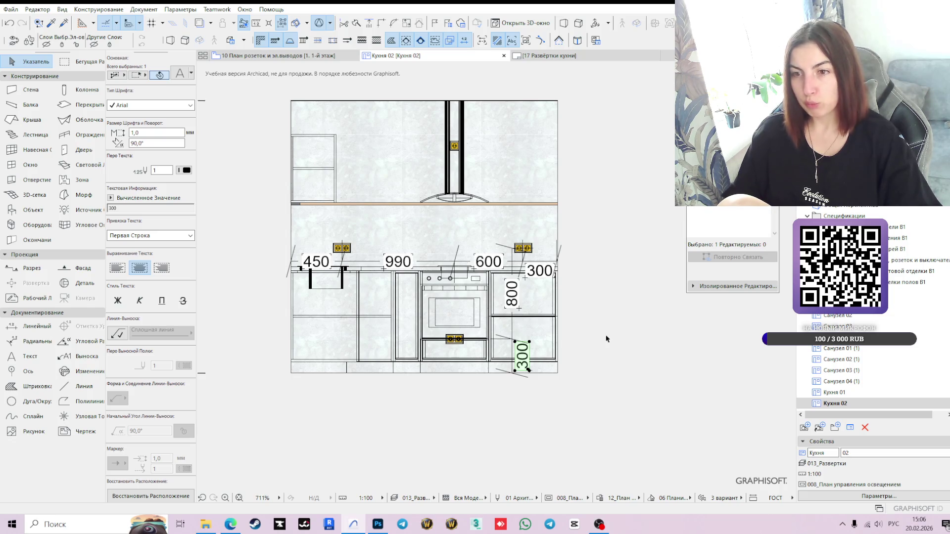
click(616, 424)
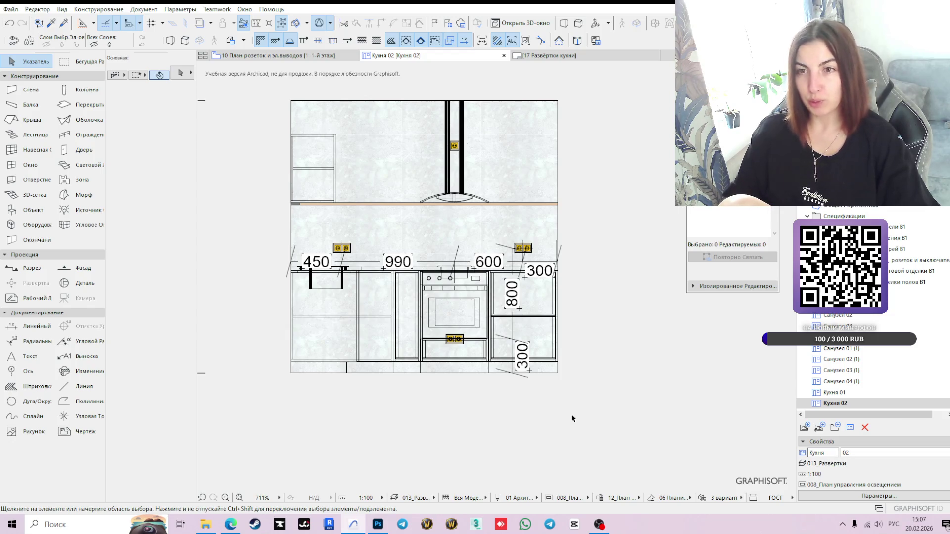
click(513, 261)
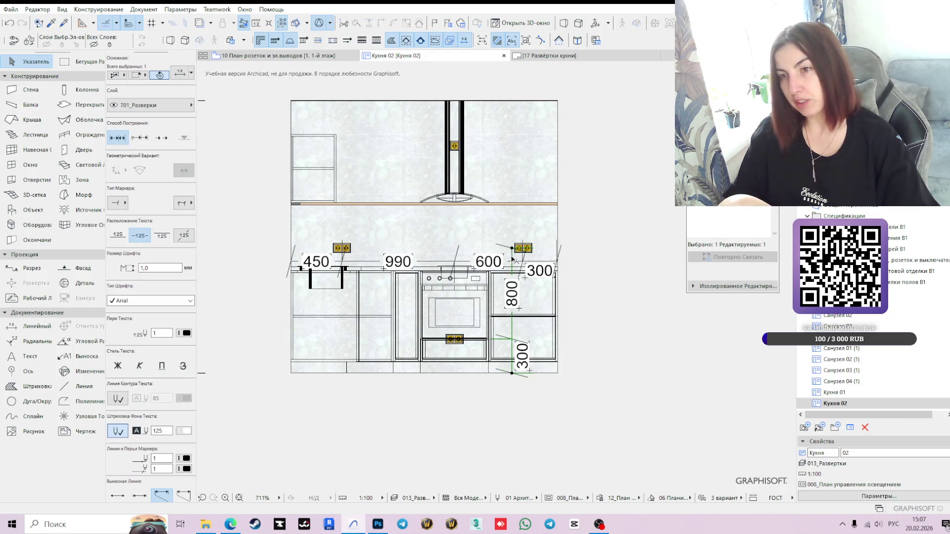
Step: Add a 900 segment up to the hood socket on the vertical dimension chain
click(512, 260)
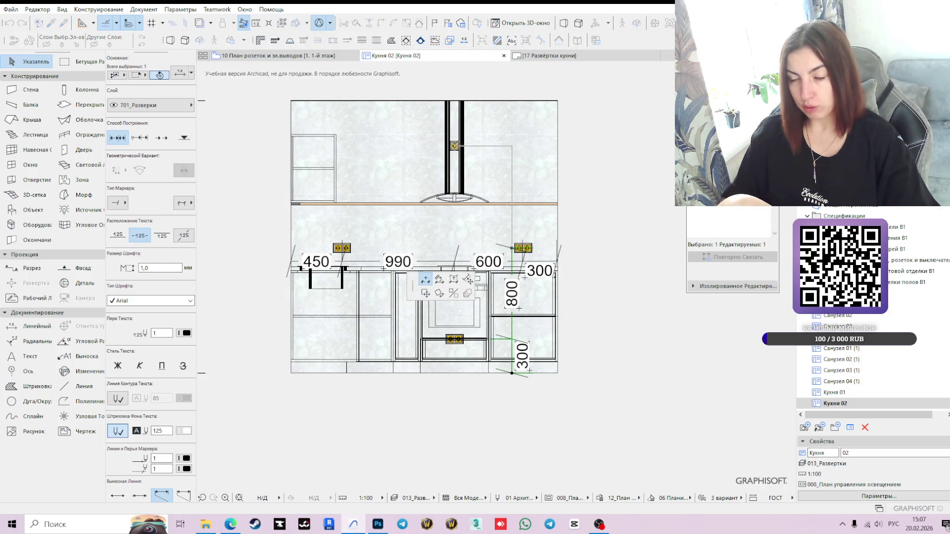
click(454, 146)
scroll(615, 260, down, 1)
mouse_move(615, 260)
middle_down()
mouse_move(606, 271)
mouse_move(523, 269)
middle_up()
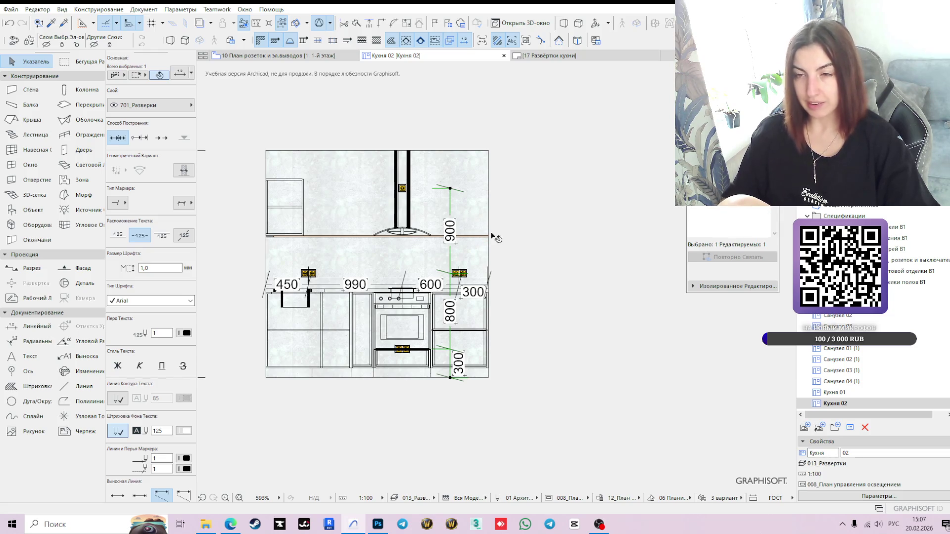
click(446, 437)
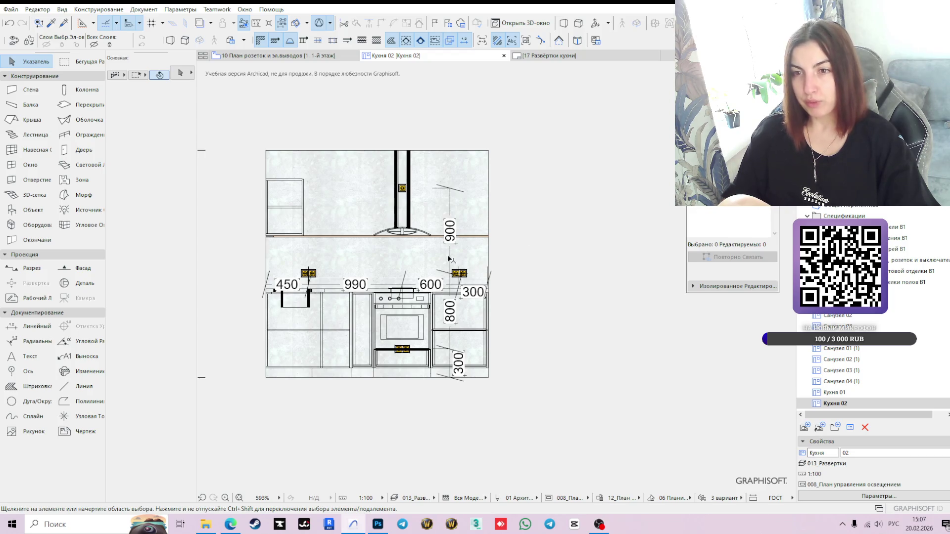
Step: Move the 900/800/300 dimension chain further left
click(449, 279)
click(449, 284)
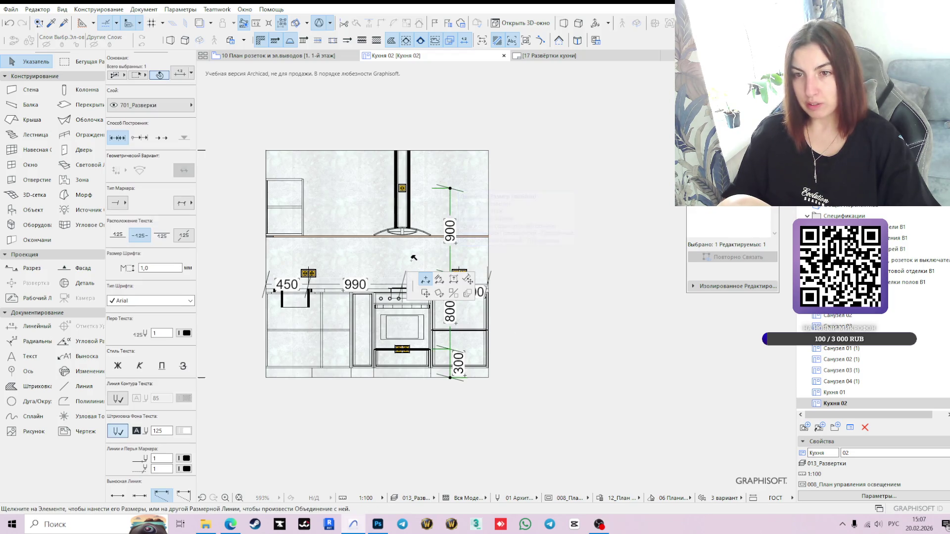
click(425, 296)
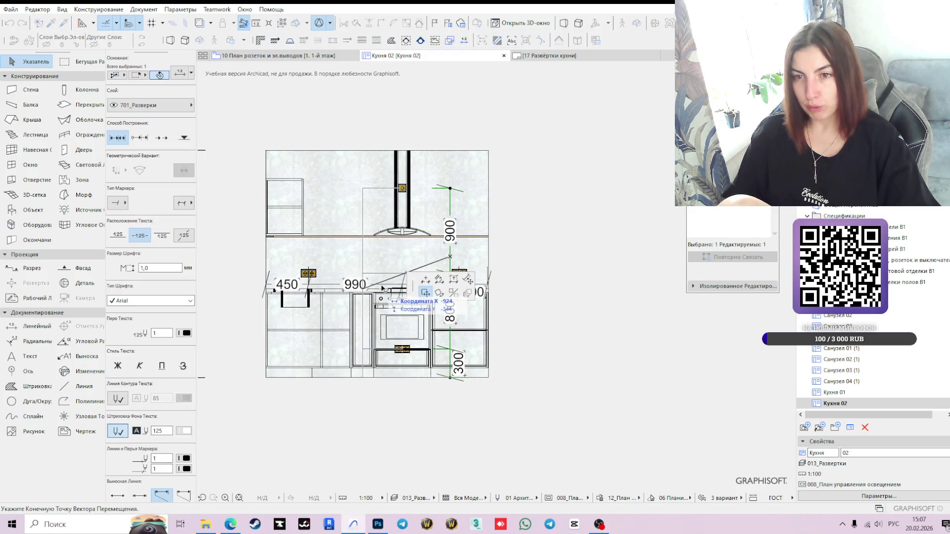
click(380, 256)
click(396, 425)
scroll(401, 371, up, 3)
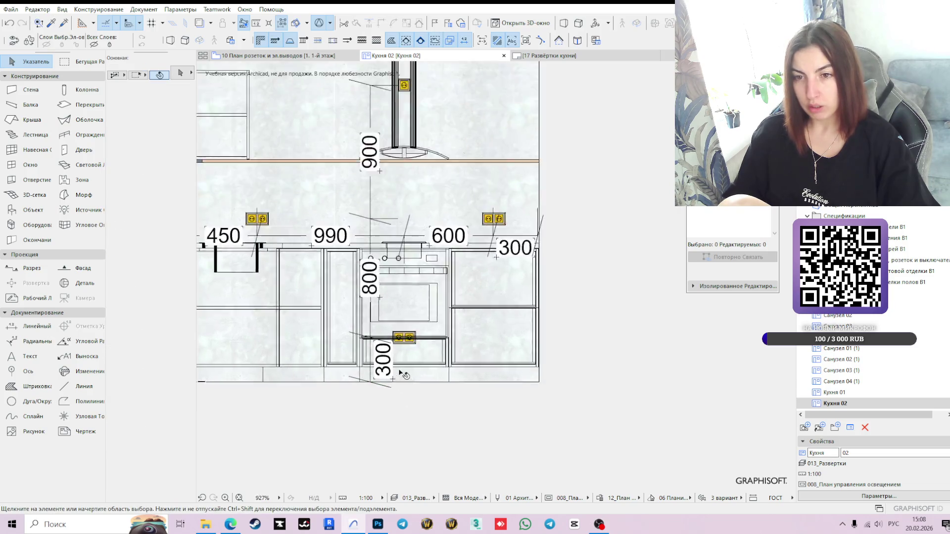
Step: Move the 300 label further left to match the chain
click(390, 380)
click(391, 382)
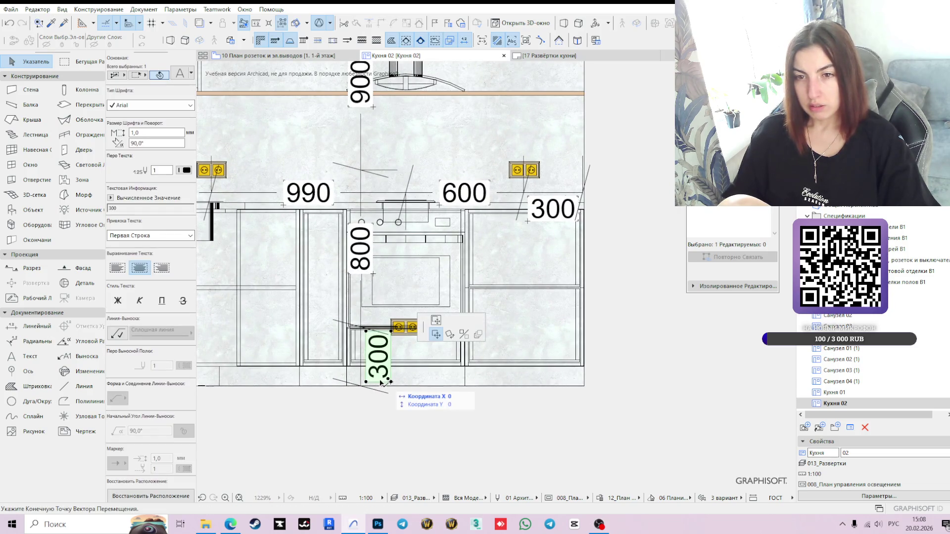
click(339, 381)
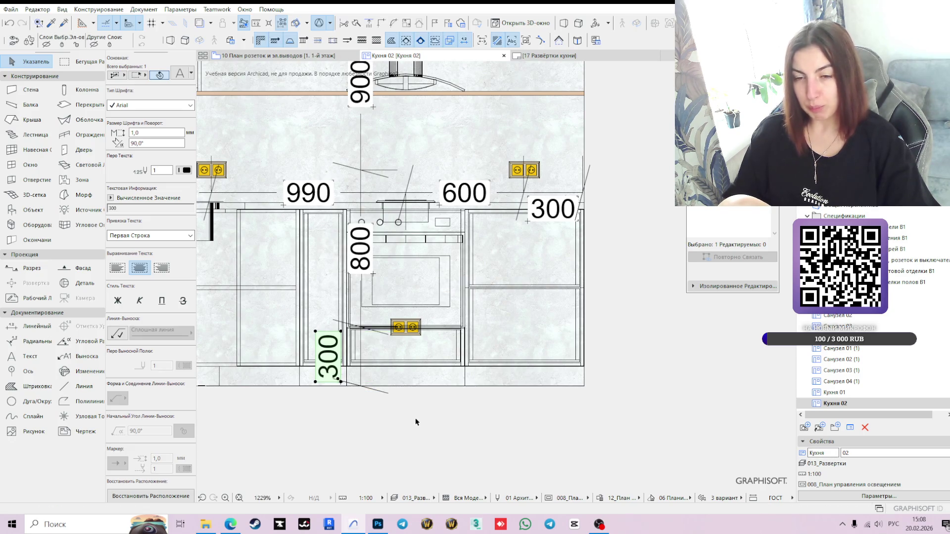
scroll(415, 422, down, 2)
scroll(477, 407, down, 3)
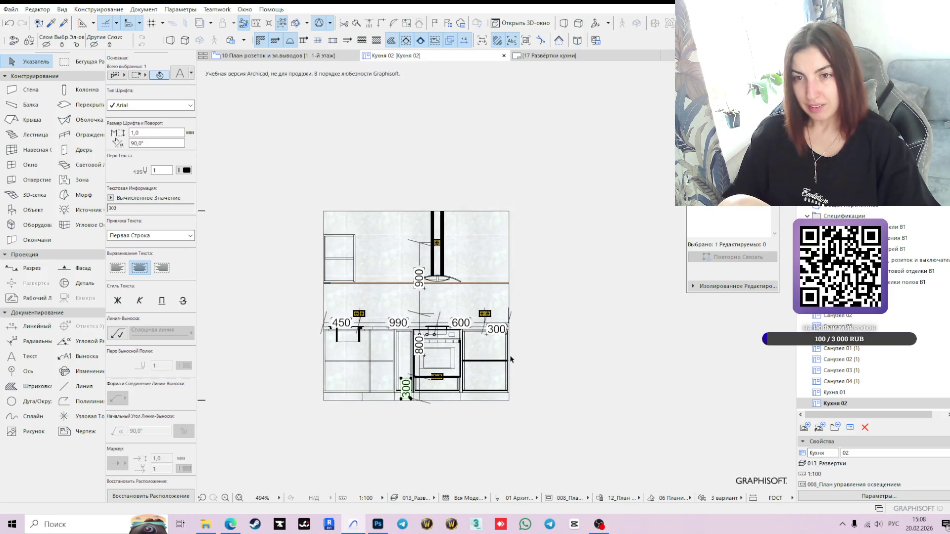
scroll(451, 330, up, 2)
Step: Nudge the vertical dimension chain slightly back to the right and deselect it
click(406, 292)
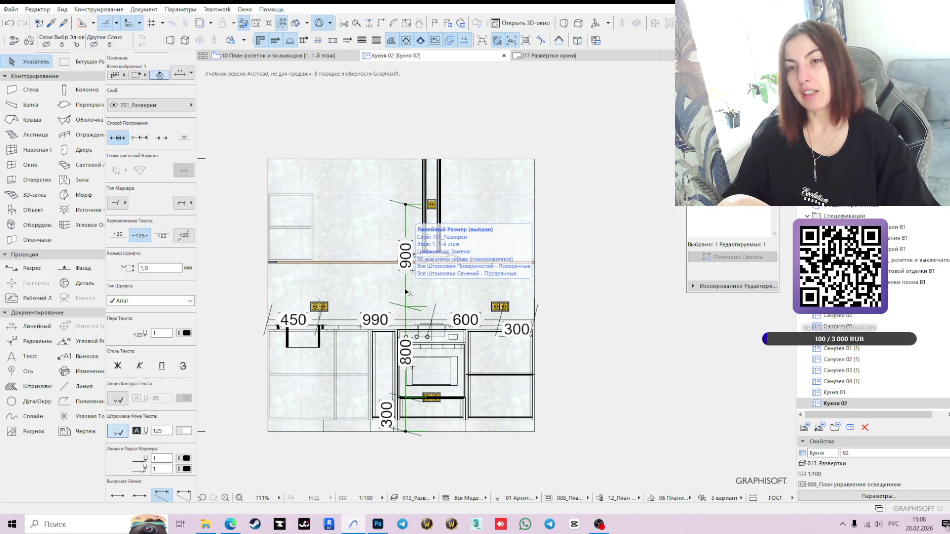
click(406, 290)
middle_drag(406, 292, 382, 356)
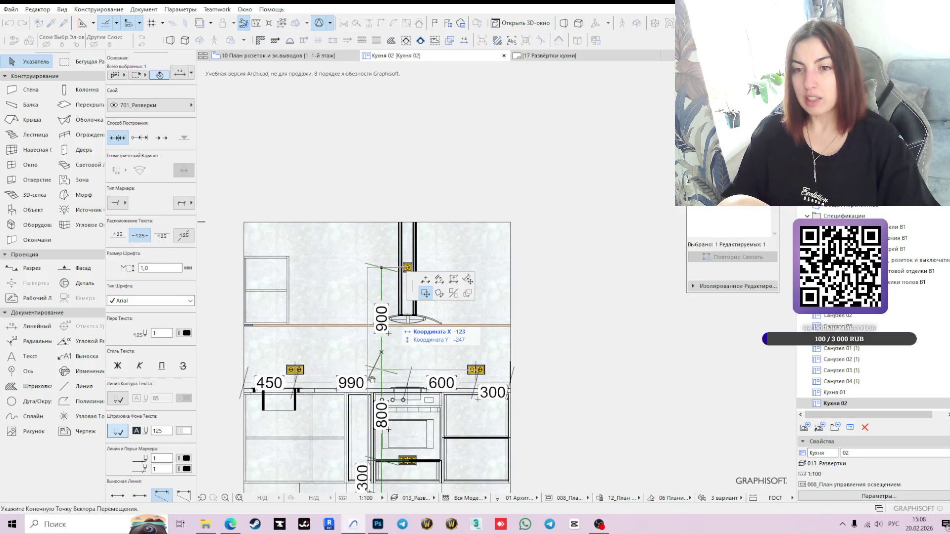
click(396, 356)
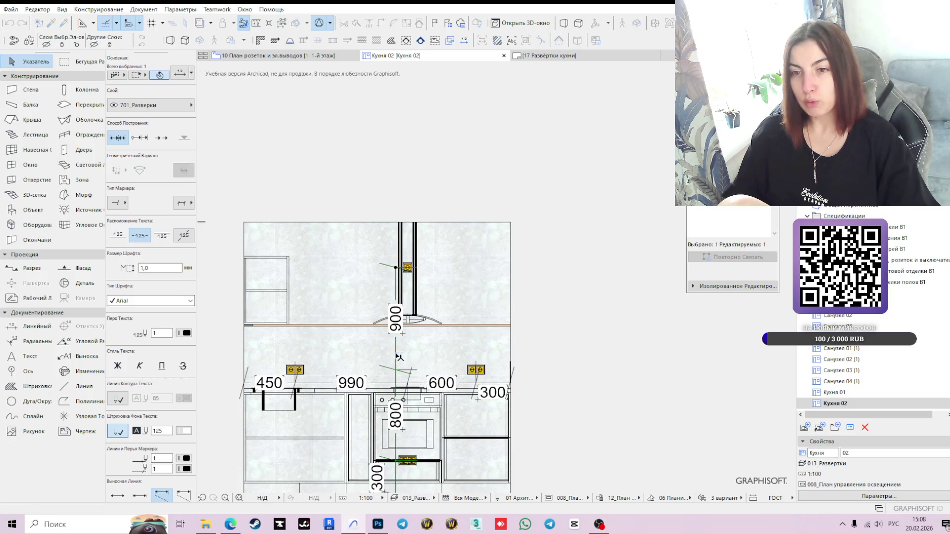
middle_drag(586, 411, 577, 324)
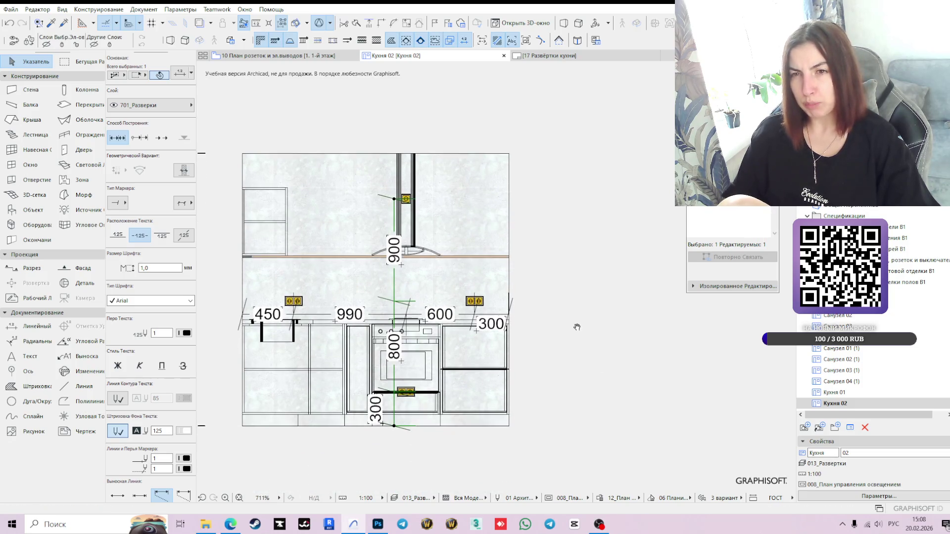
click(559, 412)
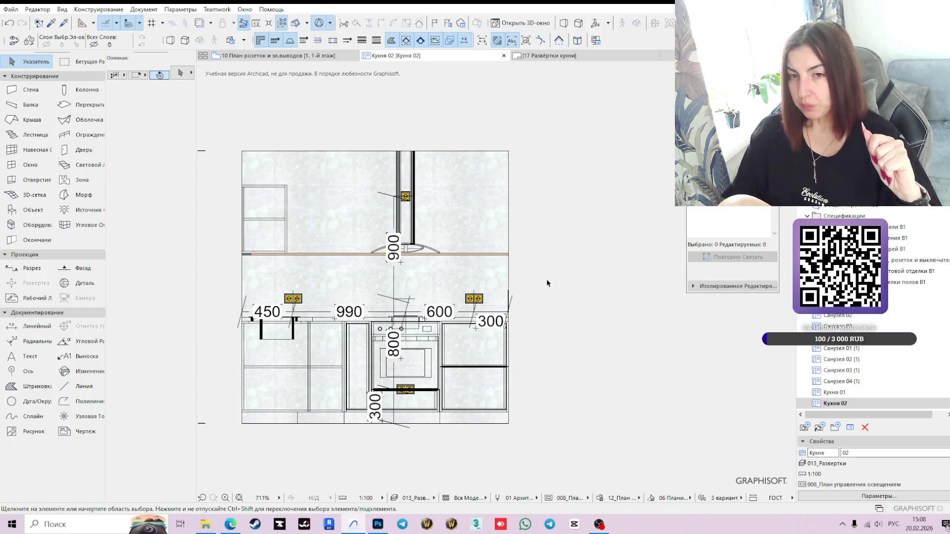
scroll(847, 370, down, 2)
Step: Bring up the Кухня 01 elevation's view settings with the layer combination list showing
double_click(835, 392)
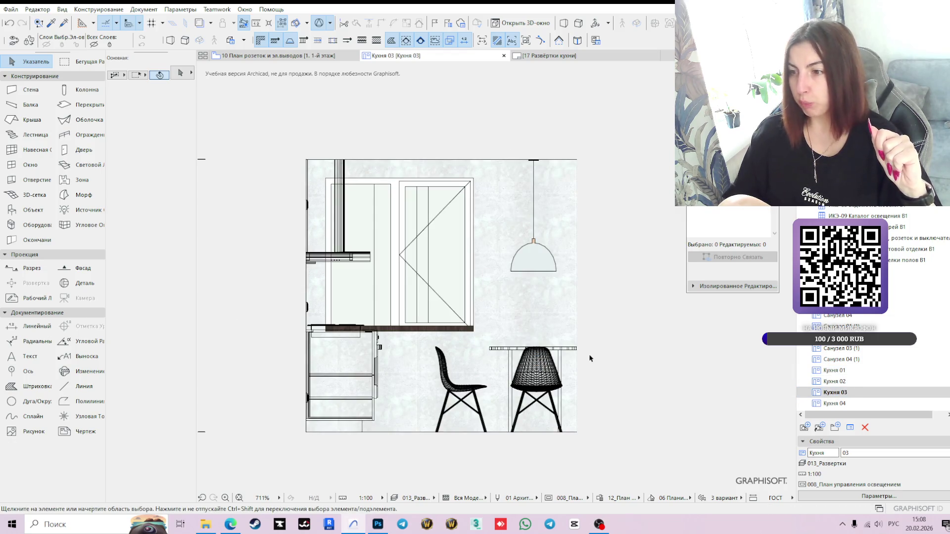
double_click(834, 370)
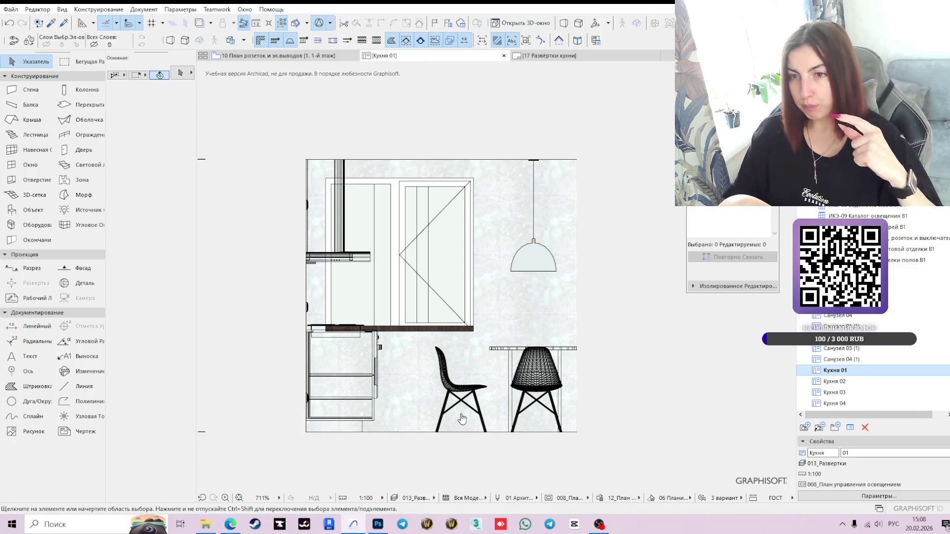
click(836, 496)
click(191, 123)
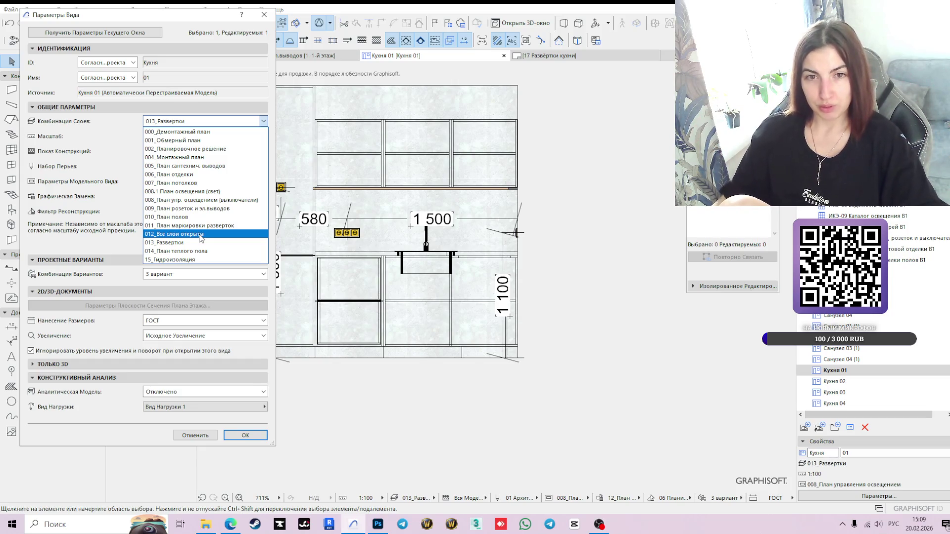
Step: Give Кухня 01 the 002_Планировочное решение model view and 02_Планировочное решение override, keeping 013_Развертки layers
click(180, 141)
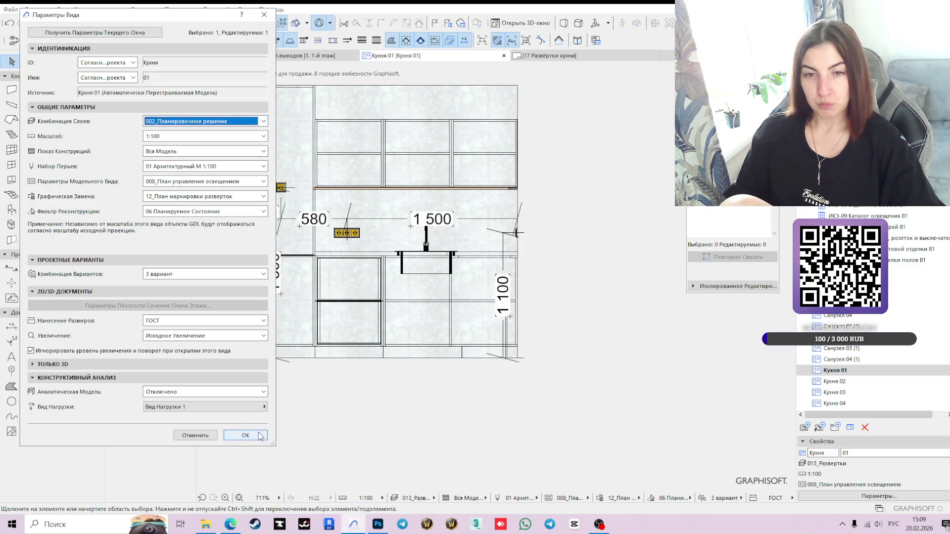
click(246, 435)
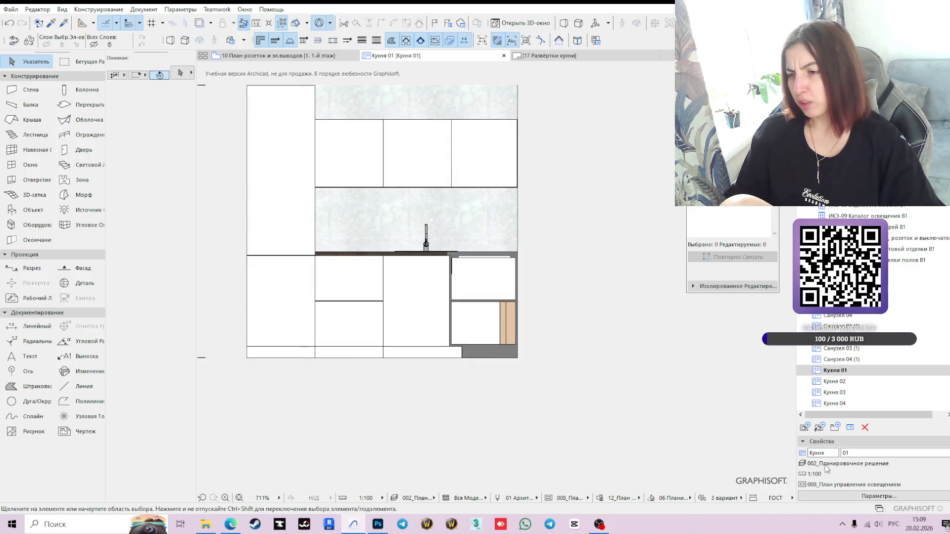
click(852, 496)
click(205, 121)
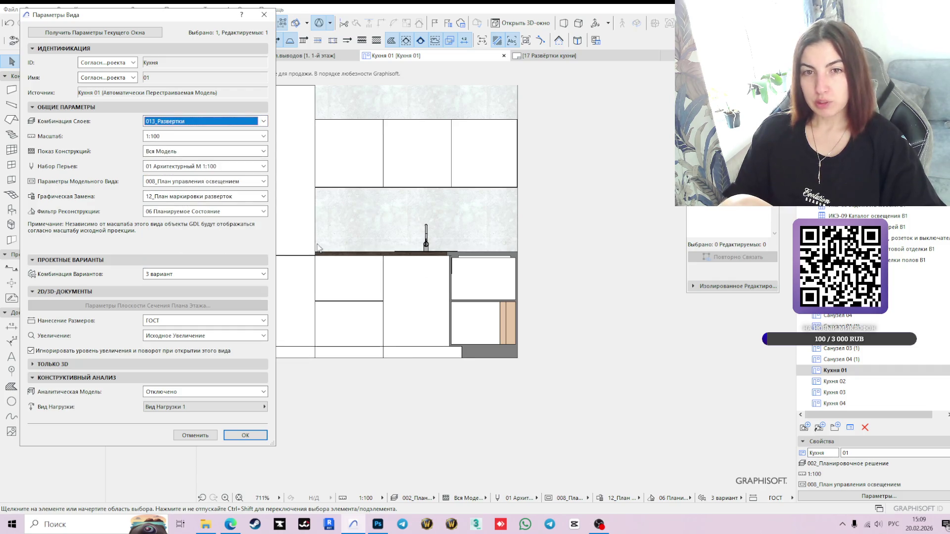
click(212, 182)
click(212, 202)
click(202, 196)
click(185, 233)
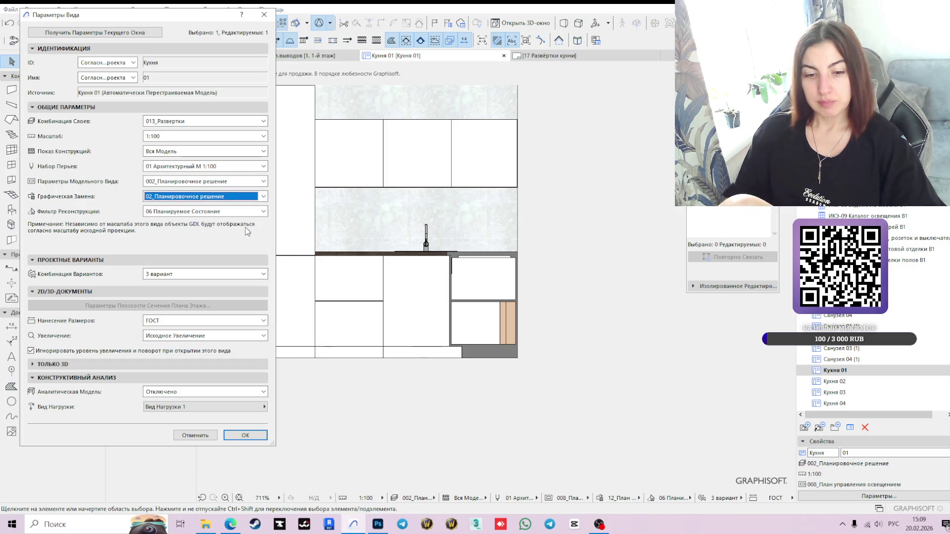
click(245, 436)
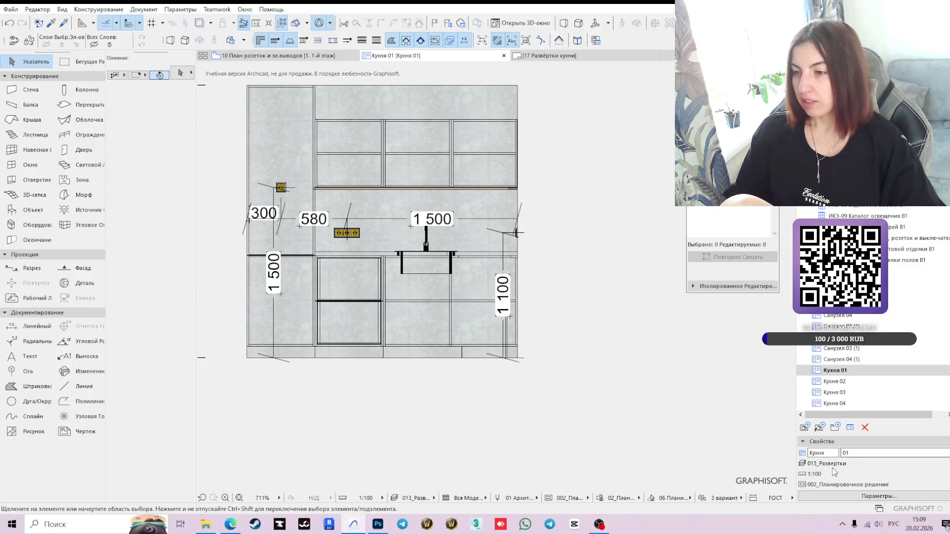
Step: Check the Кухня 01 view settings, then switch to the Кухня 02 elevation
click(879, 496)
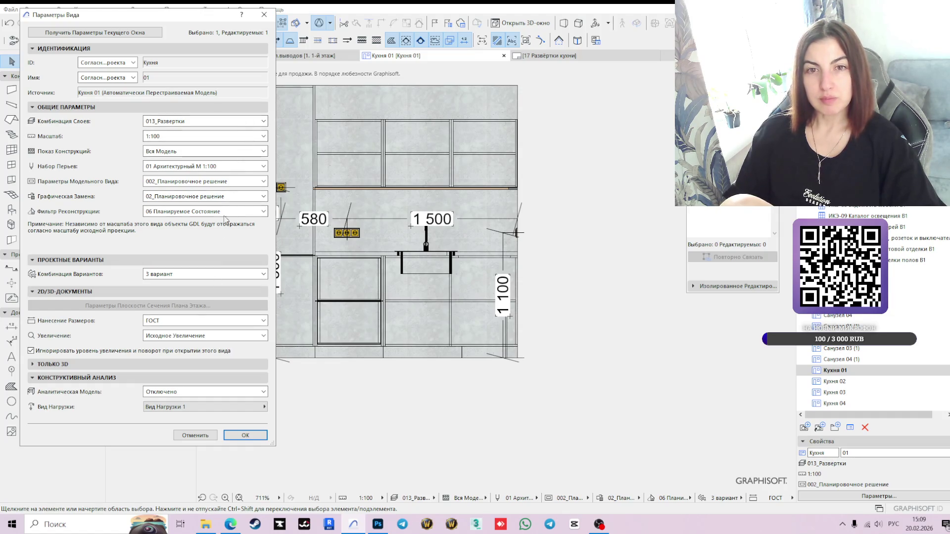
click(252, 435)
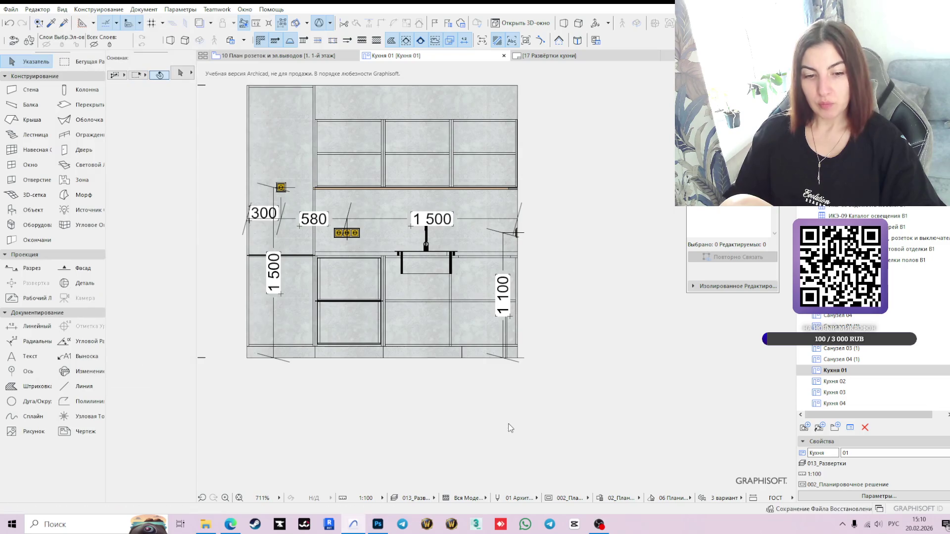
double_click(840, 380)
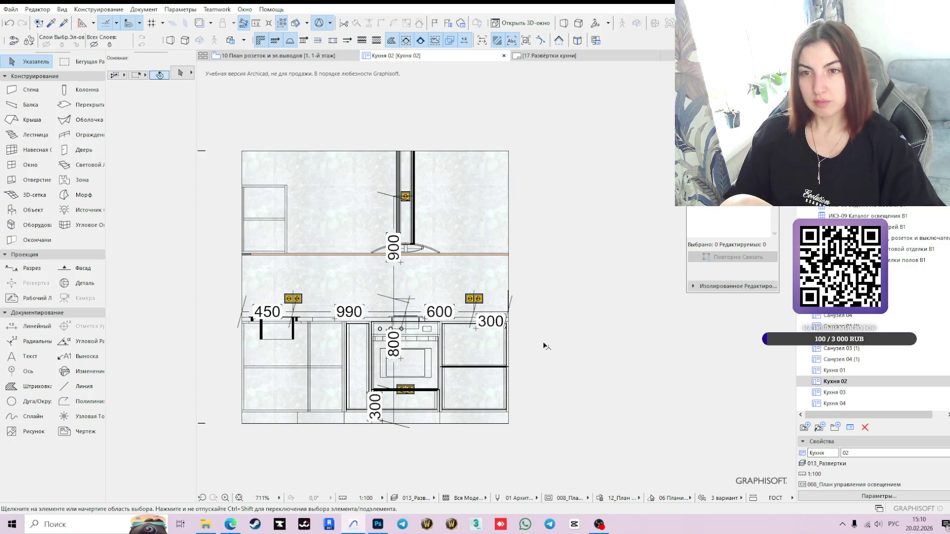
Step: Apply the 002_Планировочное решение model view and 02_Планировочное решение graphic override to Кухня 02
click(848, 496)
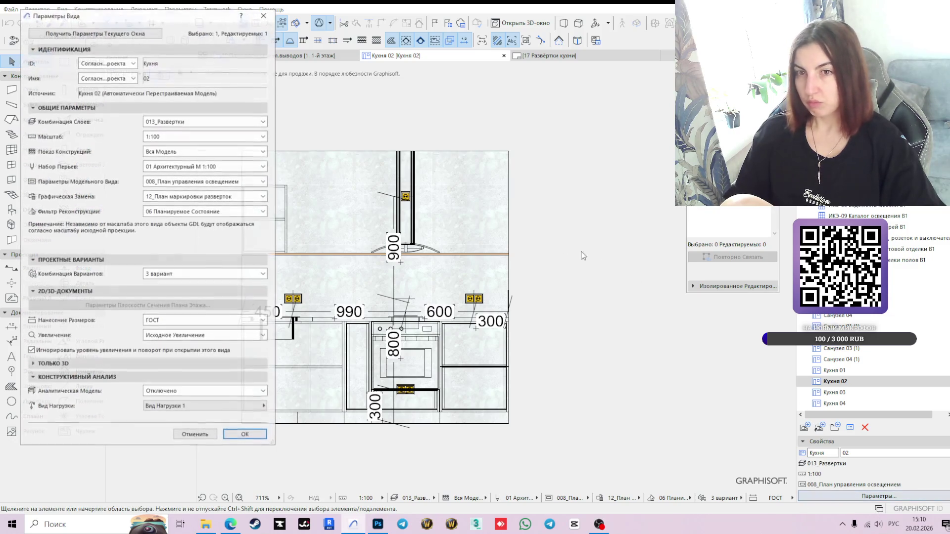
click(216, 130)
click(191, 145)
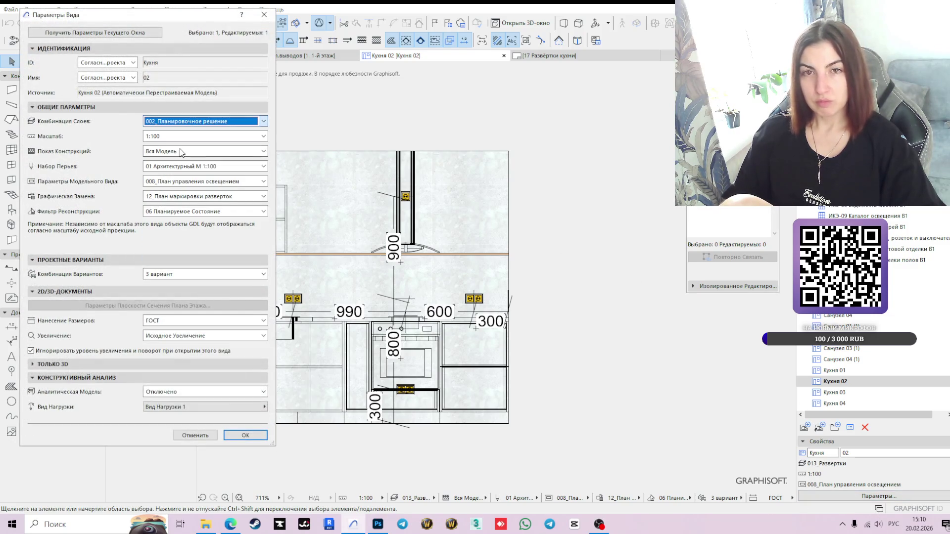
click(244, 181)
click(199, 200)
click(197, 197)
click(180, 236)
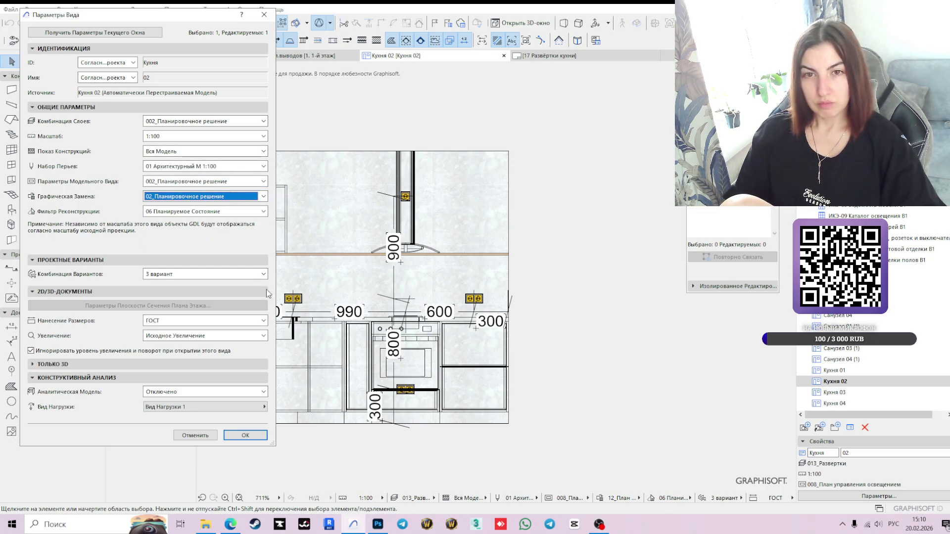
click(244, 435)
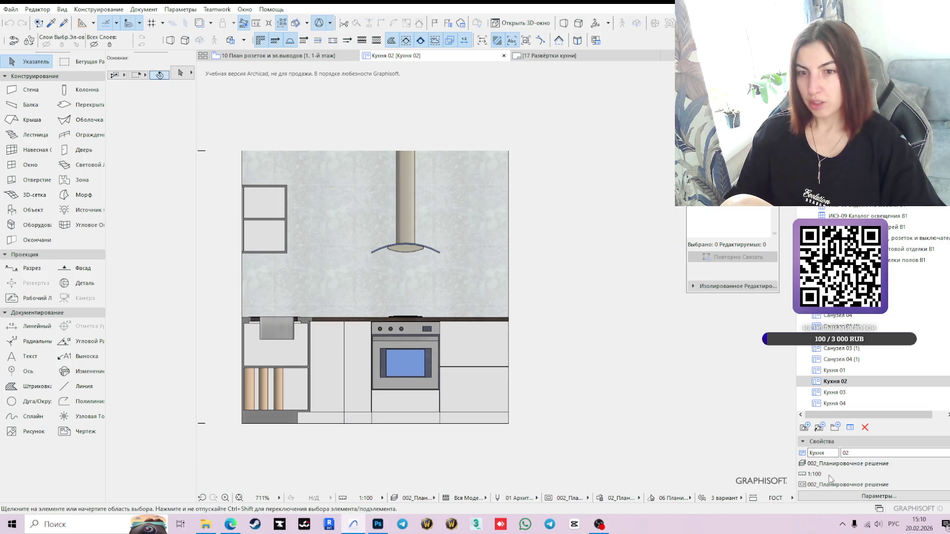
Step: Switch the Кухня 02 layer combination back to 013_Развертки
click(879, 496)
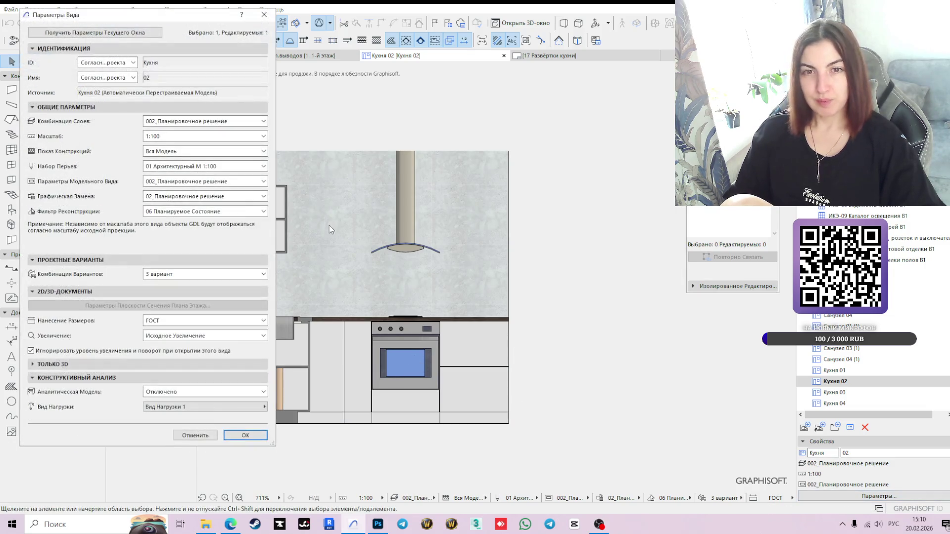
click(224, 124)
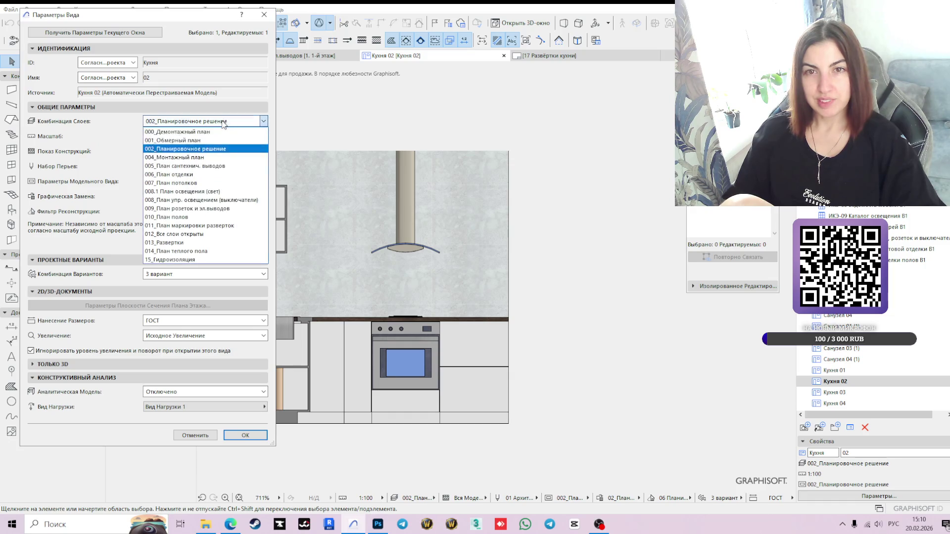
click(174, 243)
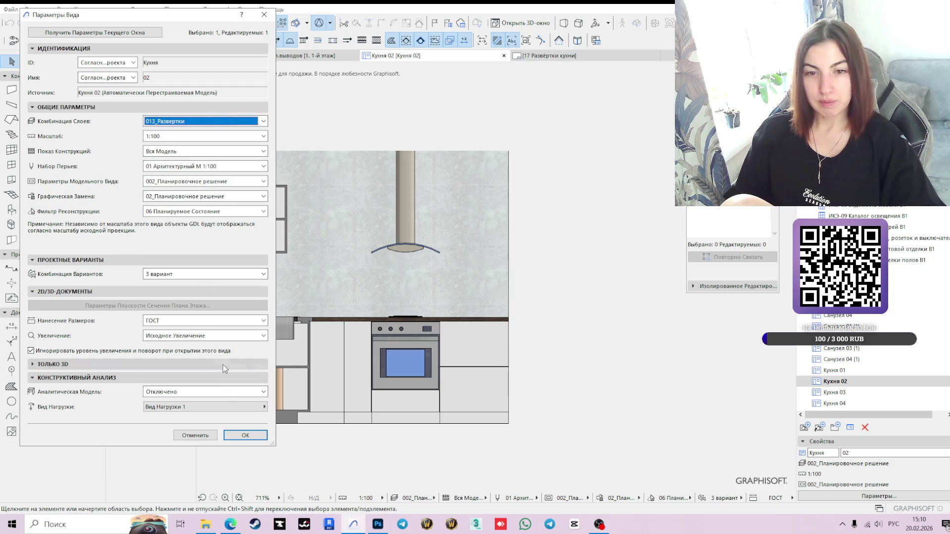
click(238, 436)
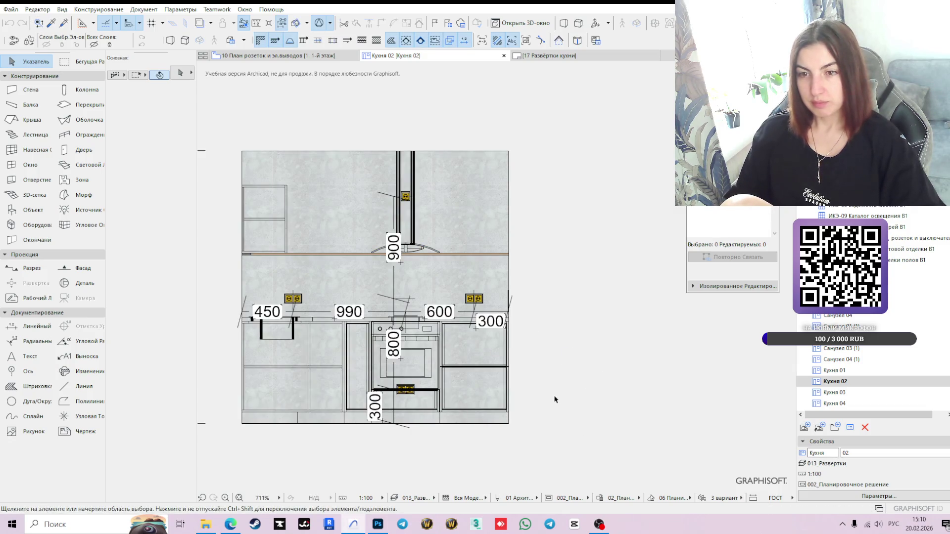
scroll(556, 396, up, 2)
scroll(532, 364, down, 3)
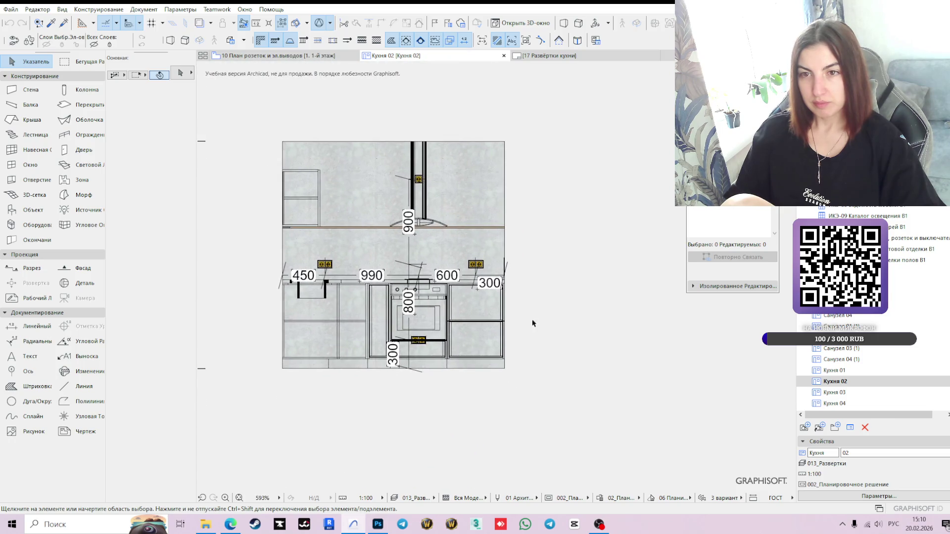
Step: Set Кухня 03 to the 002 model view options and 02_Планировочное решение graphic override
double_click(835, 393)
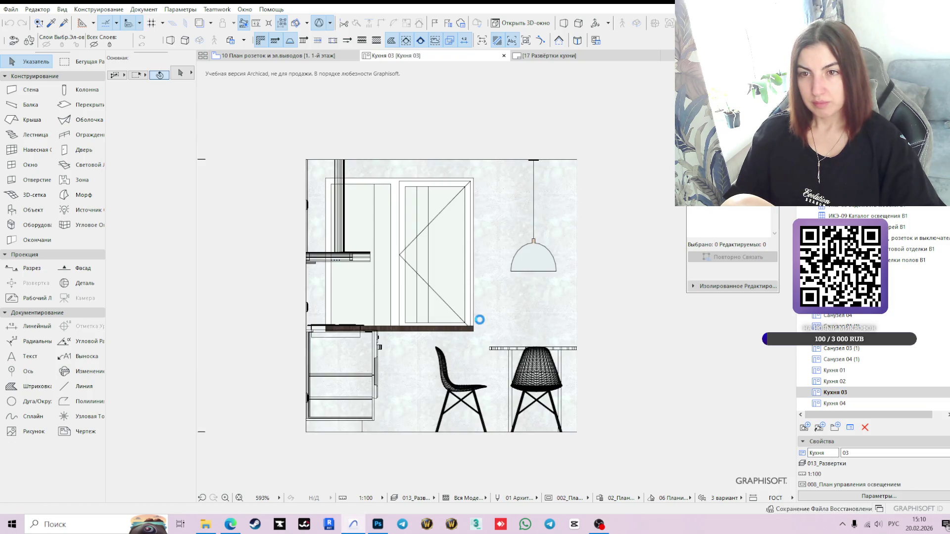
click(878, 496)
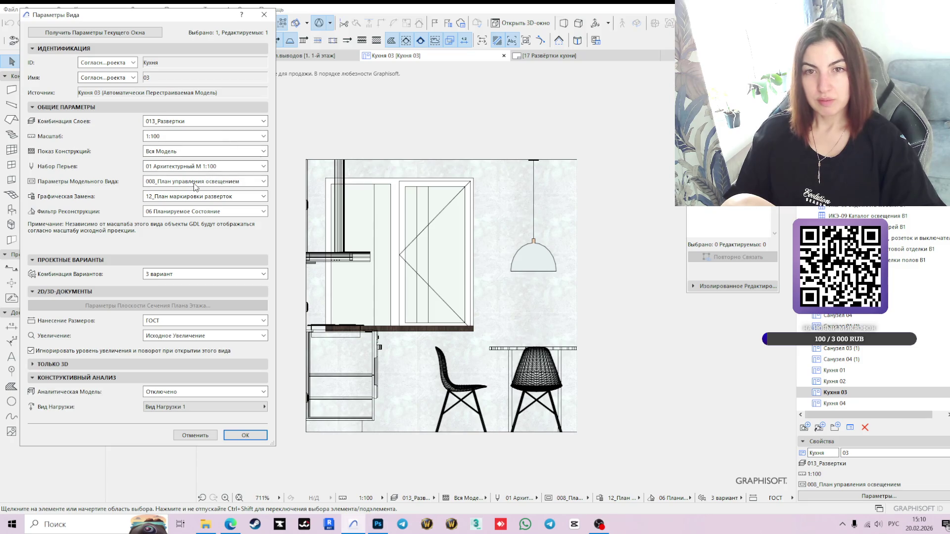
click(194, 182)
click(219, 194)
click(219, 195)
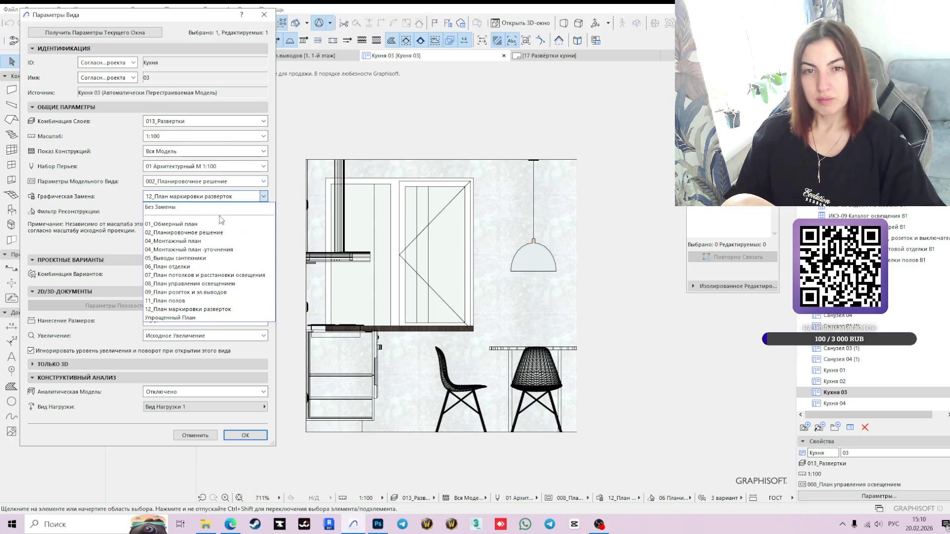
click(201, 233)
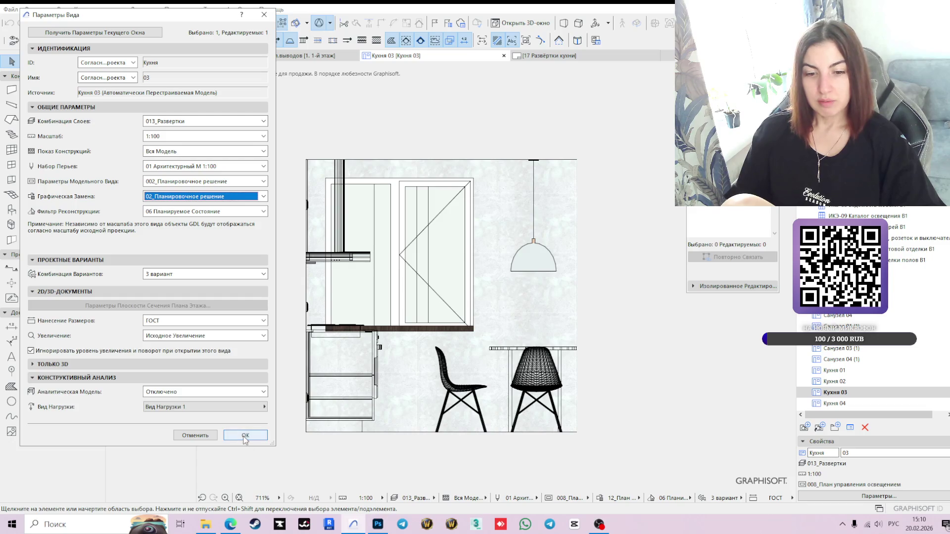
click(245, 434)
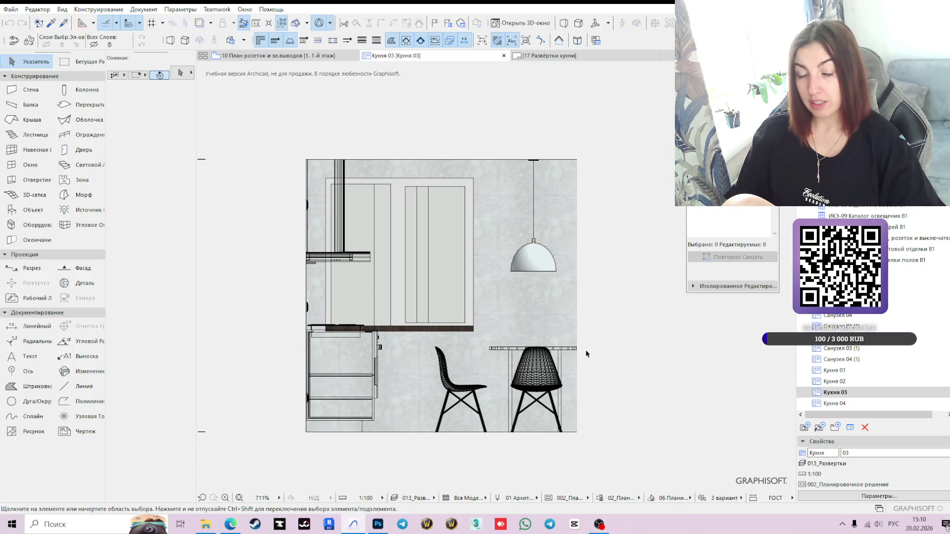
Step: Start a linear dimension from floor level on Кухня 03, then cancel the unfinished attempt
click(32, 326)
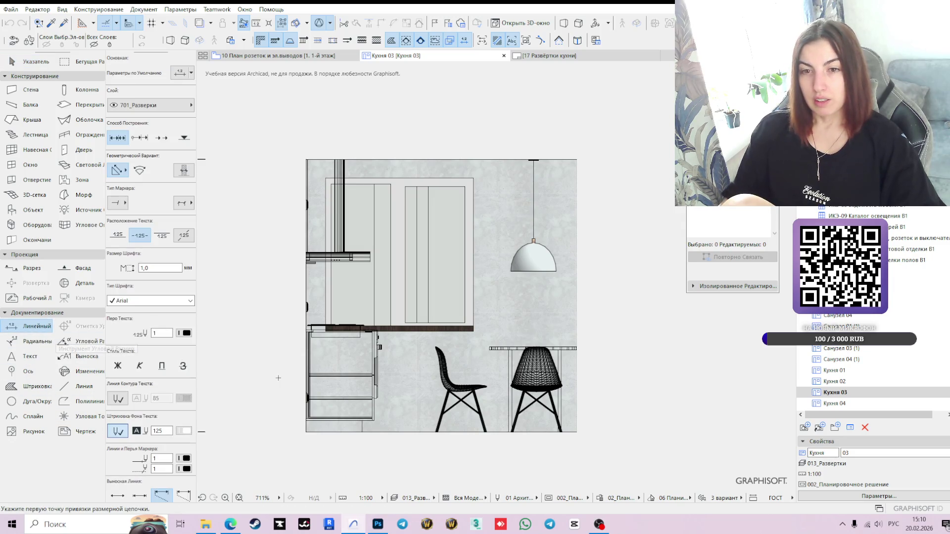
click(303, 432)
scroll(305, 303, up, 3)
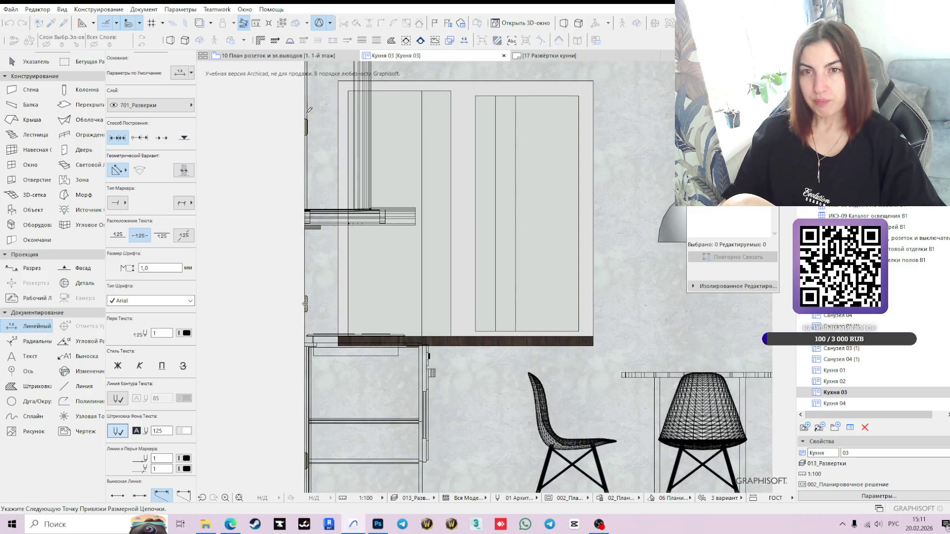
scroll(315, 180, up, 3)
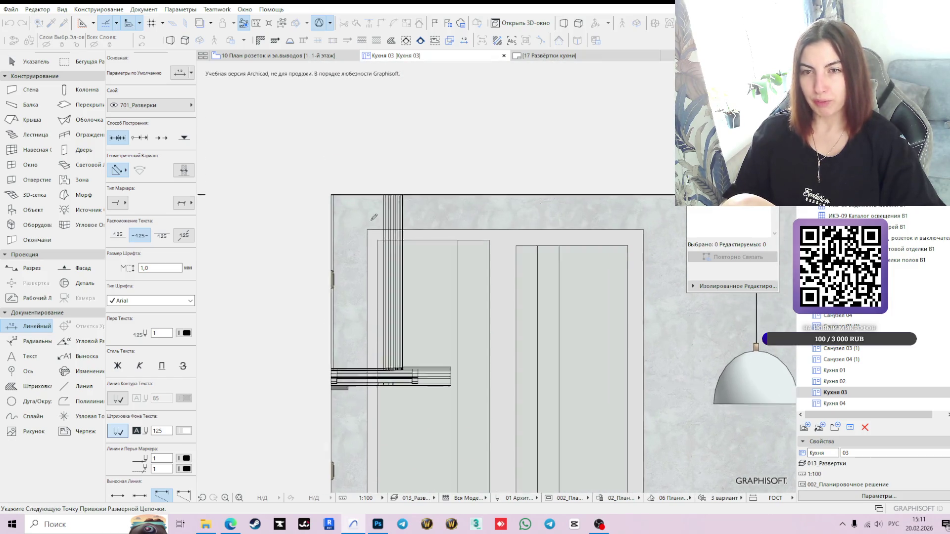
scroll(355, 213, down, 4)
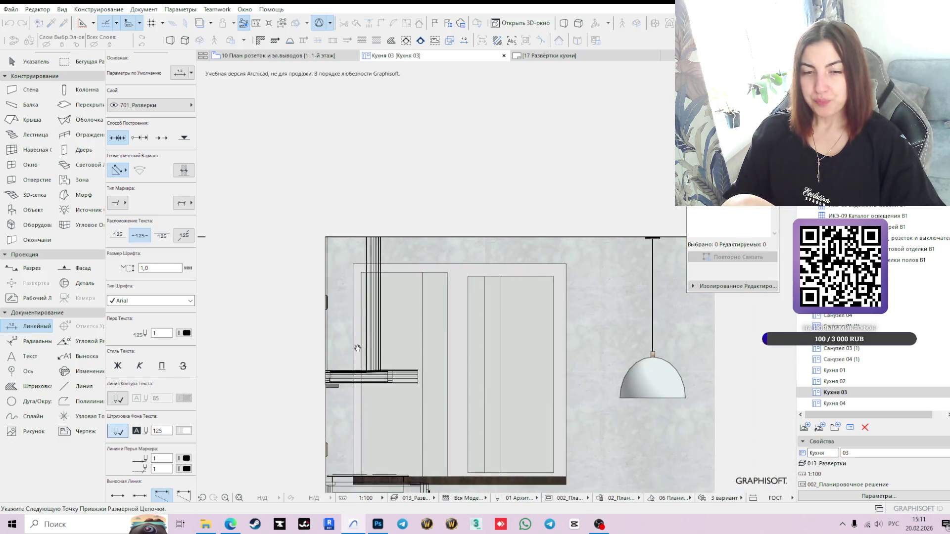
double_click(256, 204)
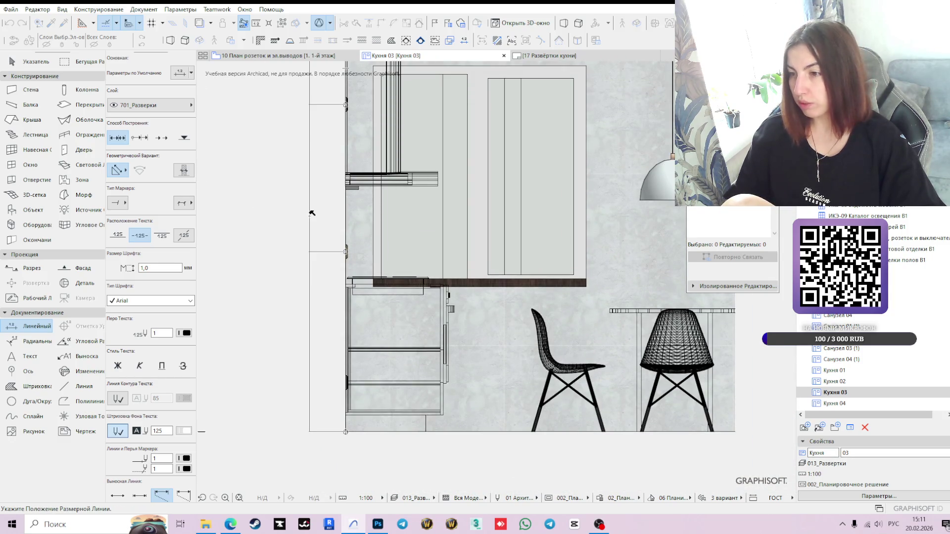
key(Escape)
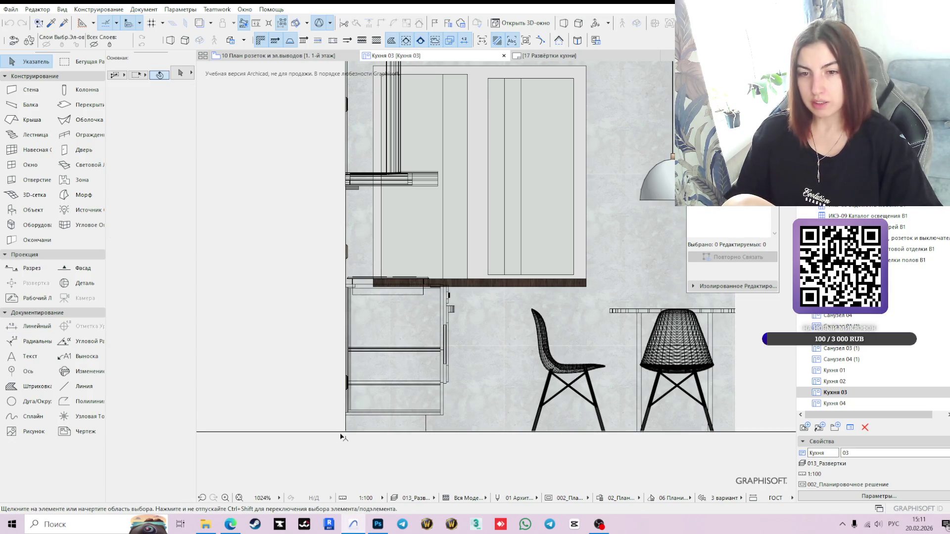
Step: Dimension the 2 400 wall height from the elevation's bottom-left corner
click(36, 326)
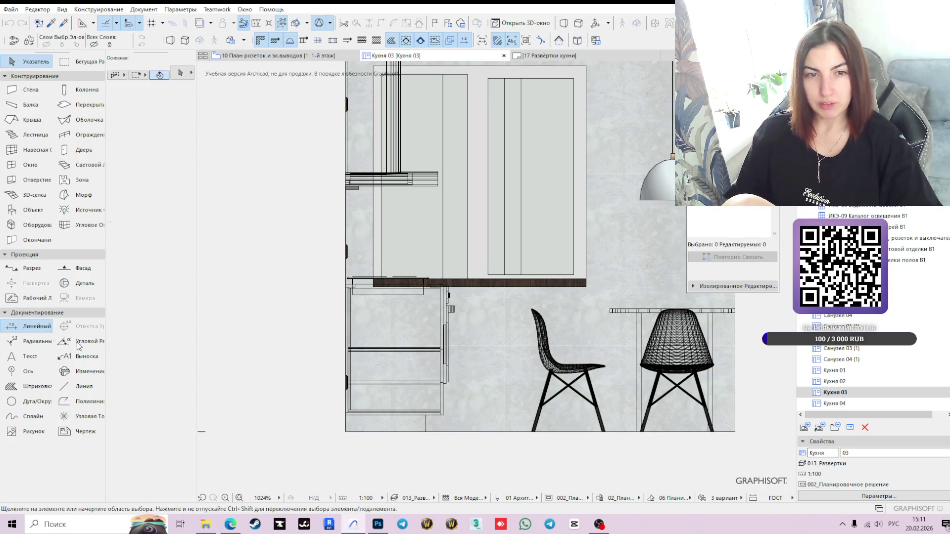
click(346, 431)
scroll(378, 392, down, 3)
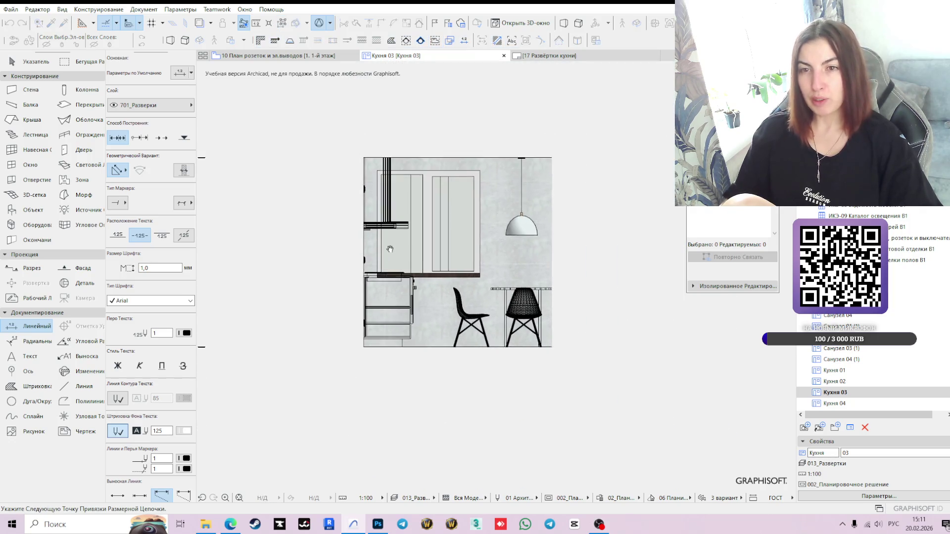
scroll(361, 173, up, 5)
scroll(364, 176, up, 1)
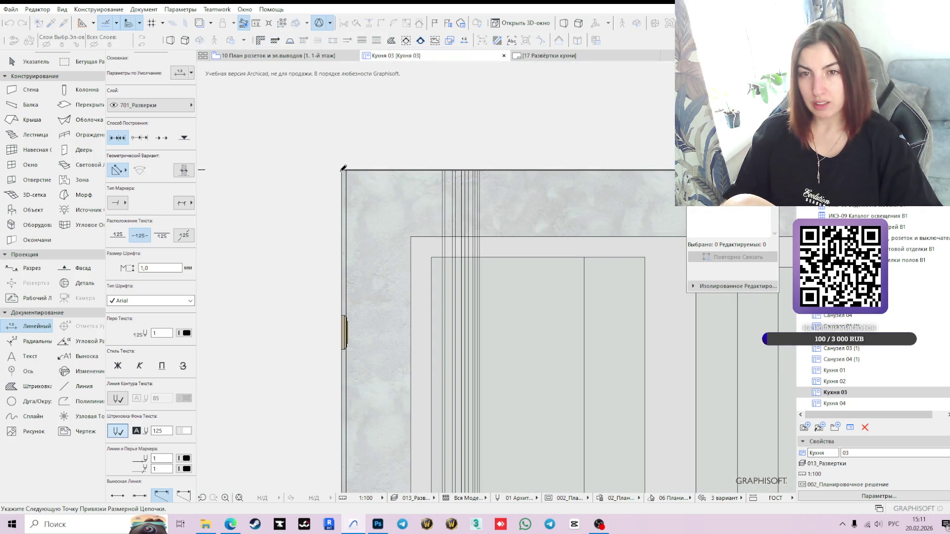
scroll(445, 395, down, 2)
scroll(378, 326, down, 3)
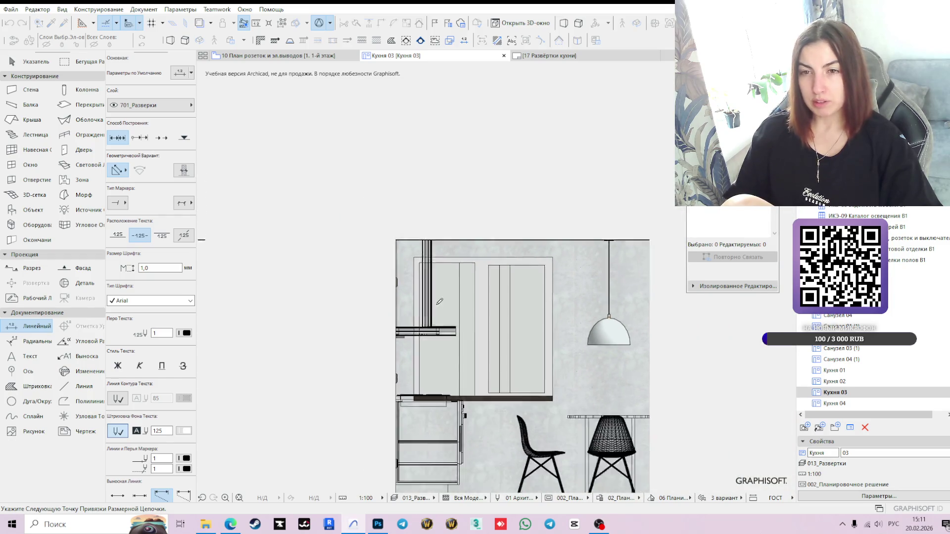
click(387, 255)
scroll(376, 272, up, 3)
key(Escape)
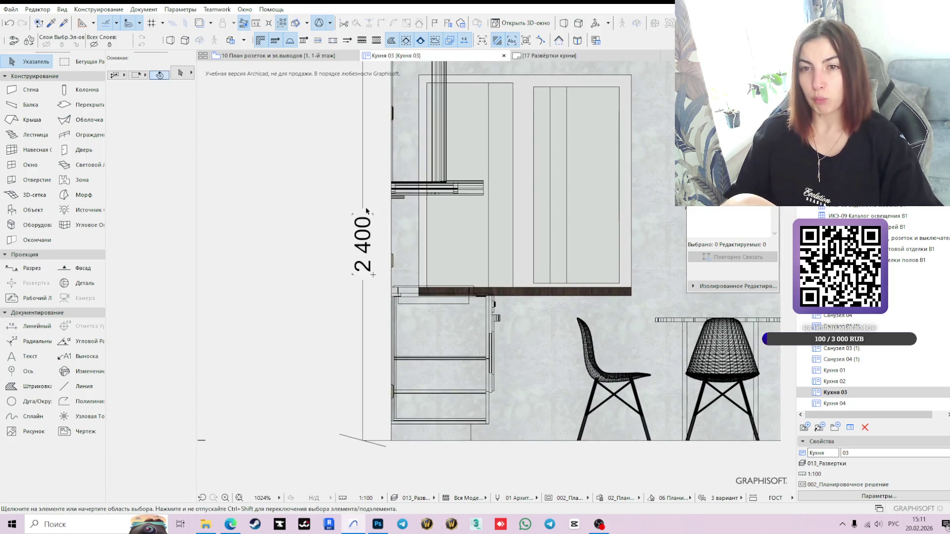
Step: Shift the 2 400 dimension slightly right, then switch to the Кухня 01 elevation
click(363, 207)
drag(363, 207, 372, 213)
scroll(480, 289, down, 3)
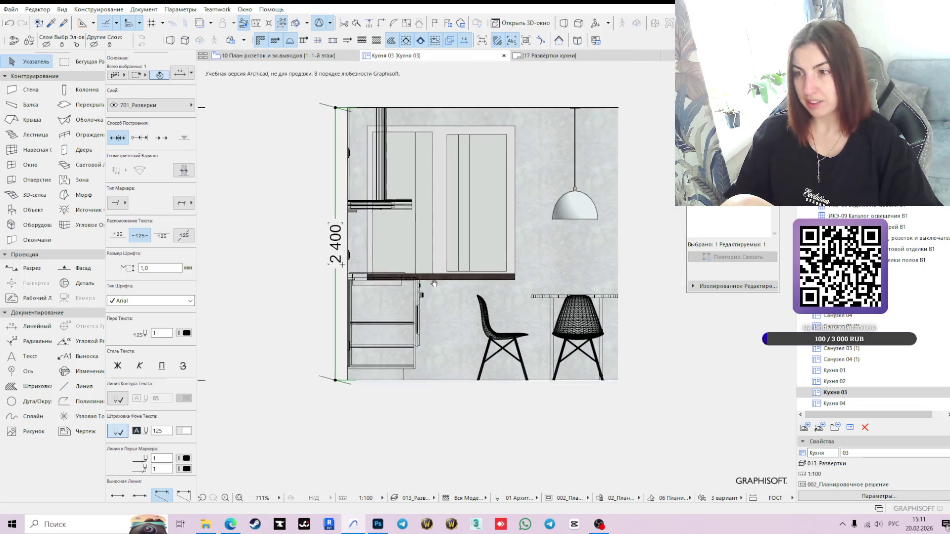
click(833, 371)
double_click(833, 371)
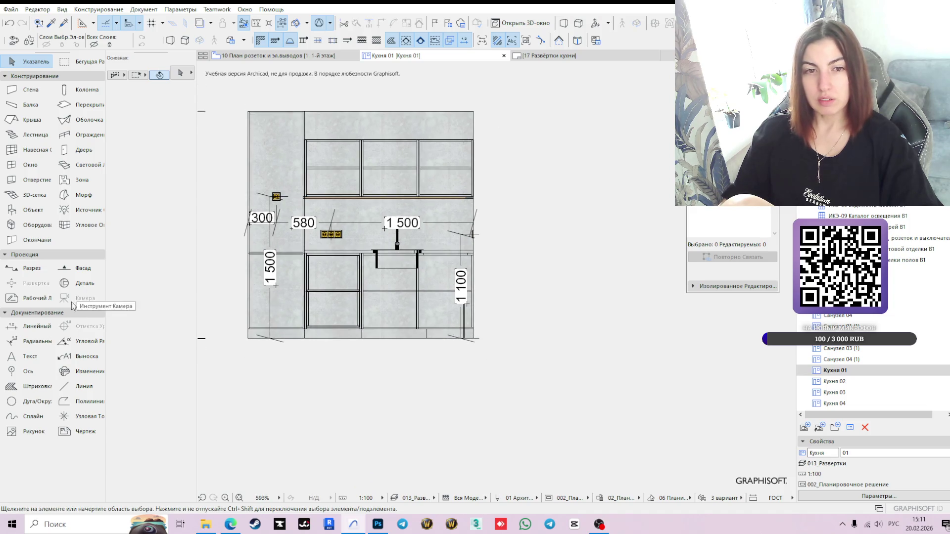
Step: Add a vertical 2 400 height dimension on Кухня 01, then return to the Кухня 03 elevation
click(37, 326)
scroll(247, 356, up, 2)
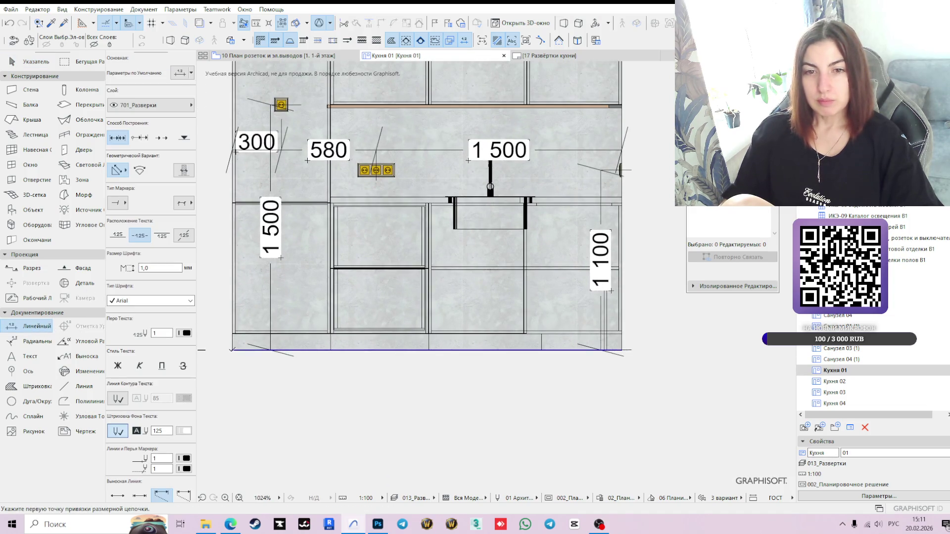
click(230, 351)
scroll(343, 228, down, 3)
scroll(343, 228, up, 3)
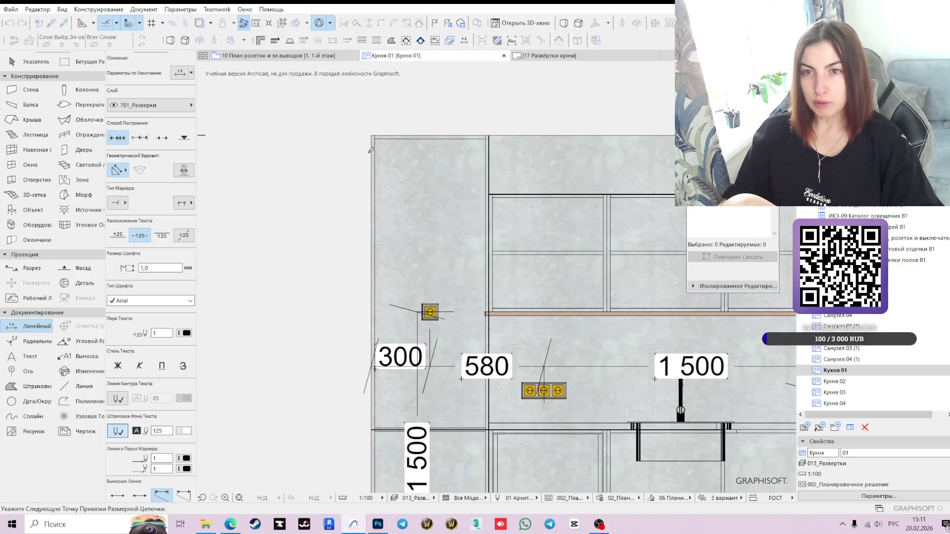
scroll(396, 183, down, 4)
double_click(377, 259)
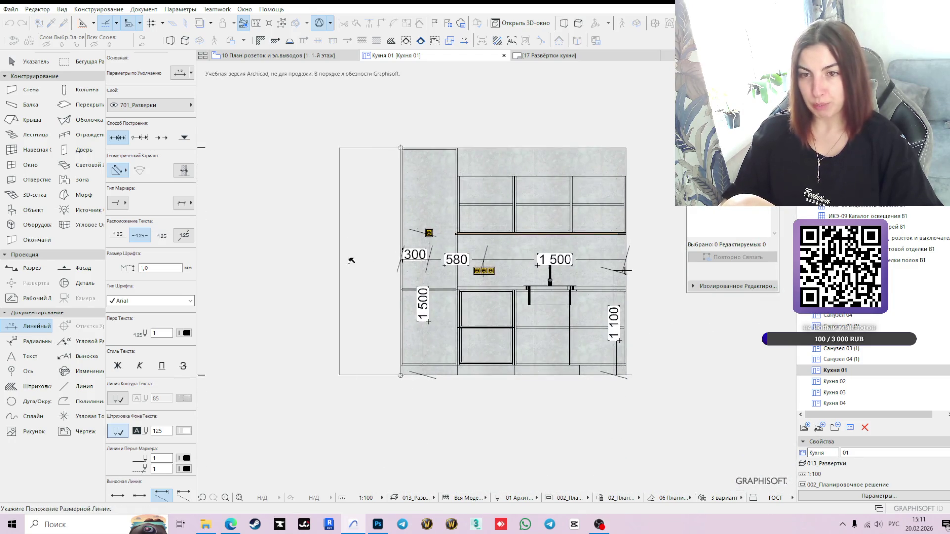
click(390, 259)
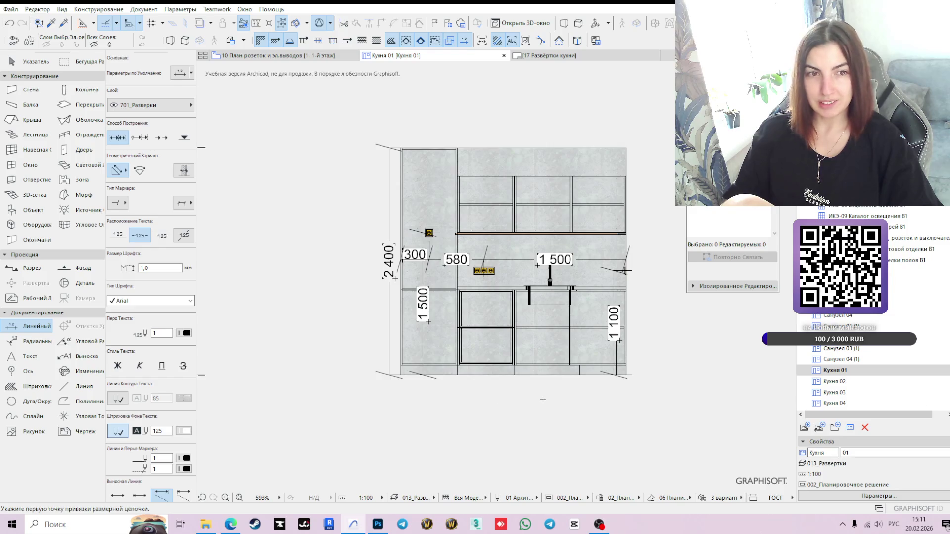
click(864, 383)
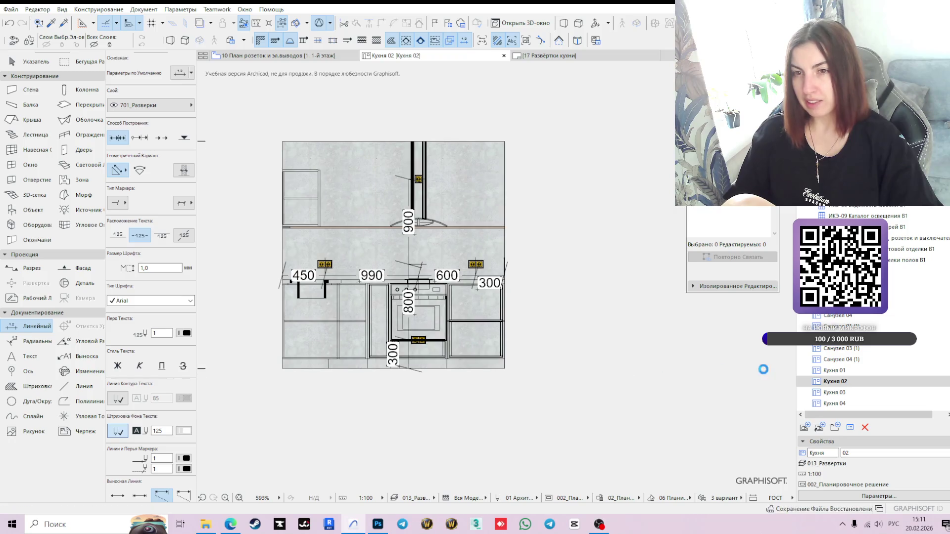
click(849, 393)
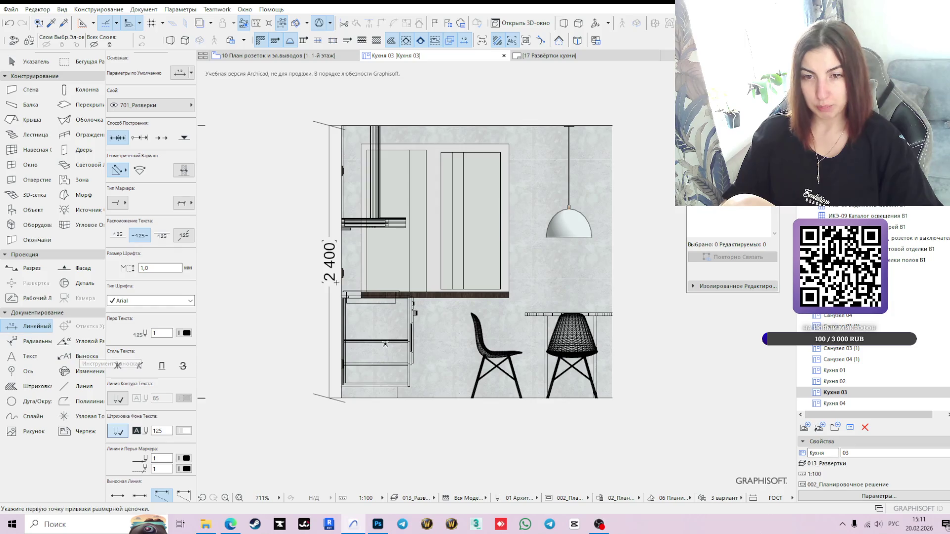
Step: Draw a vertical height chain beside the Кухня 03 cabinets and add a 900 segment
scroll(338, 405, up, 3)
click(336, 403)
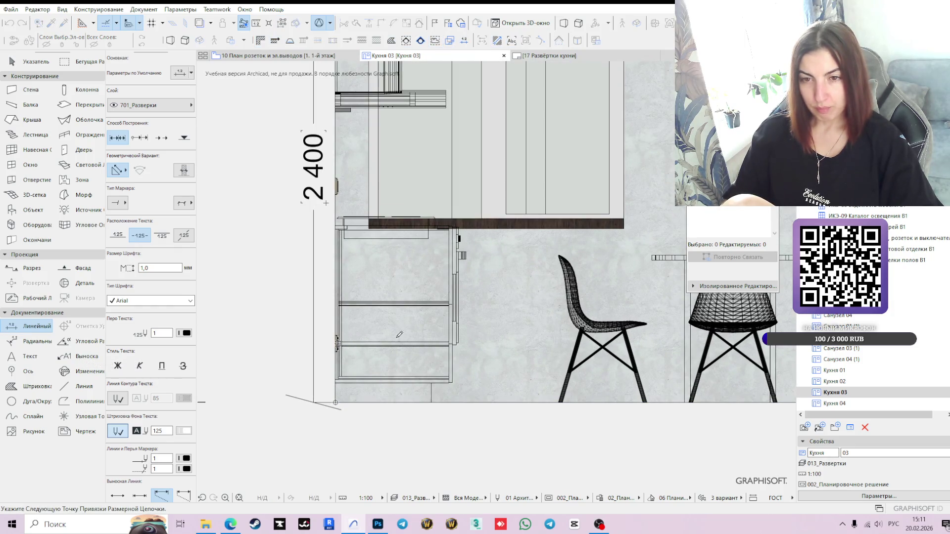
double_click(336, 187)
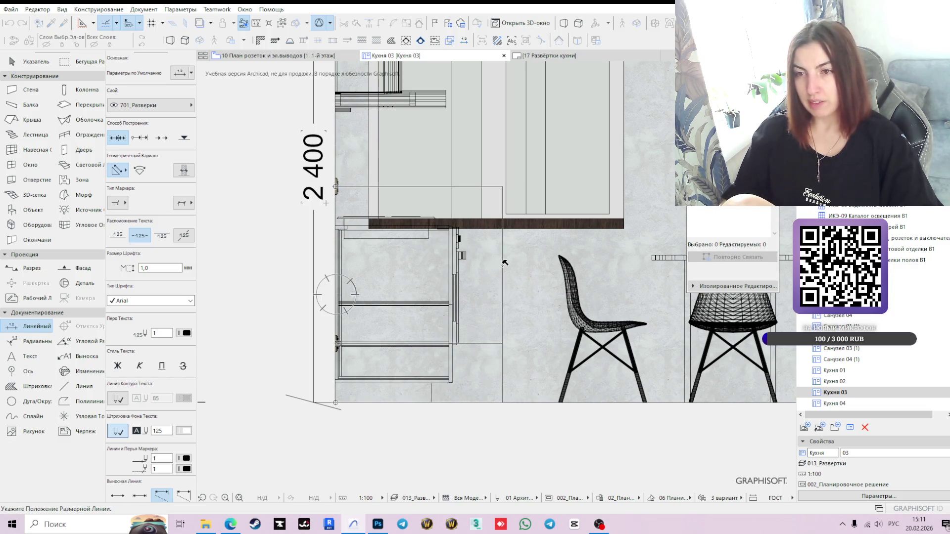
click(503, 259)
click(502, 318)
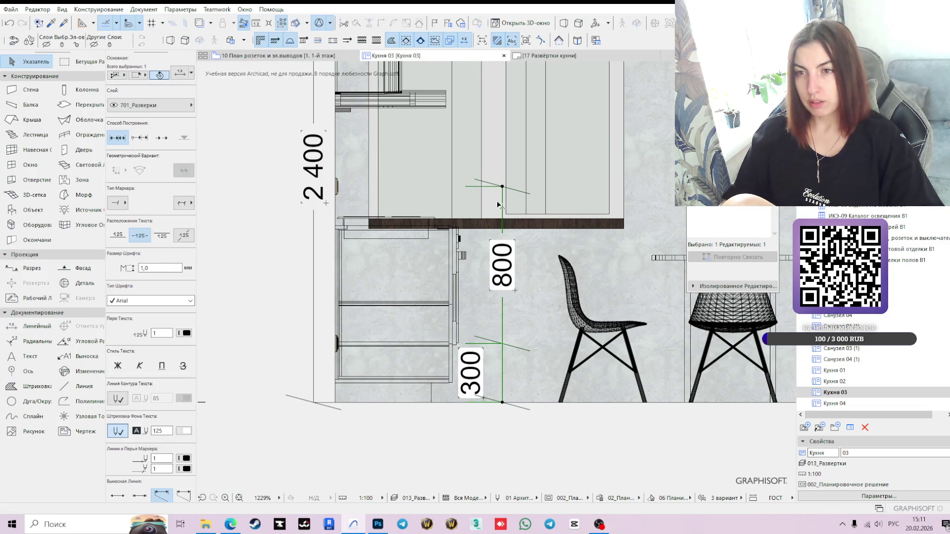
click(503, 203)
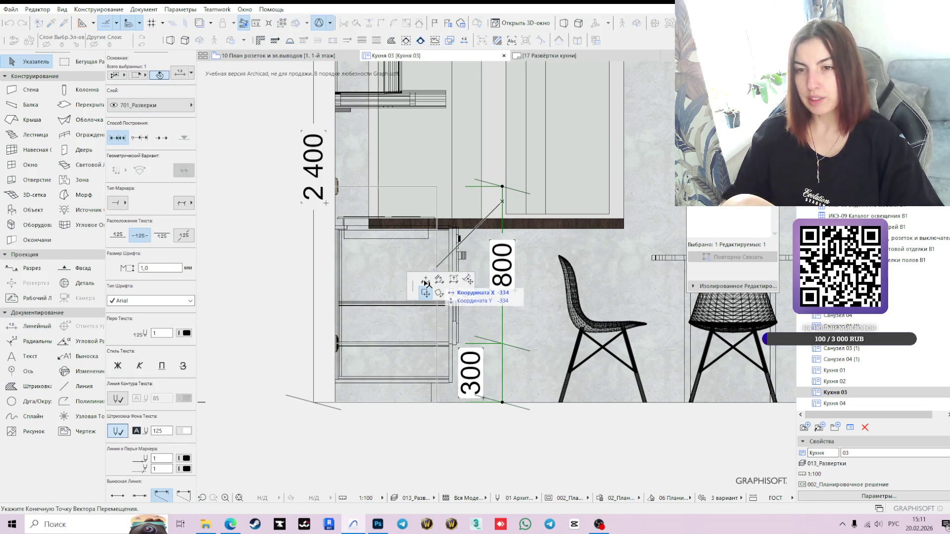
middle_drag(480, 165, 462, 349)
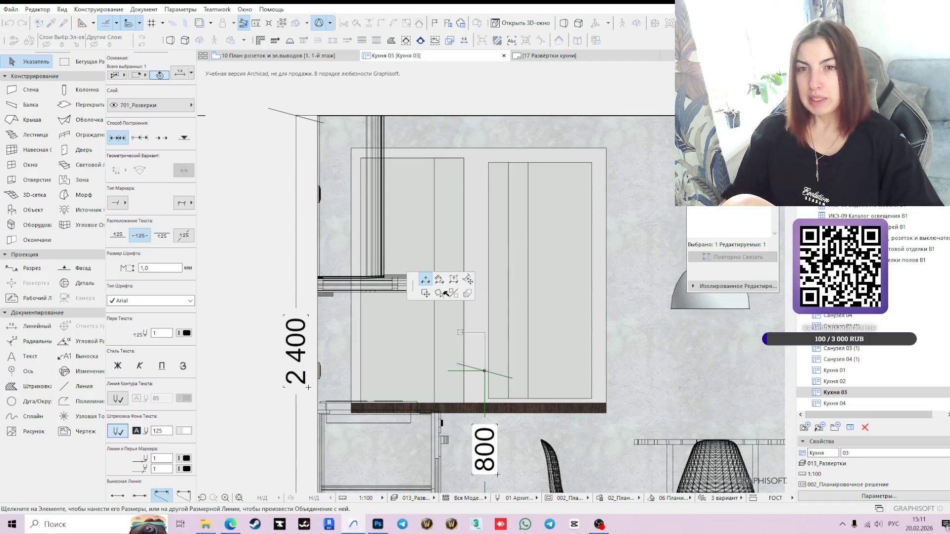
click(318, 194)
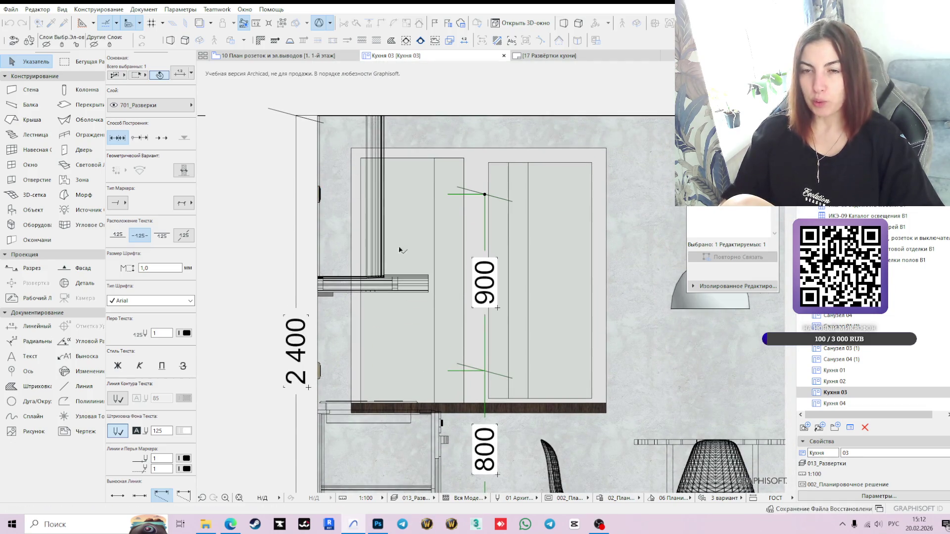
scroll(471, 305, down, 3)
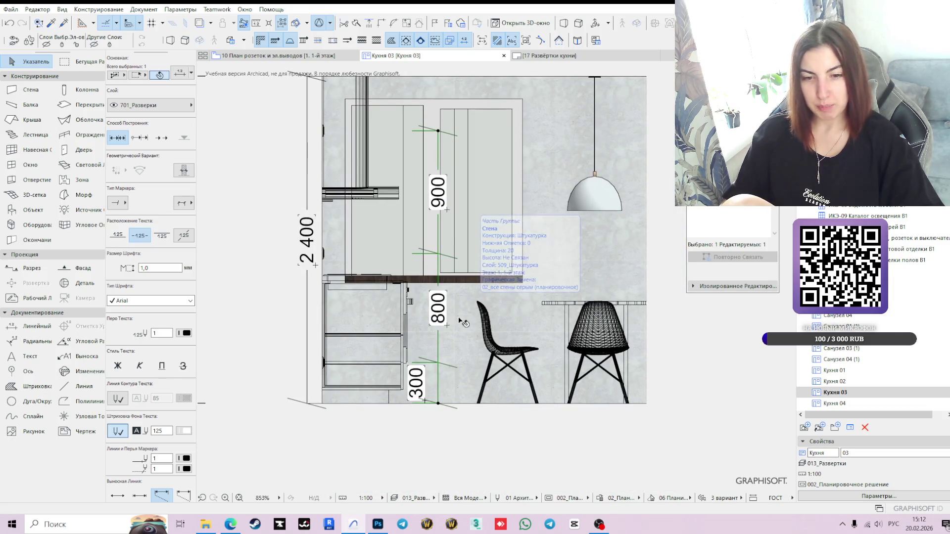
Step: Shift the 300/800/900 chain left beside the cabinets and move the 300 label somewhere readable
click(439, 282)
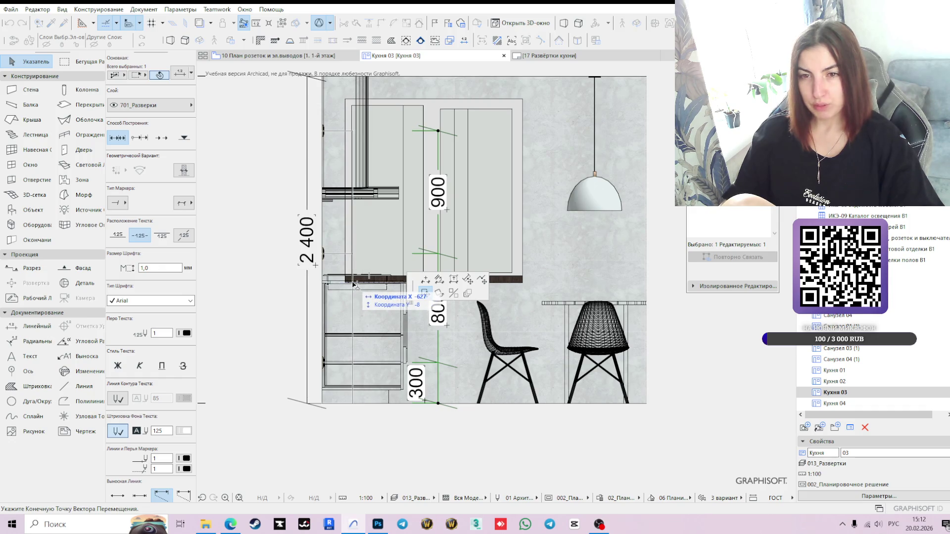
click(348, 286)
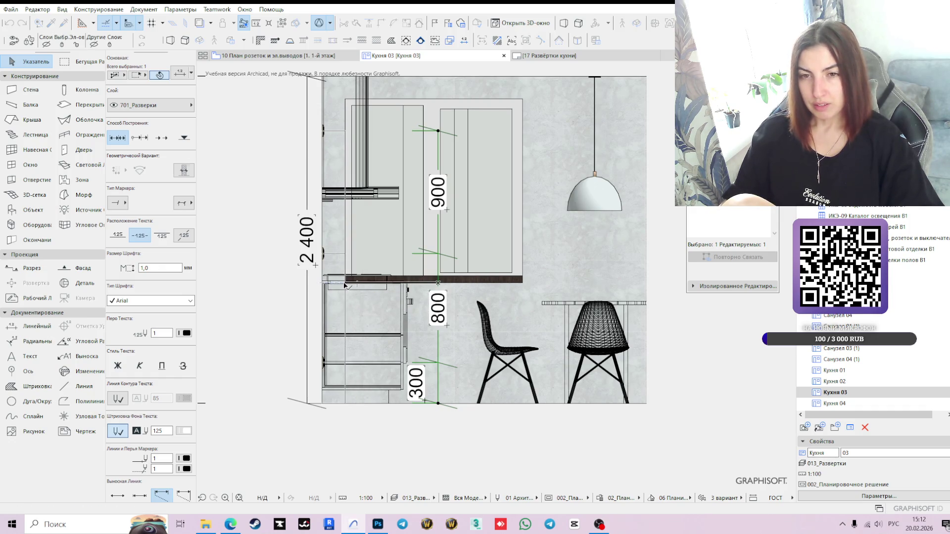
click(334, 401)
click(335, 401)
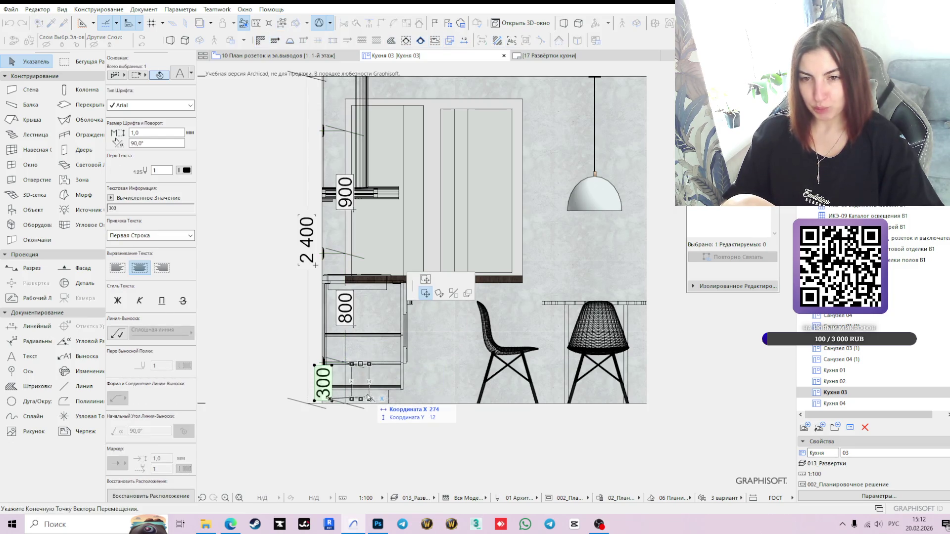
click(368, 399)
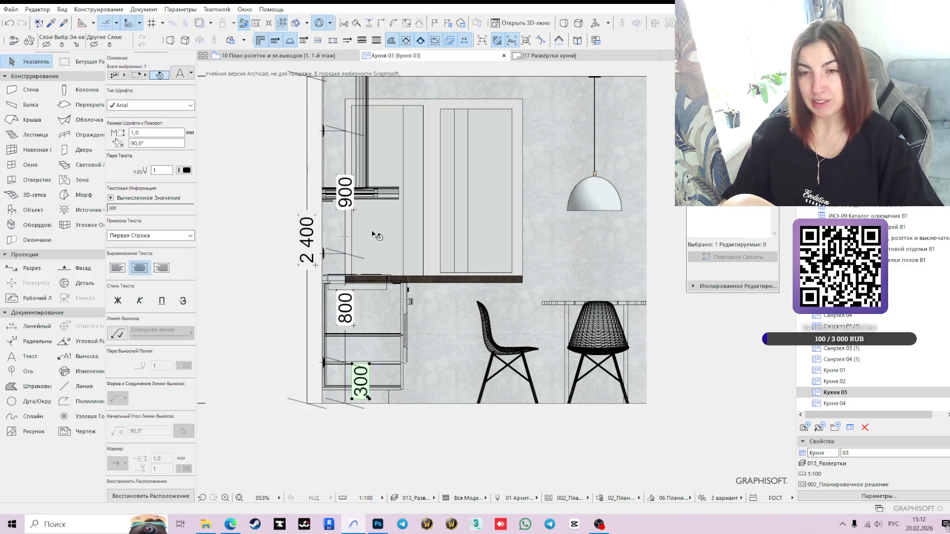
Step: Recentre the Кухня 03 elevation, then switch to the Кухня 04 elevation
scroll(377, 221, up, 3)
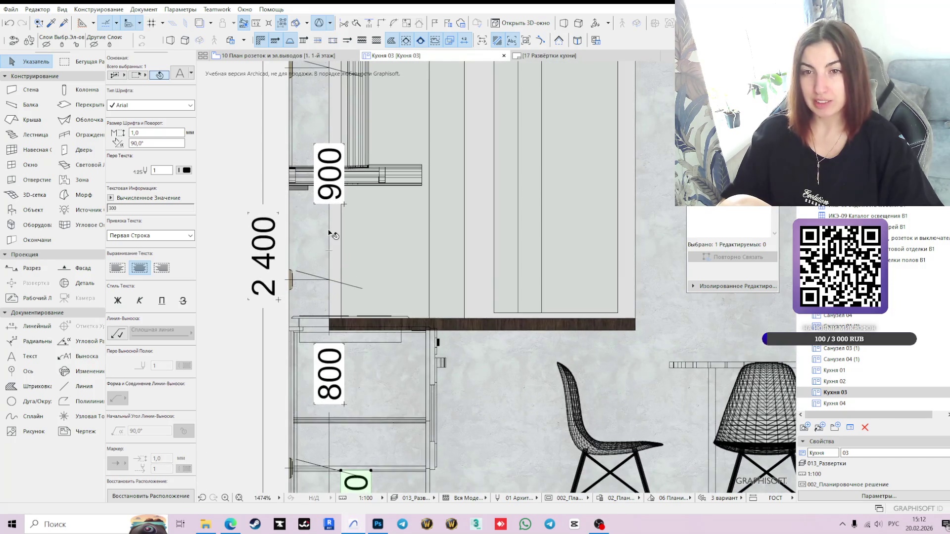
click(329, 234)
click(329, 233)
key(Escape)
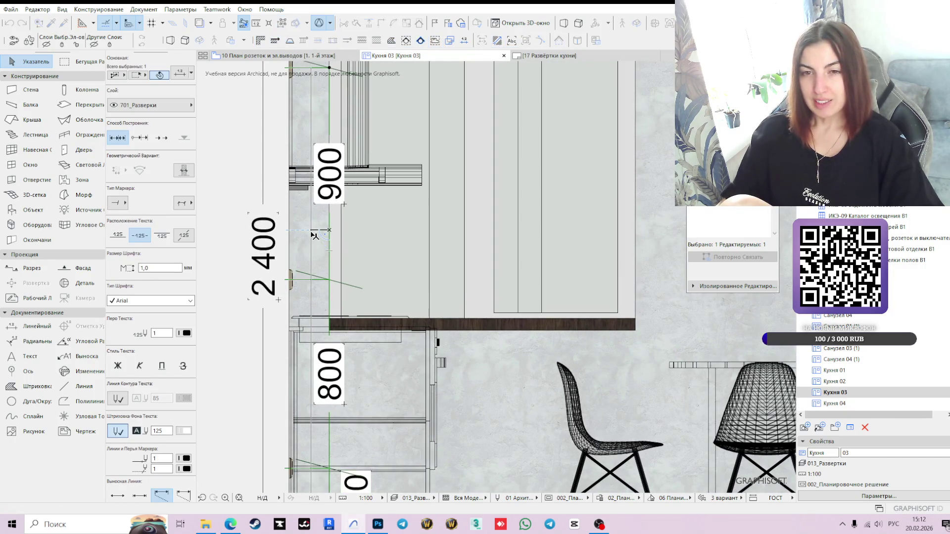
scroll(367, 277, down, 3)
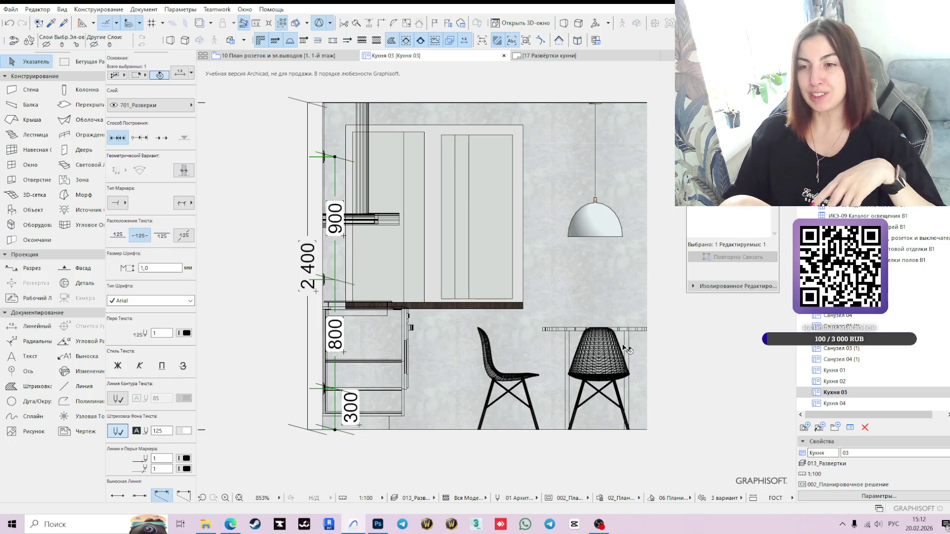
middle_drag(770, 364, 641, 335)
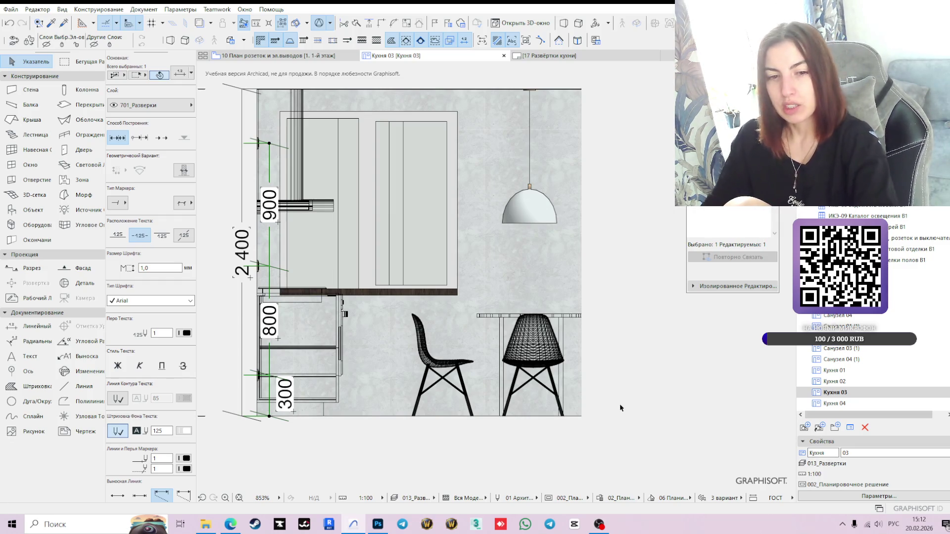
double_click(835, 403)
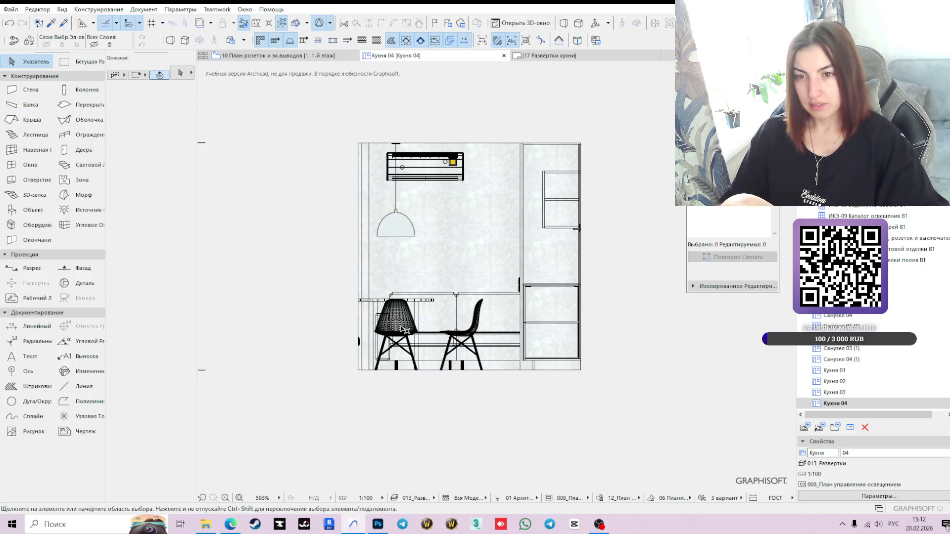
Step: Give Кухня 04 the 002_Планировочное решение model view and 02_Планировочное решение override, then open plan 10
click(849, 496)
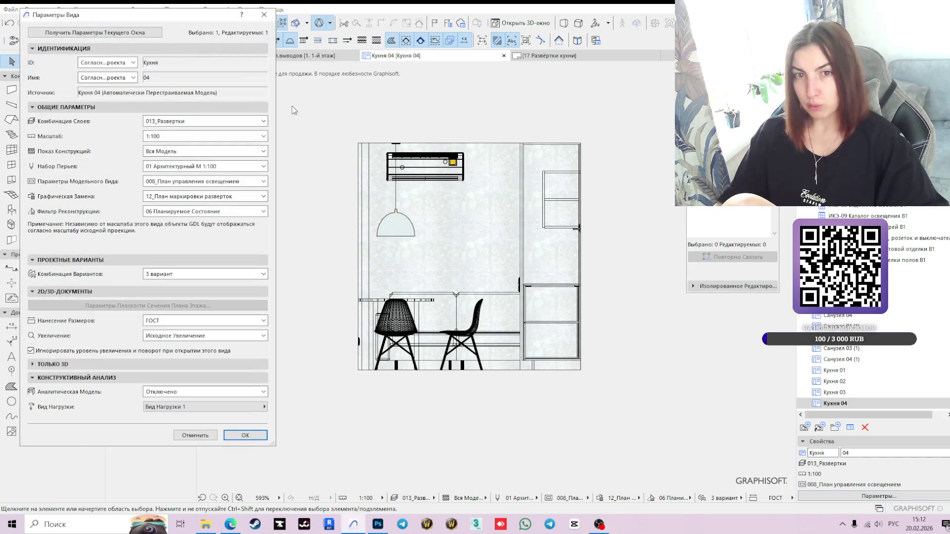
click(202, 181)
click(202, 201)
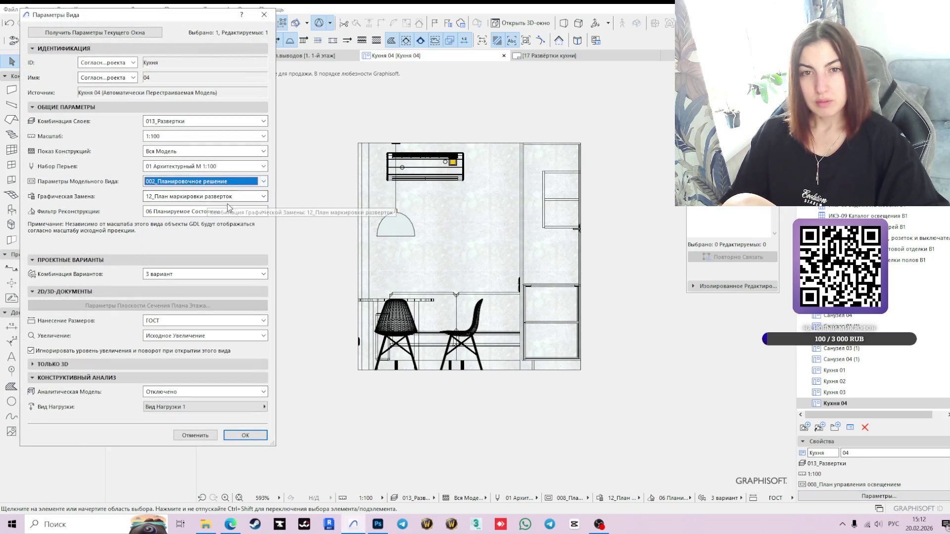
click(208, 196)
click(186, 234)
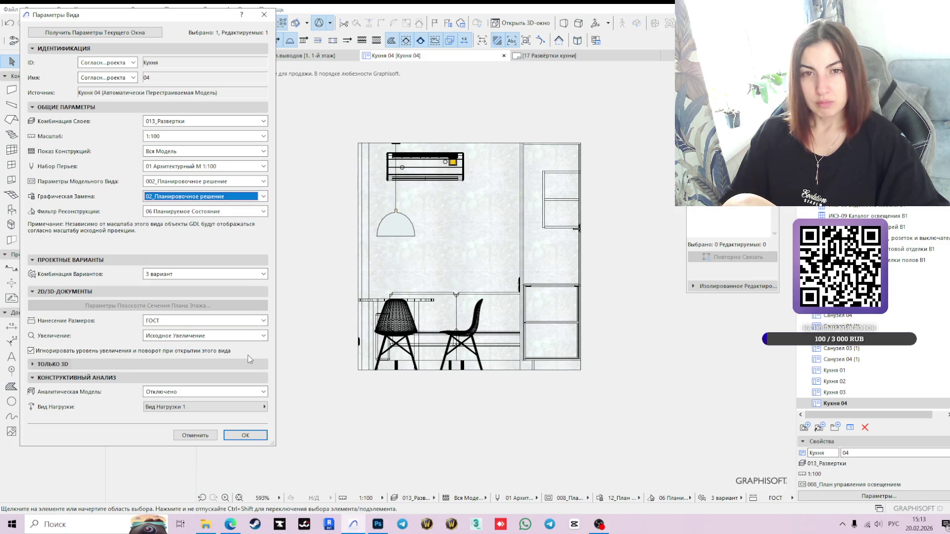
click(245, 435)
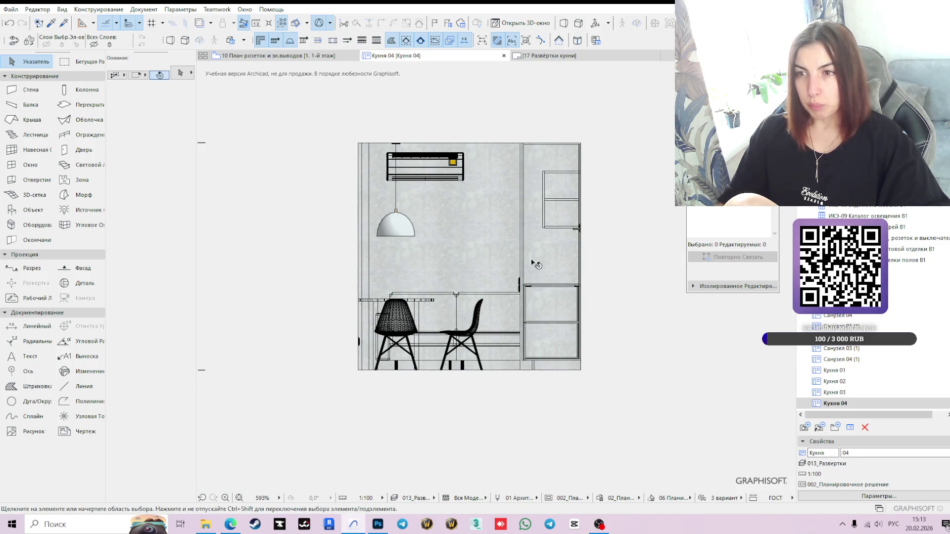
click(281, 57)
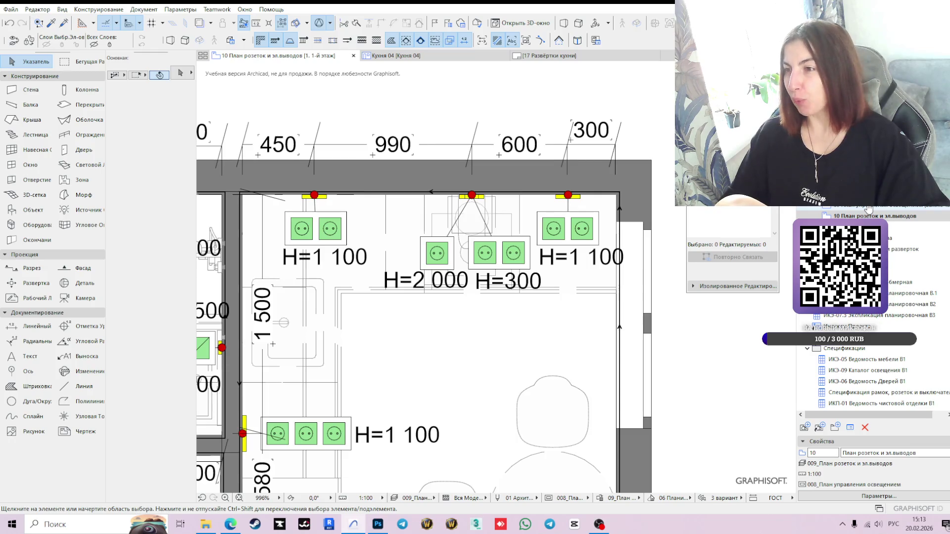
Step: Open the 09 lighting control plan and pan to the kitchen with its H=900 switches
double_click(866, 207)
scroll(557, 324, down, 3)
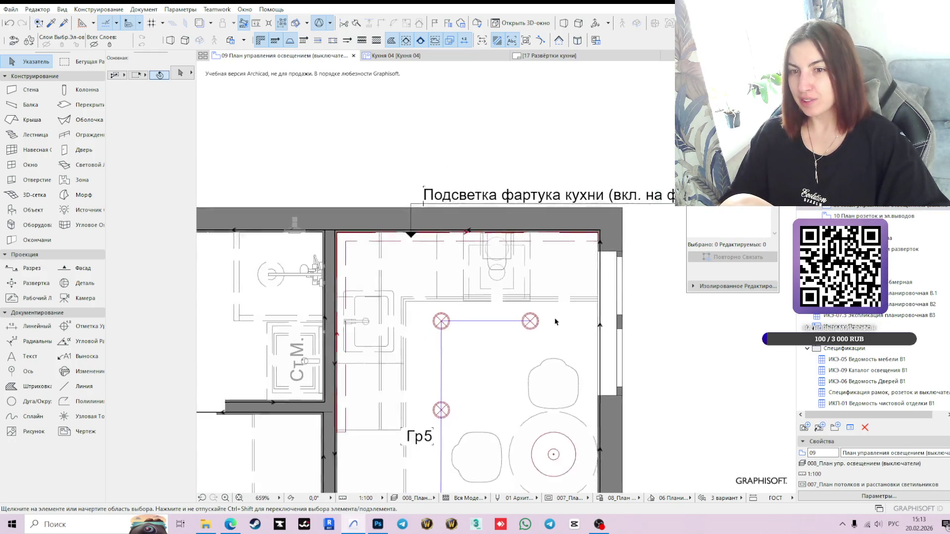
mouse_move(504, 345)
middle_down()
mouse_move(502, 277)
mouse_move(489, 306)
middle_up()
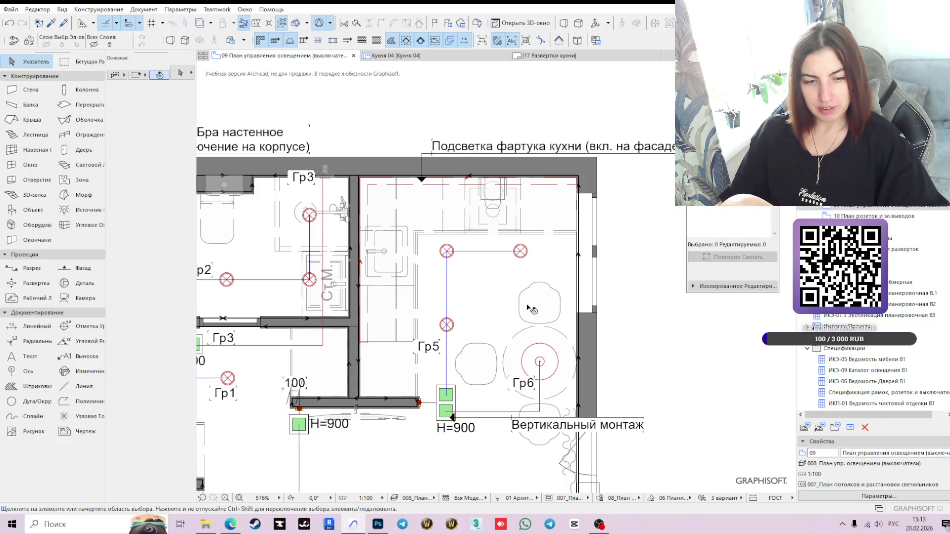
Step: Return to the Кухня 04 elevation
mouse_move(529, 307)
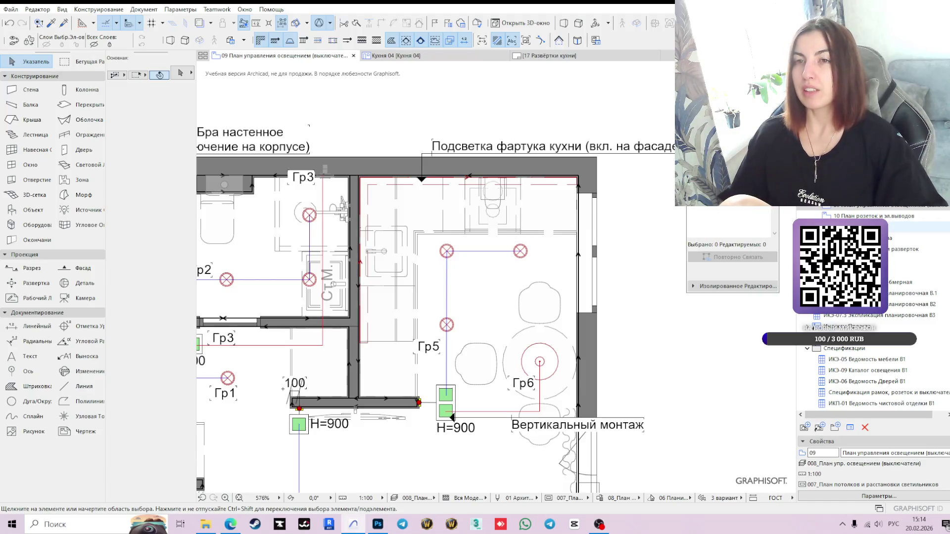
mouse_move(428, 59)
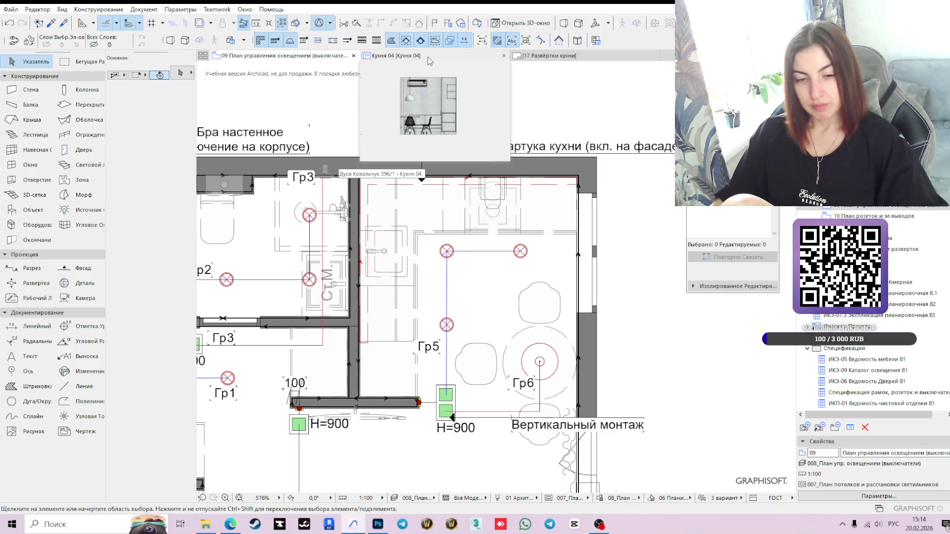
click(427, 57)
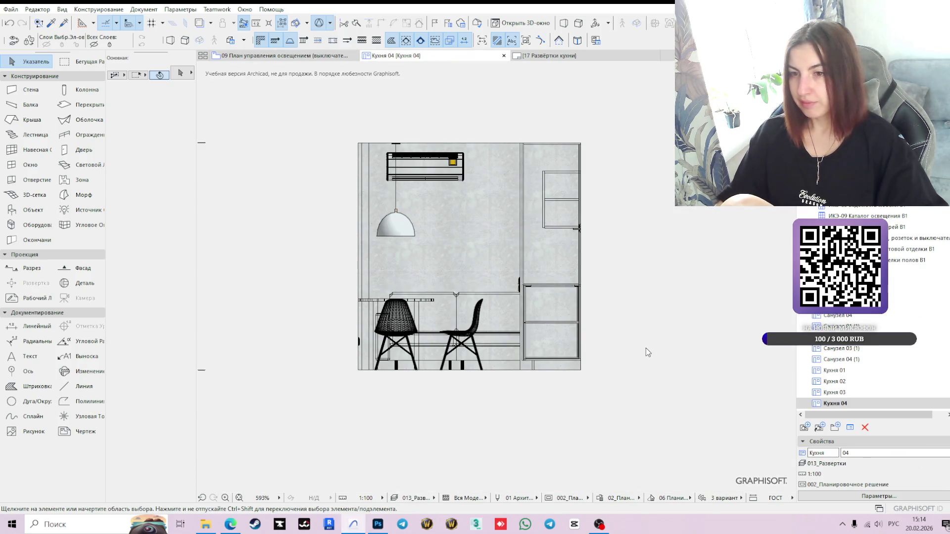
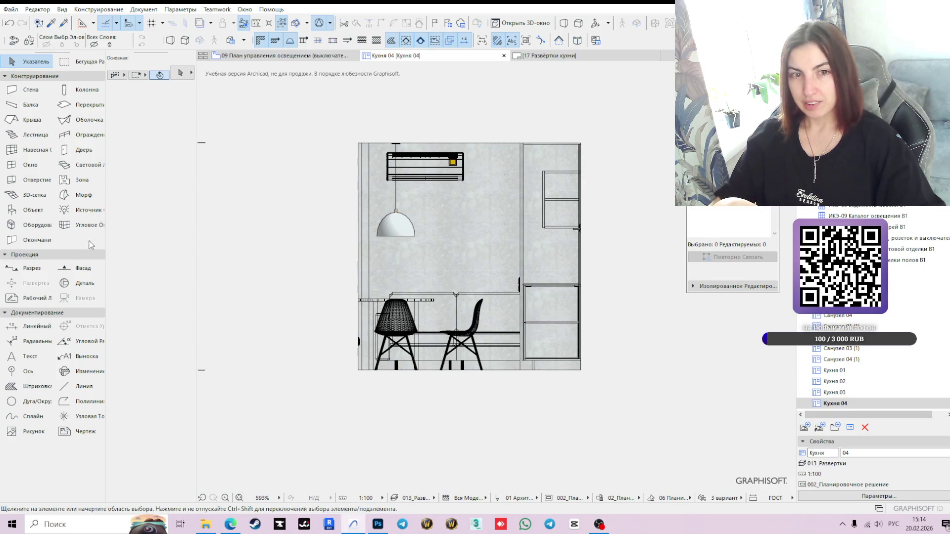
Step: Add a 300 vertical dimension from the floor corner to the wall edge at the lower left of Кухня 04
click(36, 327)
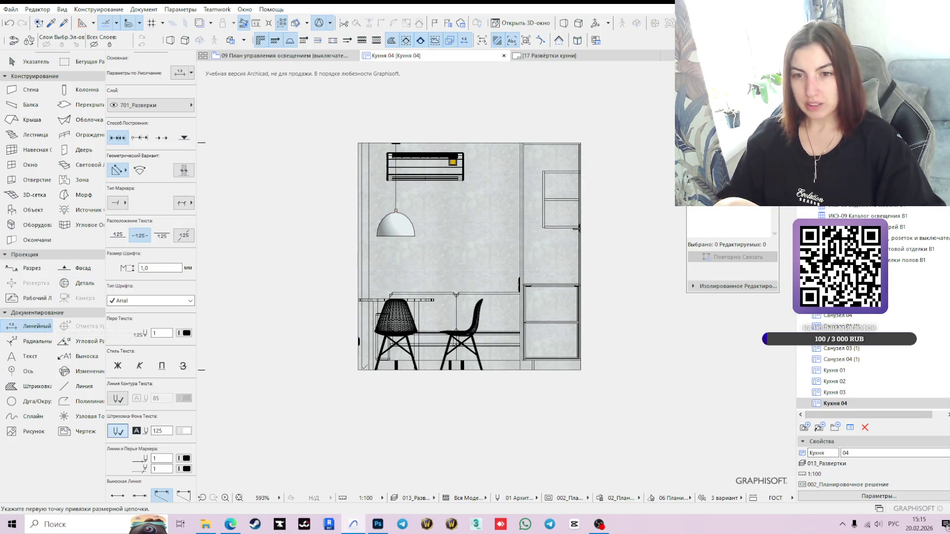
scroll(359, 369, up, 2)
click(359, 368)
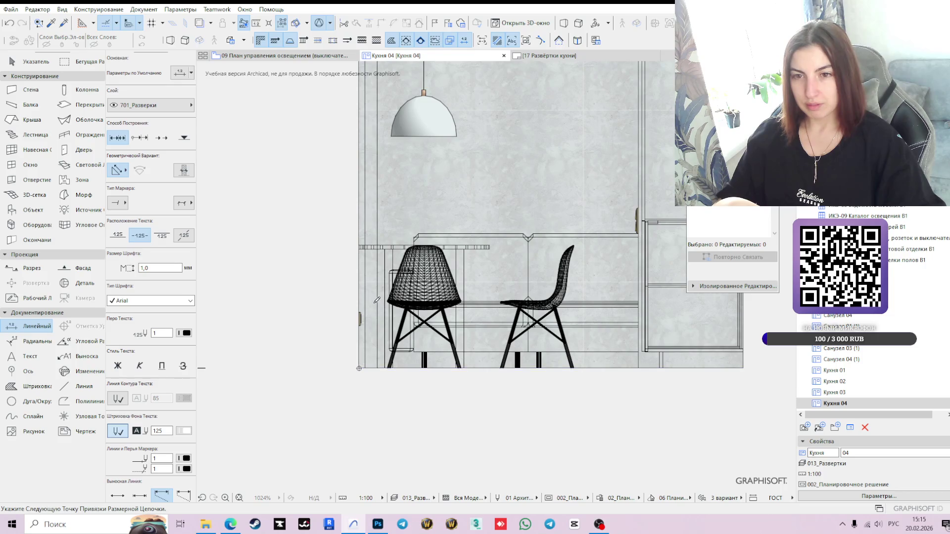
click(359, 319)
double_click(321, 330)
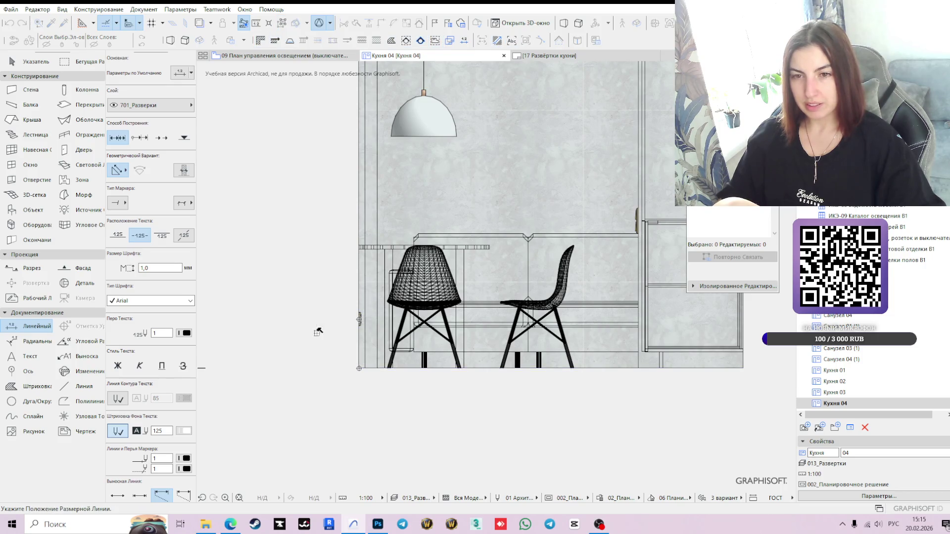
click(348, 332)
scroll(376, 361, down, 3)
key(Escape)
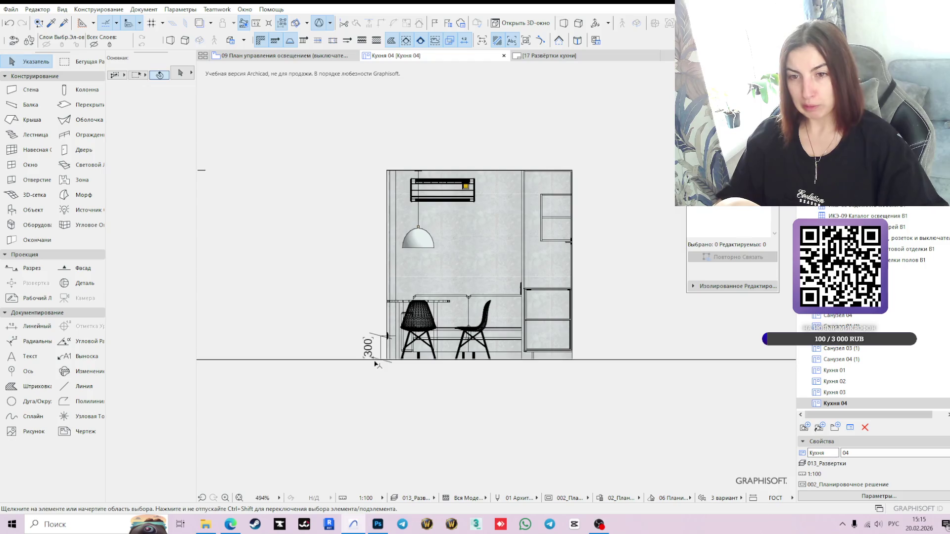
Step: Shift the 300 dimension text slightly to the right
scroll(375, 364, up, 2)
click(361, 334)
click(383, 356)
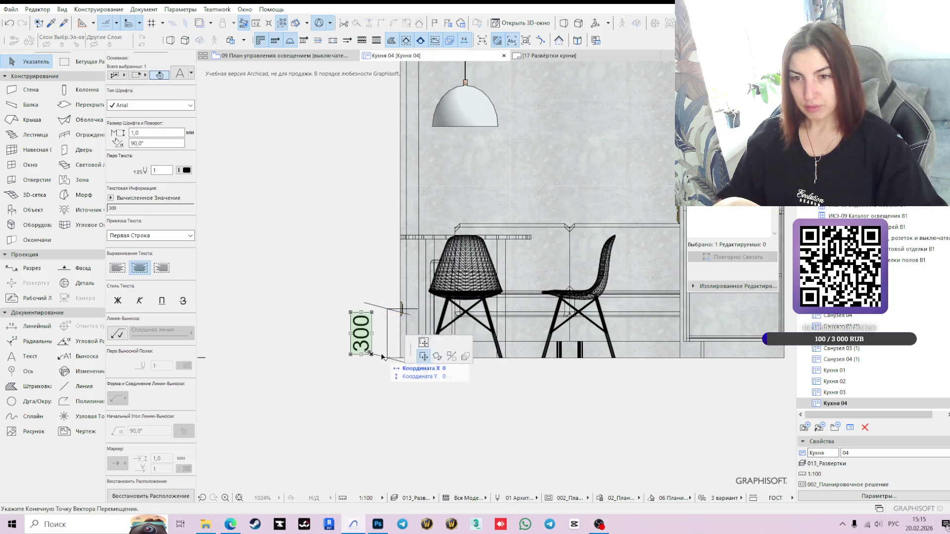
click(394, 356)
scroll(459, 372, down, 2)
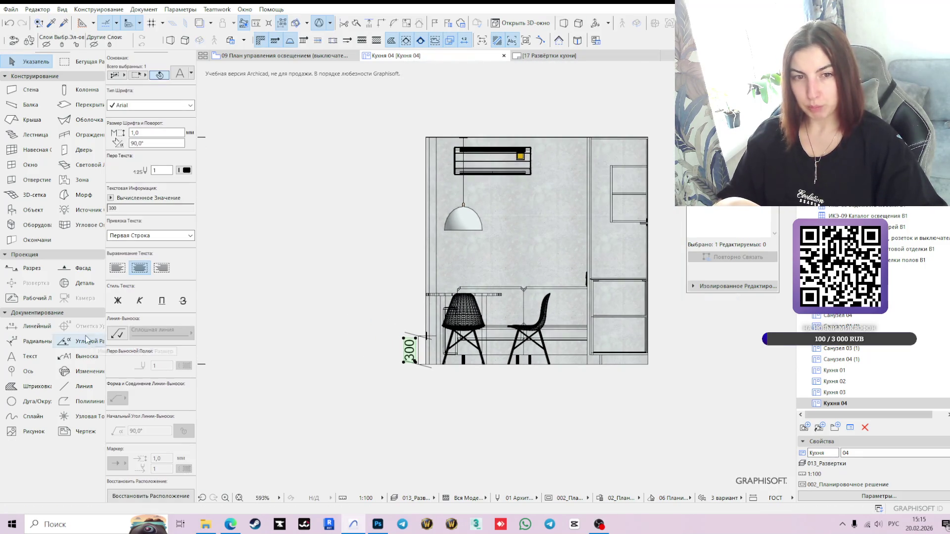
Step: Re-centre the kitchen elevation in view, then switch to the 09 lighting-control plan
click(30, 326)
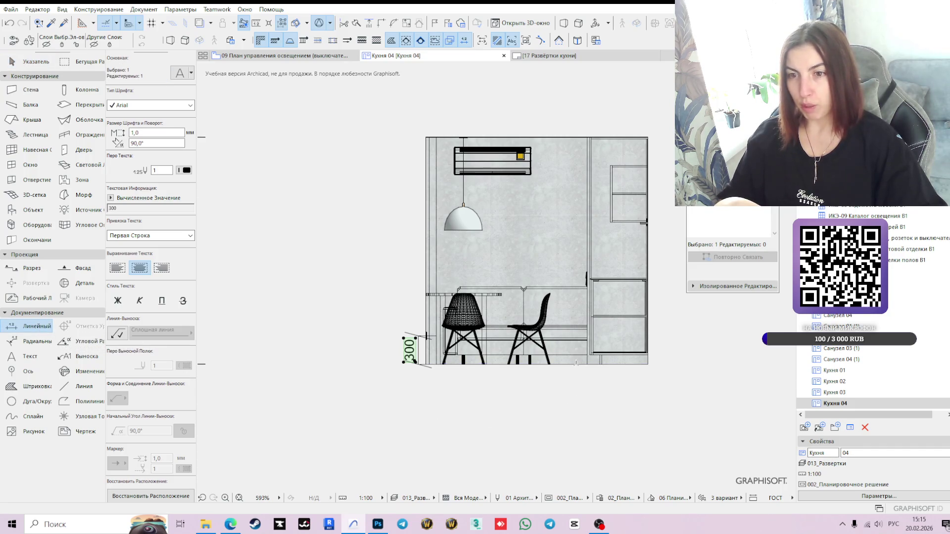
middle_drag(568, 366, 441, 349)
scroll(494, 347, up, 2)
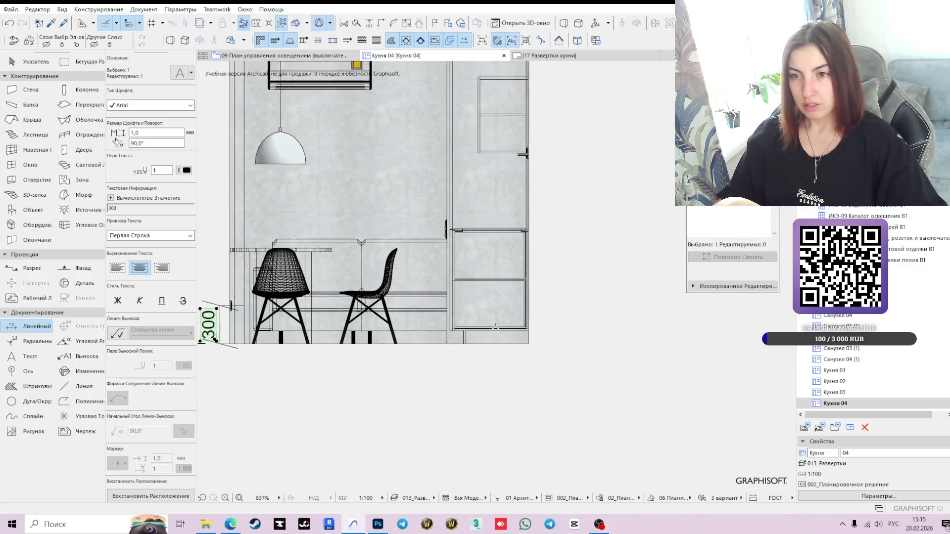
scroll(549, 322, down, 2)
click(279, 55)
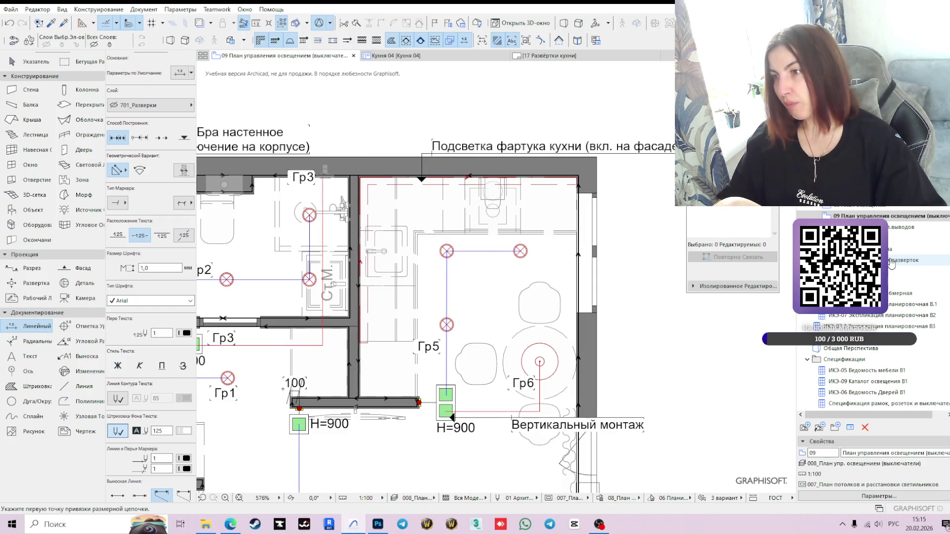
Step: Open the 12 elevation-marking plan and check the kitchen elevation marker against Кухня 04
mouse_move(428, 59)
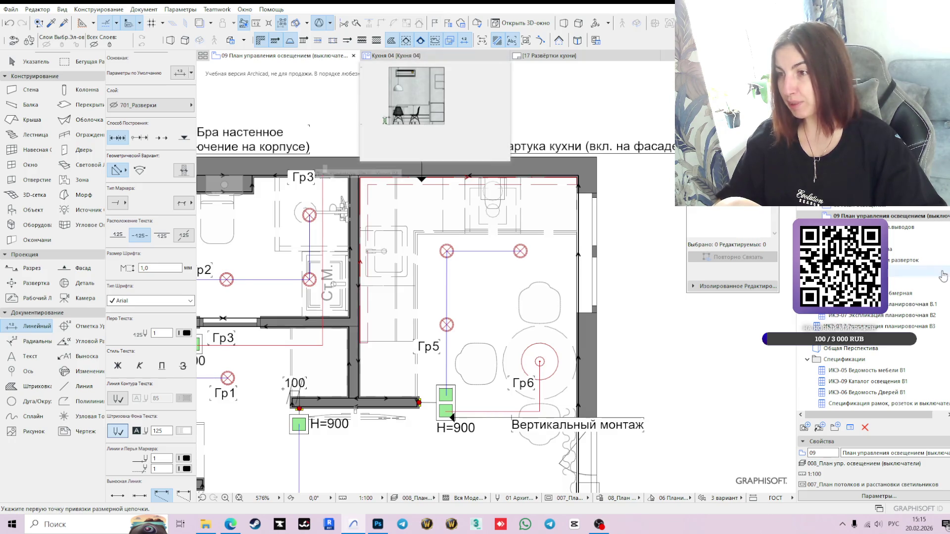
click(905, 260)
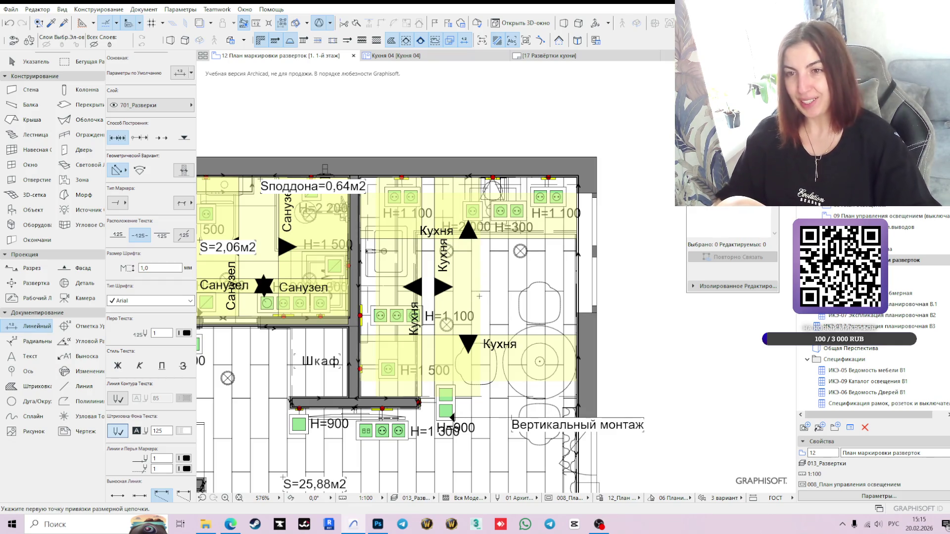
key(Escape)
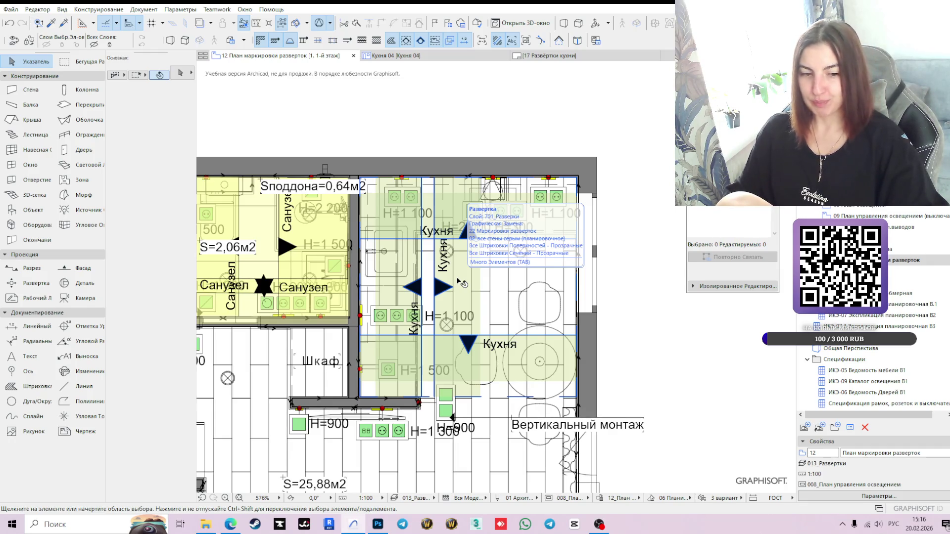
click(481, 233)
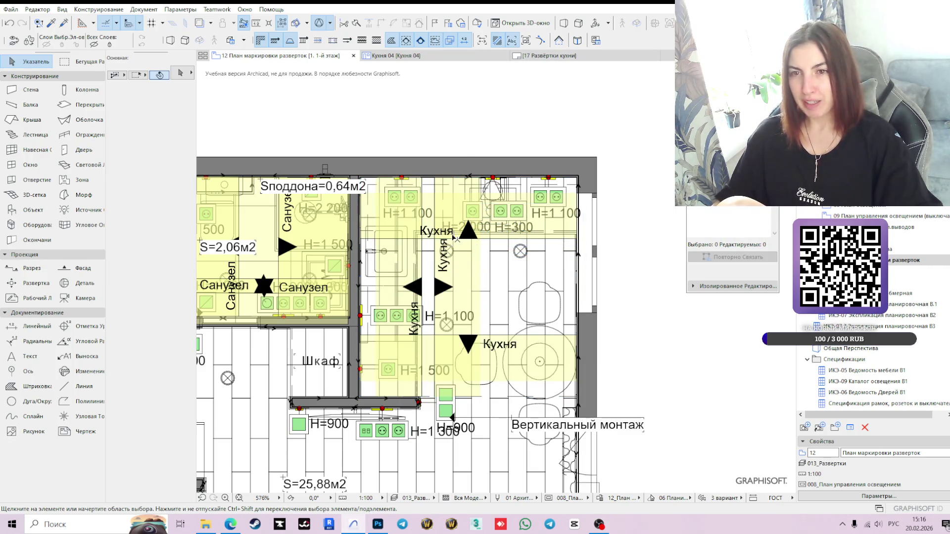
click(437, 319)
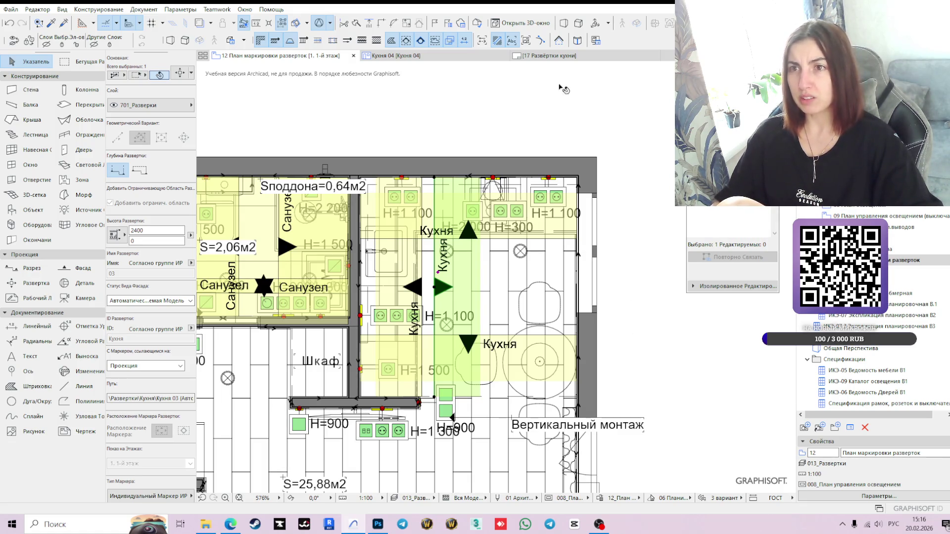
click(421, 55)
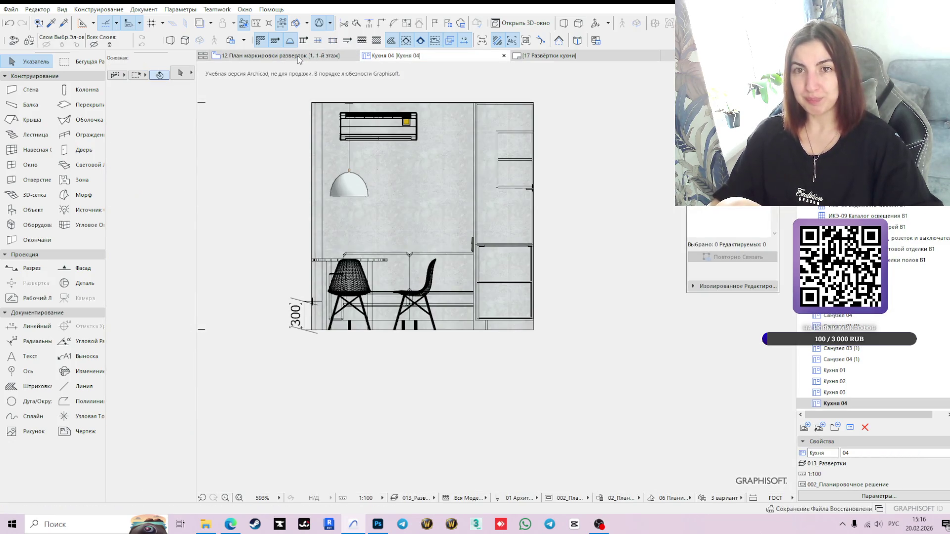
Step: Stretch the elevation 01 marker's range on the plan, then return to Кухня 04
click(312, 60)
click(577, 379)
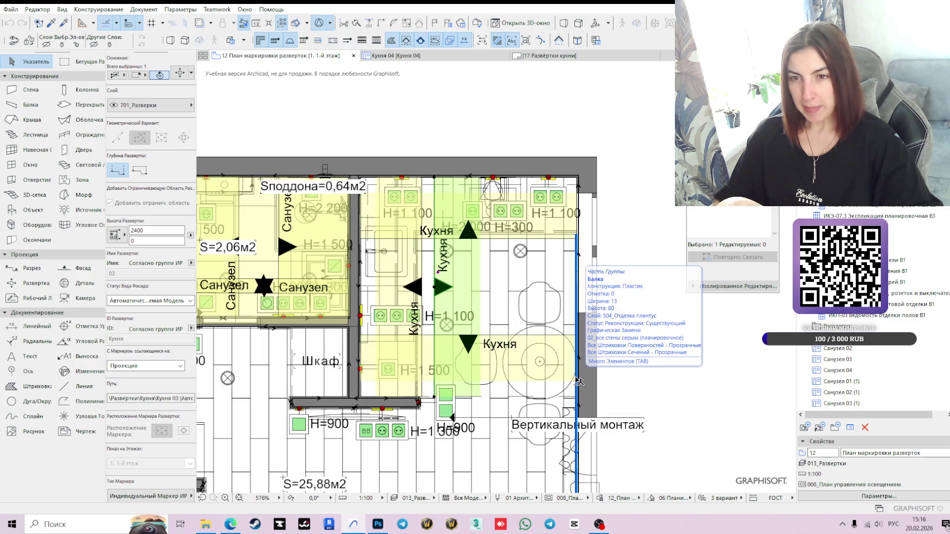
click(424, 324)
click(418, 301)
click(425, 279)
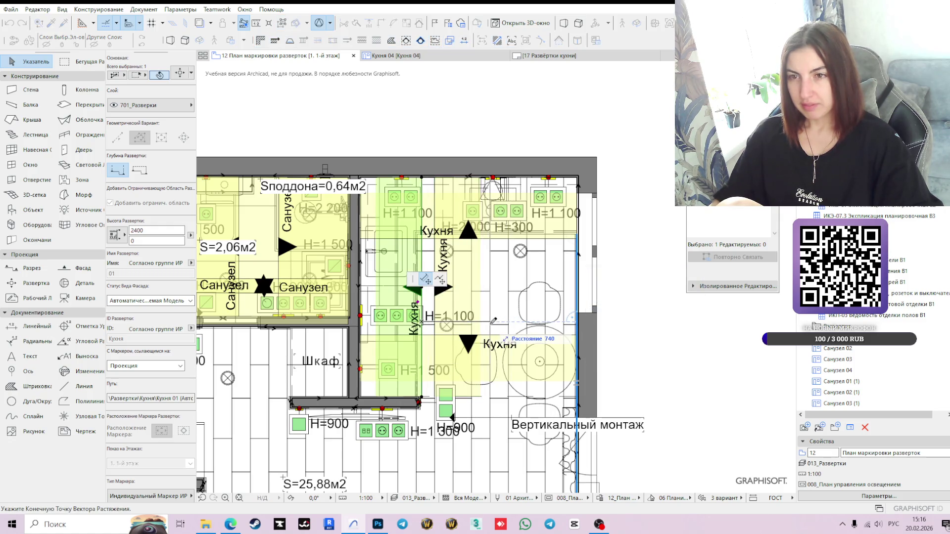
click(484, 320)
click(391, 56)
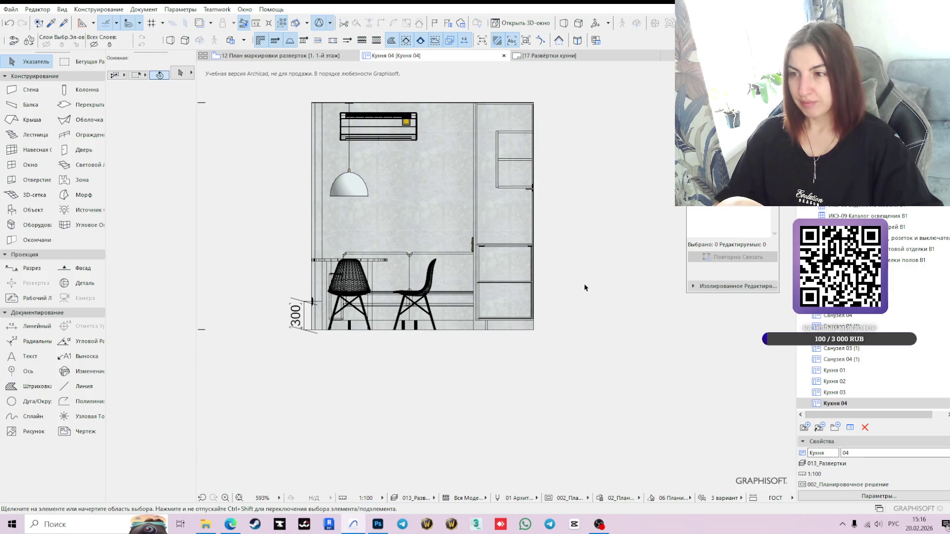
Step: Browse the Кухня 03 and Кухня 02 elevations, then open Кухня 01
double_click(835, 393)
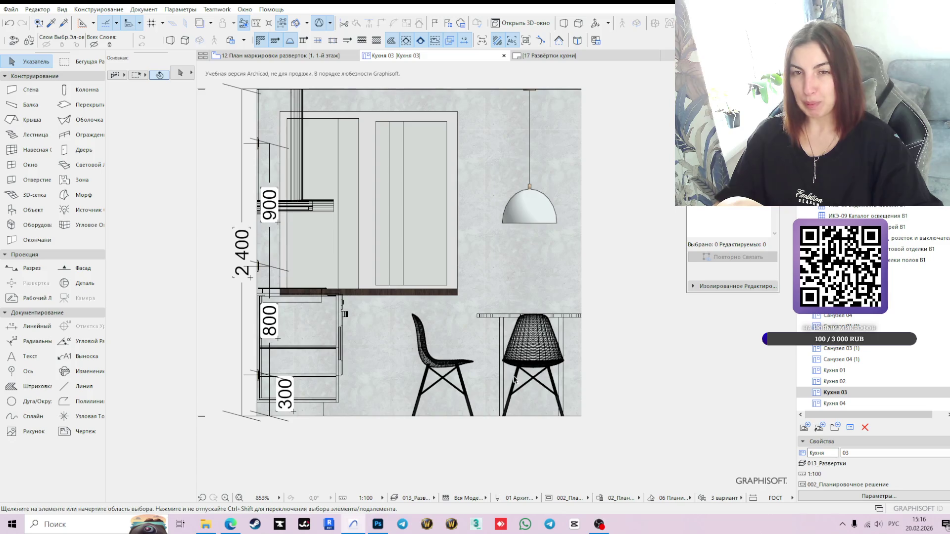
double_click(835, 382)
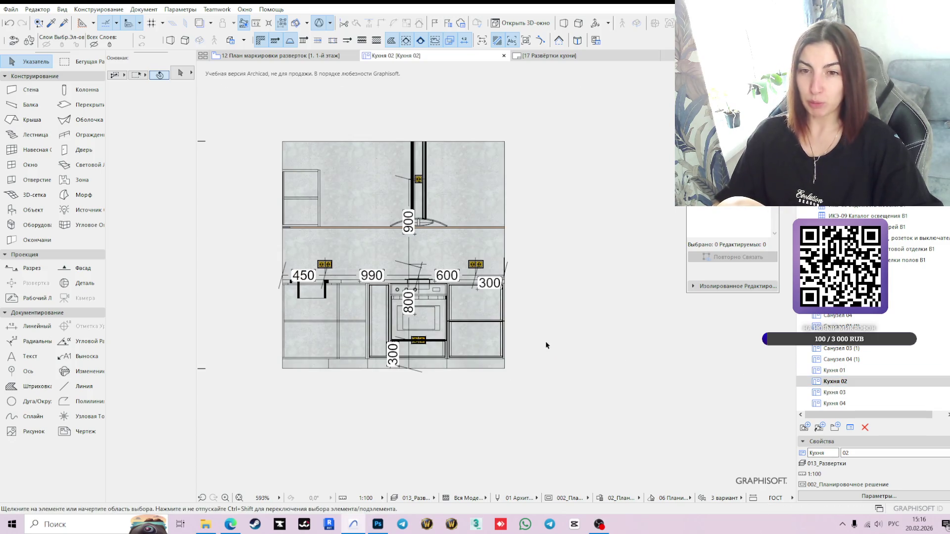
double_click(835, 370)
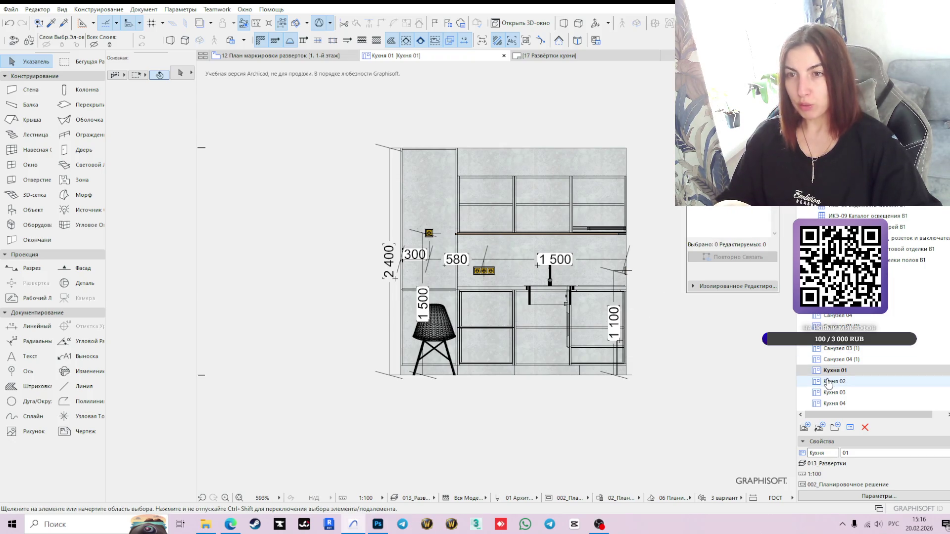
click(333, 148)
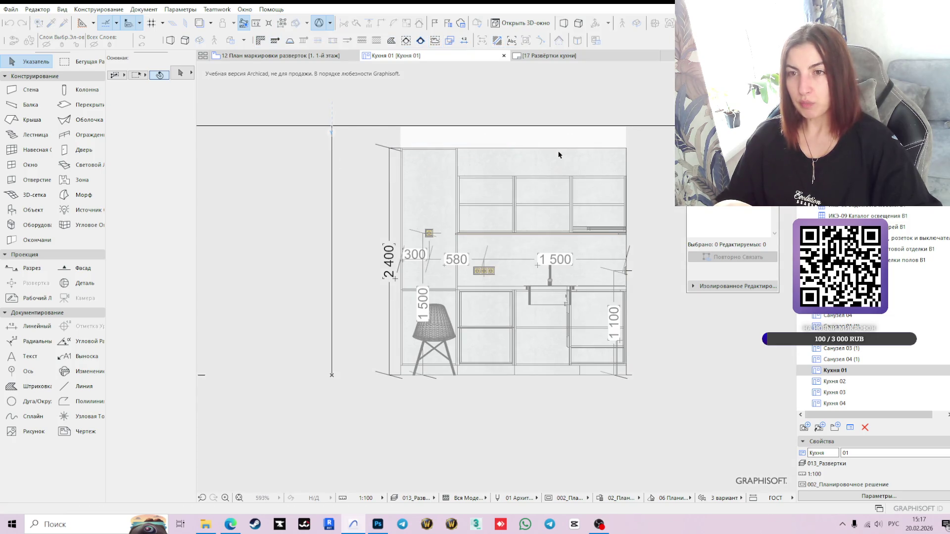
Step: Move both recessed spotlights in Кухня 01 up to height 2383
scroll(487, 149, up, 3)
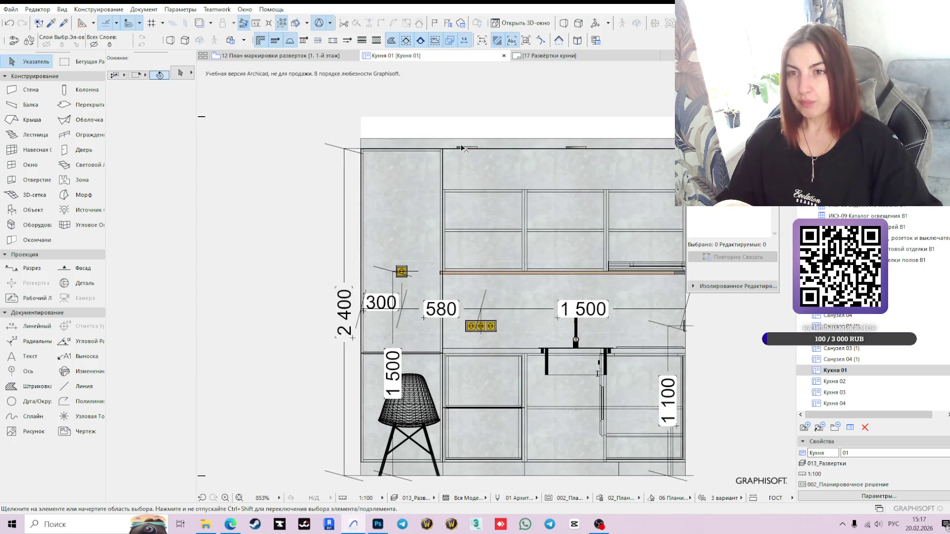
click(467, 148)
scroll(574, 149, up, 3)
shift+click(573, 148)
scroll(575, 149, up, 5)
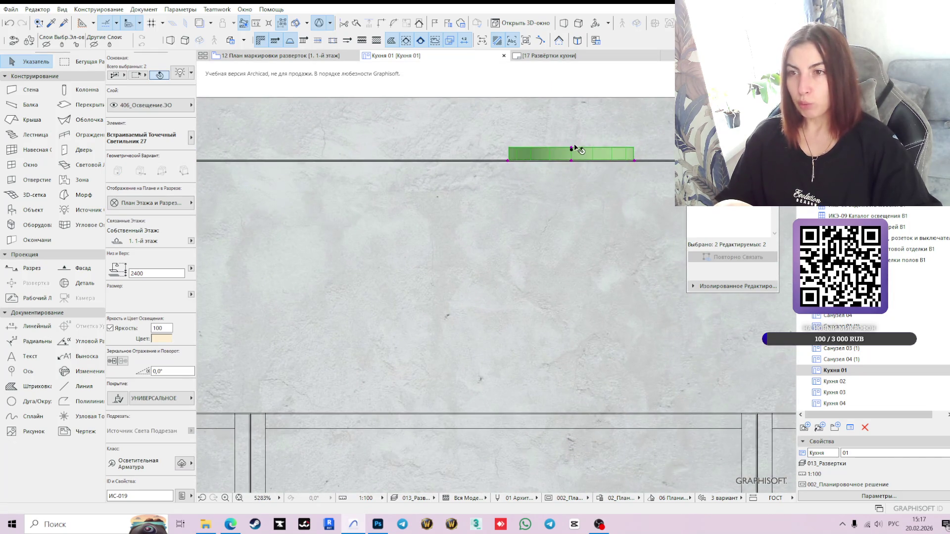
click(572, 149)
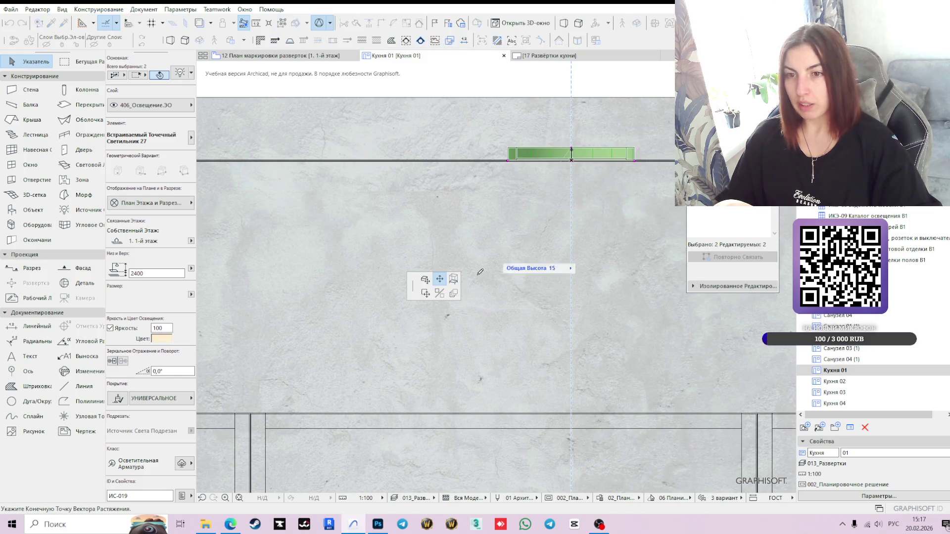
click(424, 293)
scroll(564, 143, up, 2)
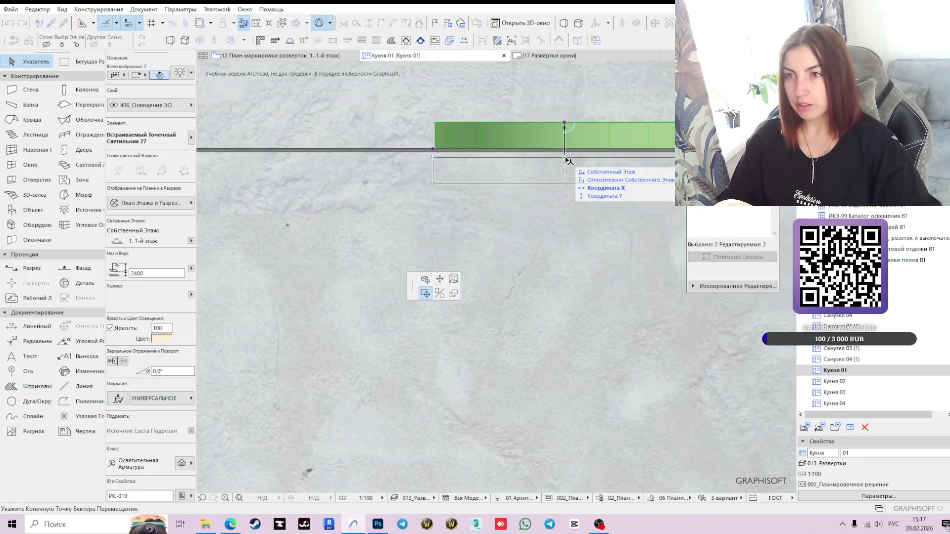
click(565, 153)
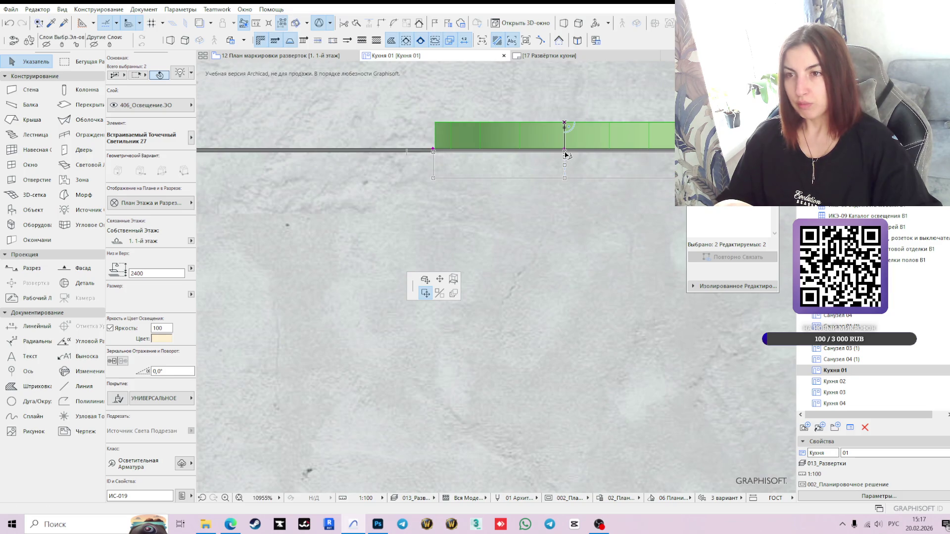
scroll(565, 154, down, 10)
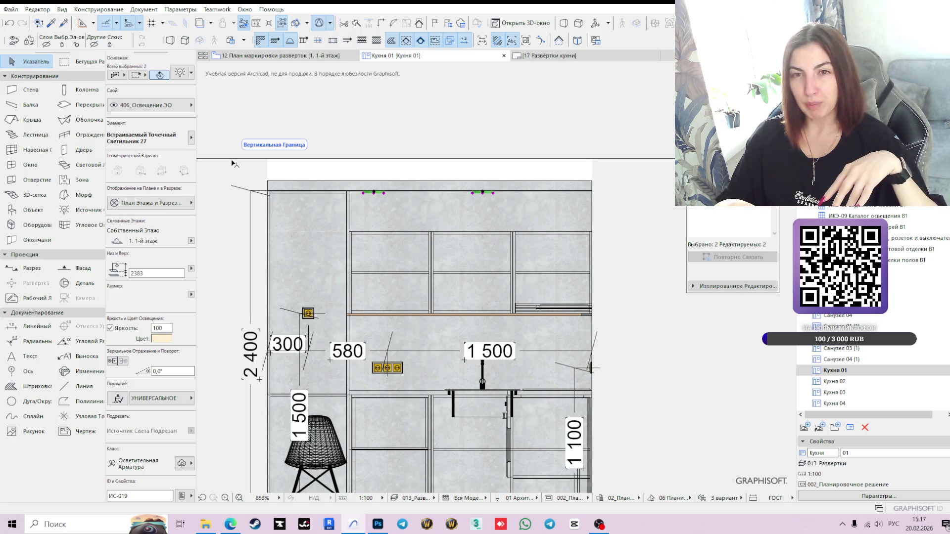
scroll(232, 163, up, 6)
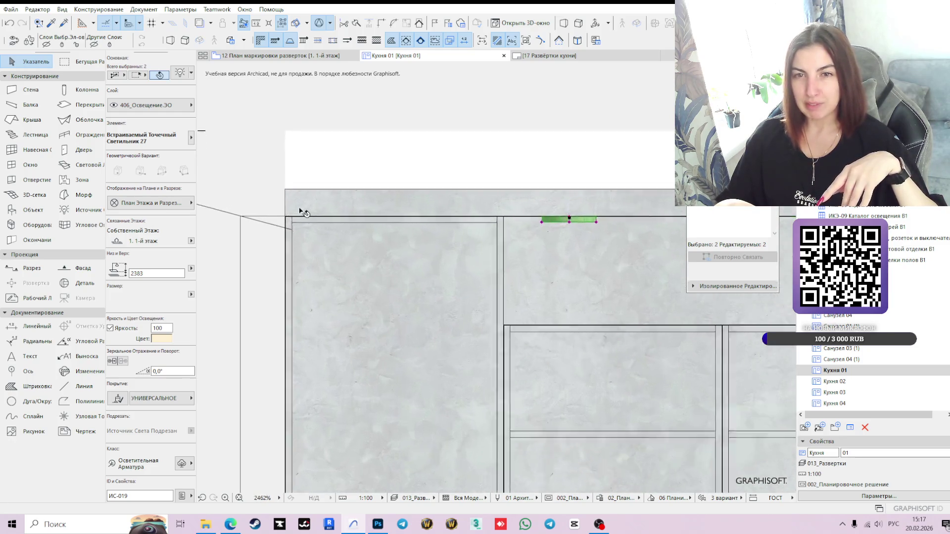
Step: Set the elevation's upper range limit to 2398 so the ceiling spotlights appear
click(272, 104)
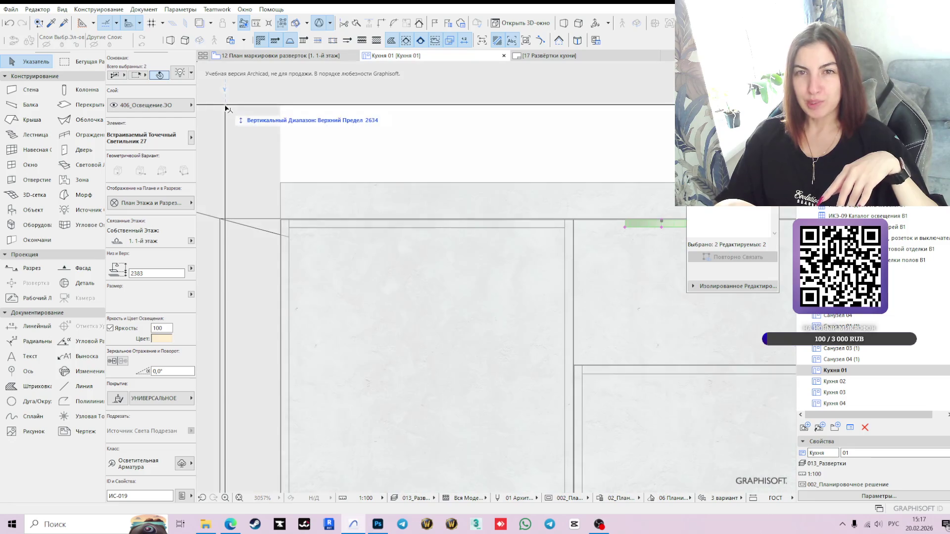
click(282, 218)
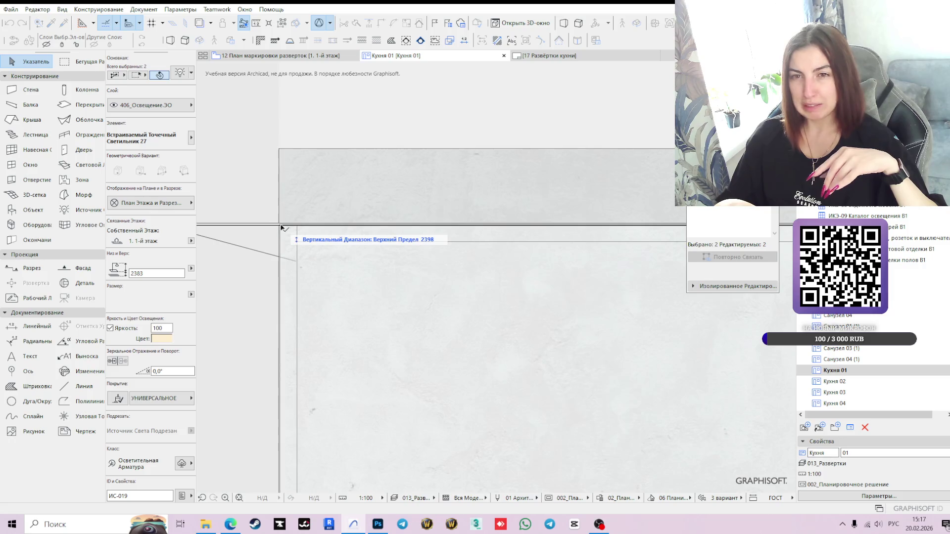
click(281, 227)
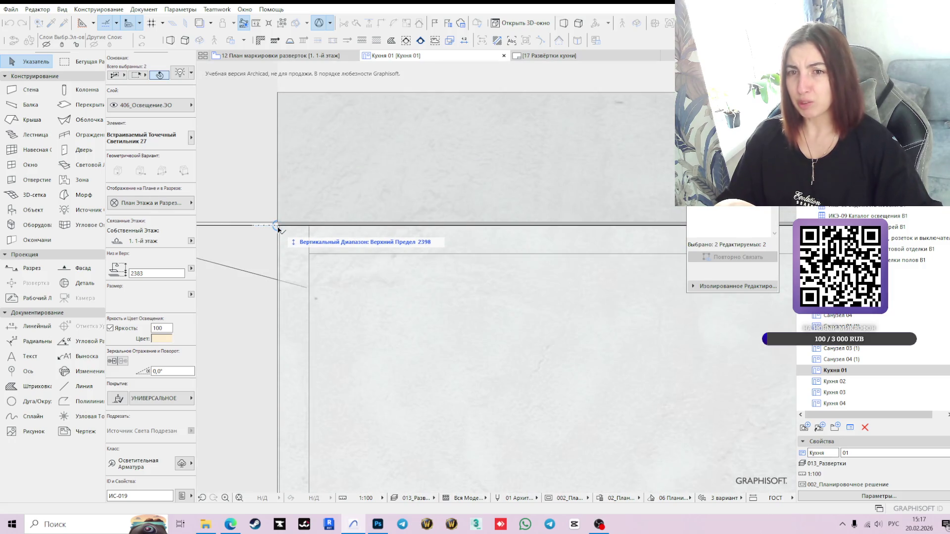
scroll(278, 228, down, 5)
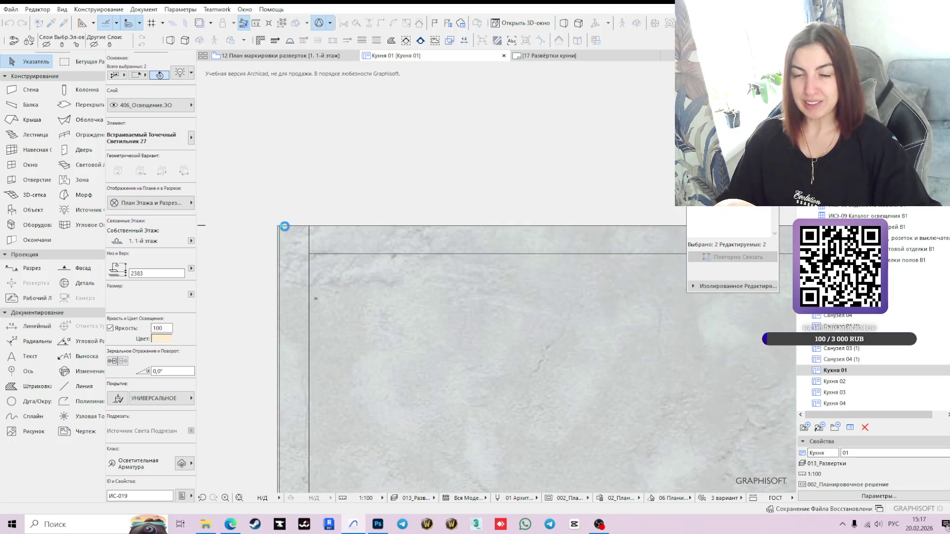
scroll(448, 336, down, 5)
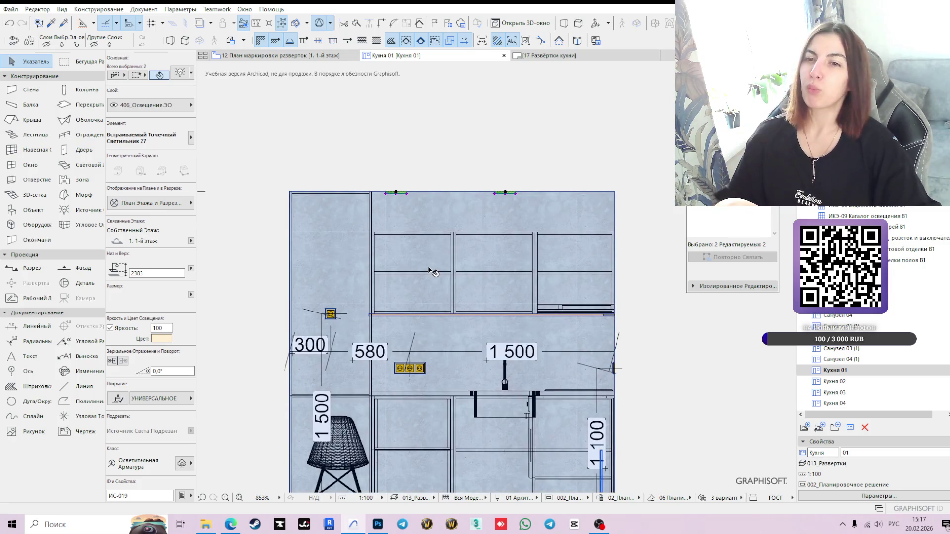
click(664, 357)
Step: Dimension the ceiling spotlights along the top of Кухня 01 as 780, 800, 800
click(35, 326)
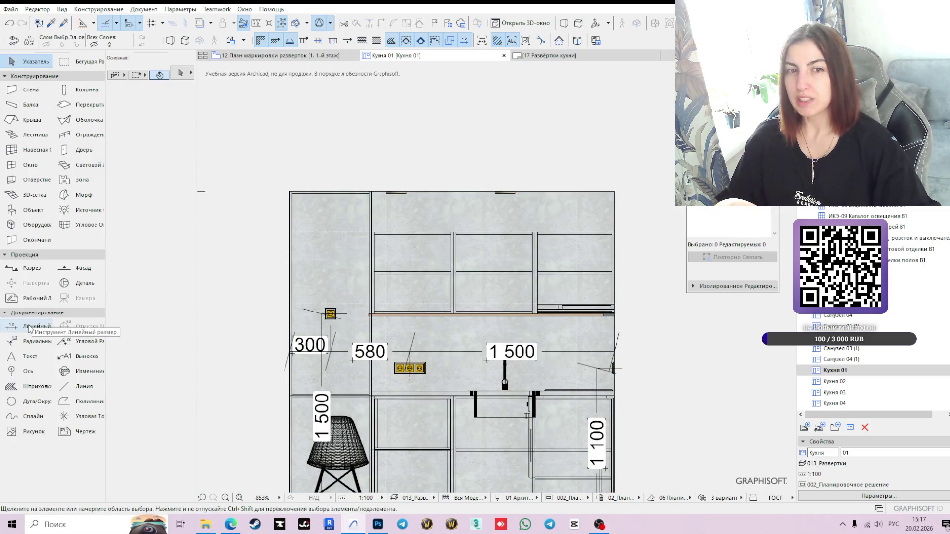
scroll(284, 179, up, 2)
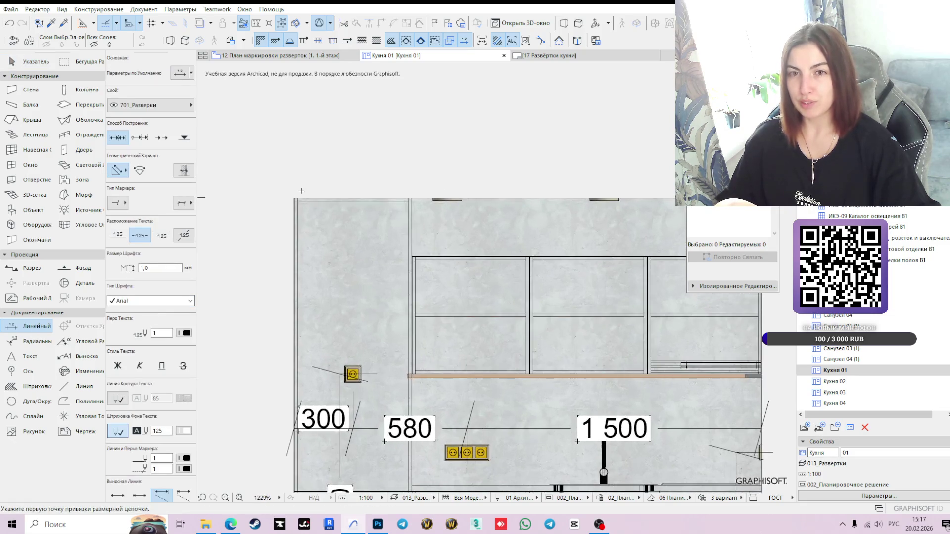
click(294, 198)
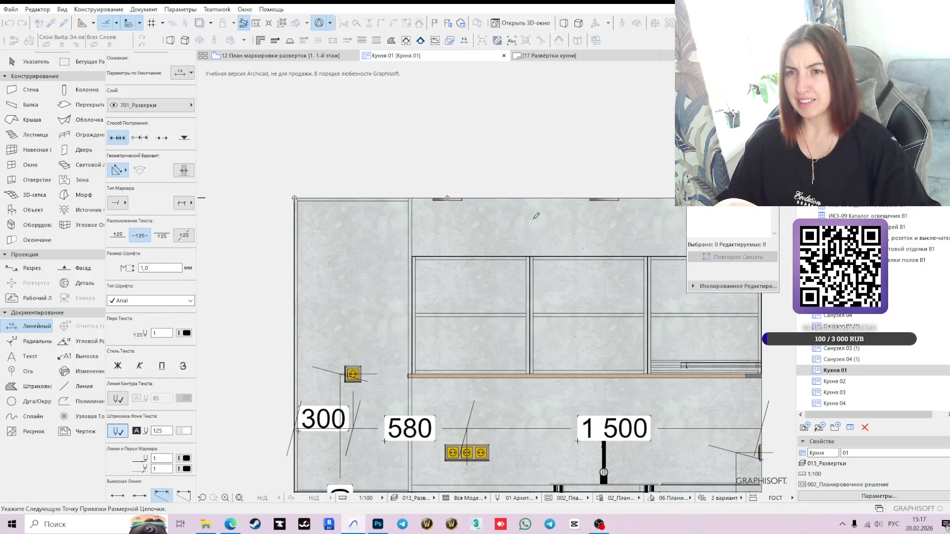
middle_drag(611, 192, 531, 202)
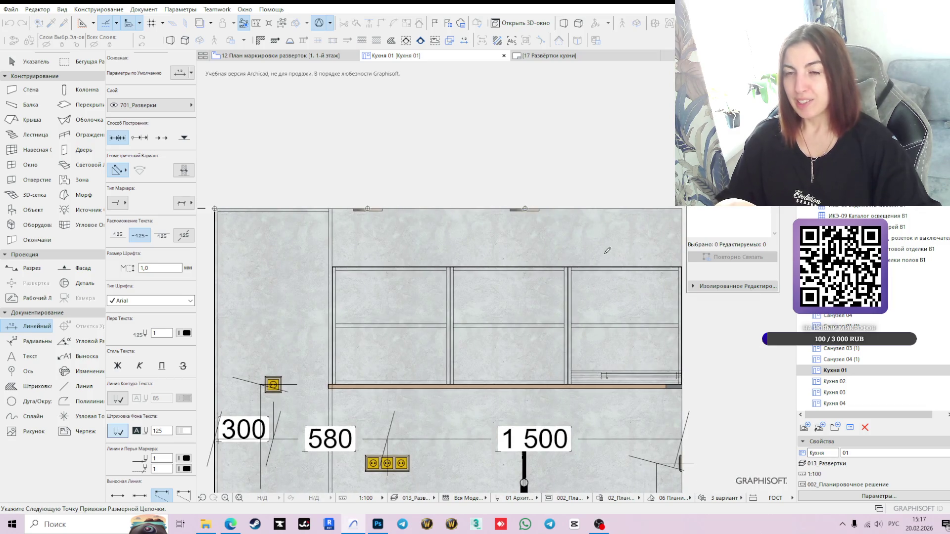
scroll(528, 203, up, 1)
double_click(630, 218)
middle_drag(544, 296, 630, 304)
scroll(630, 304, down, 2)
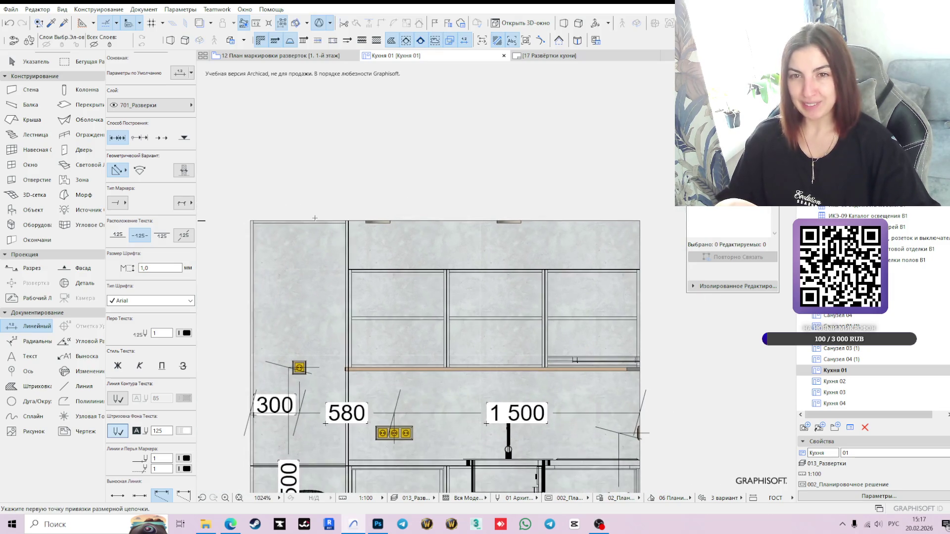
click(250, 221)
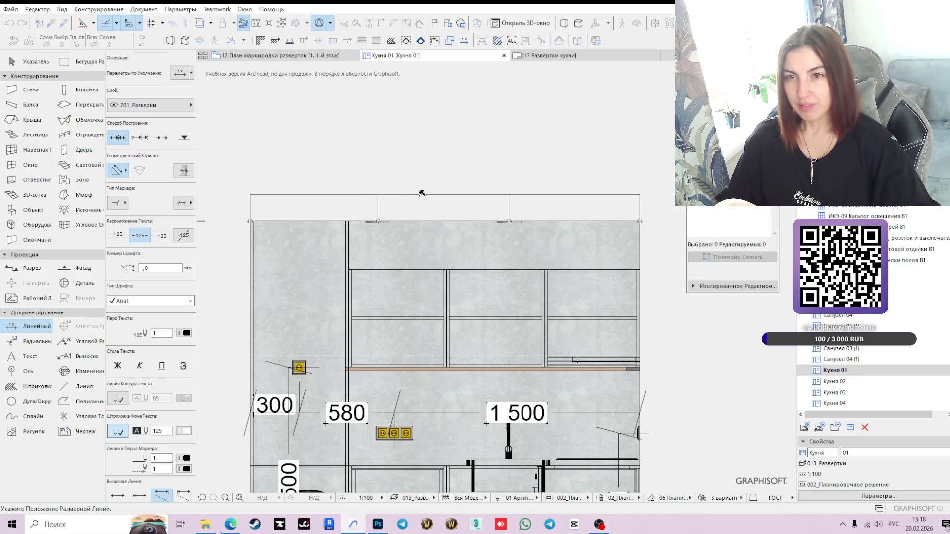
click(409, 208)
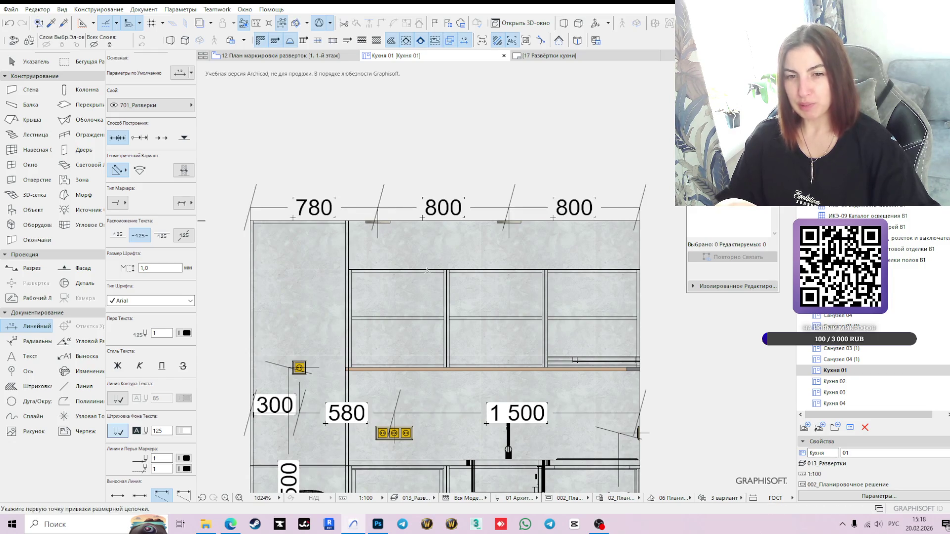
Step: Open Кухня 02, then select the Кухня marker on the elevation marking plan
double_click(834, 380)
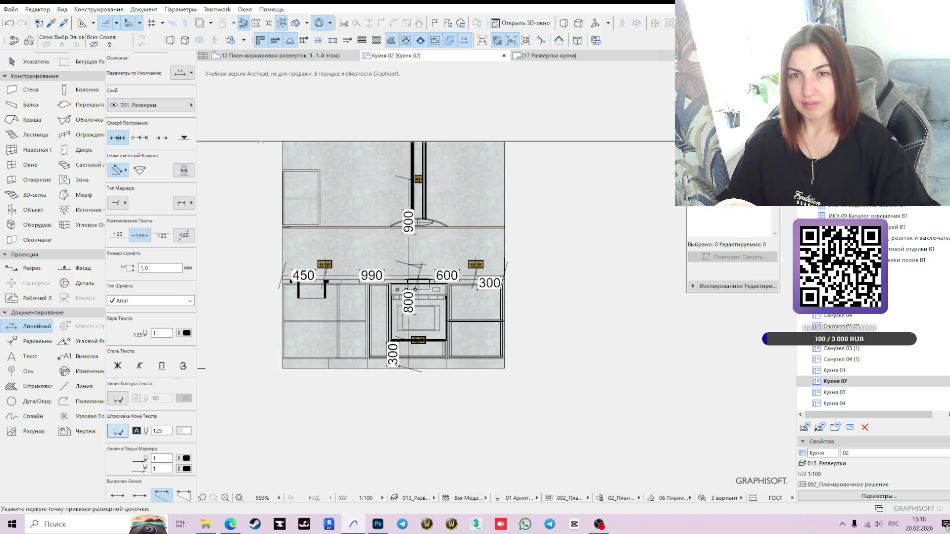
key(Escape)
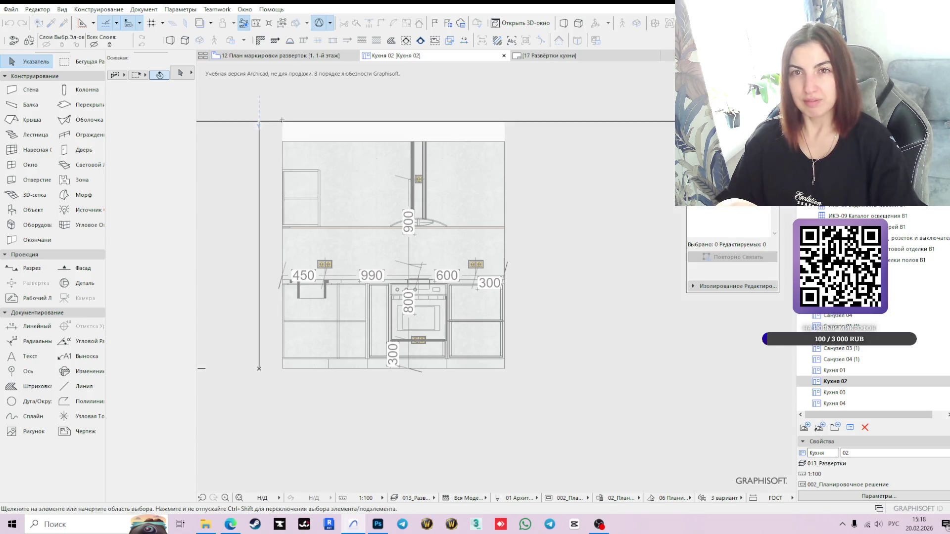
click(260, 54)
click(501, 240)
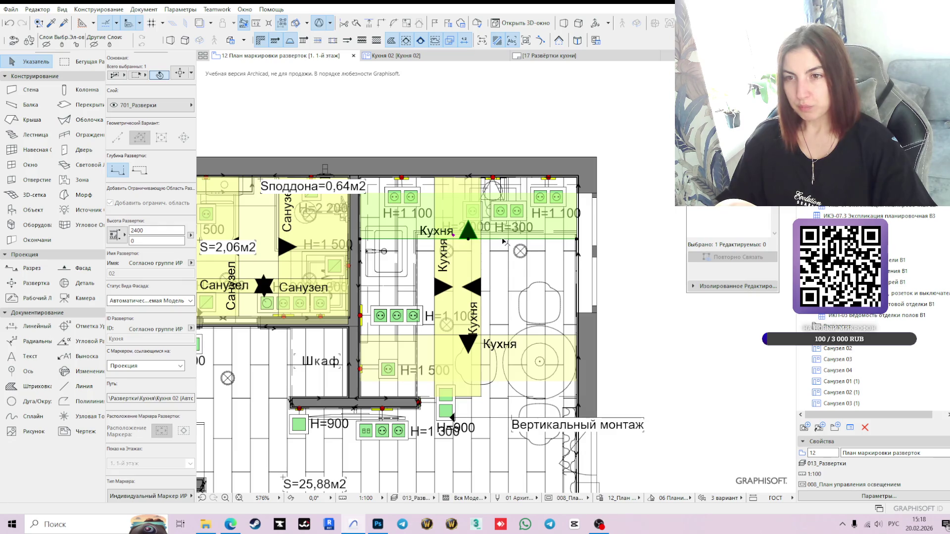
Step: Drag the Кухня elevation marker's line node further down on the plan
click(502, 239)
click(636, 299)
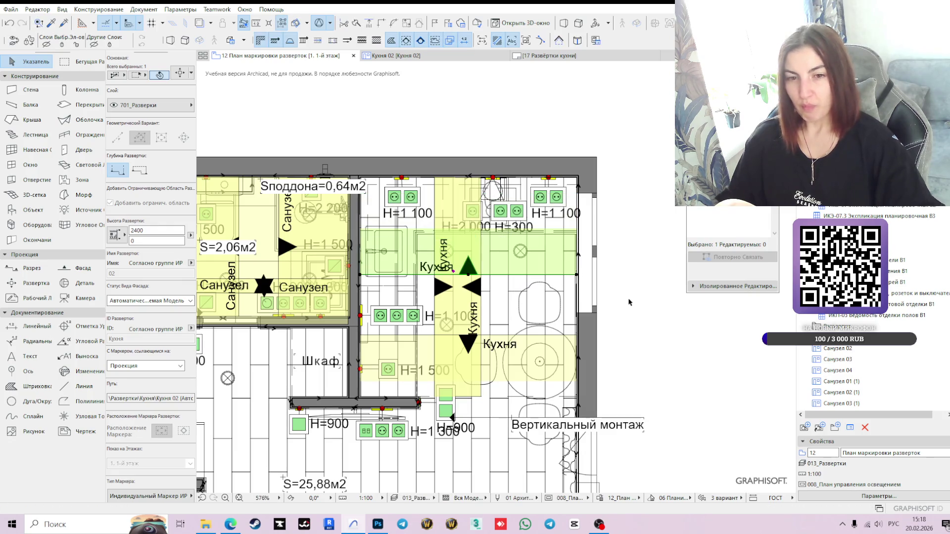
mouse_move(424, 59)
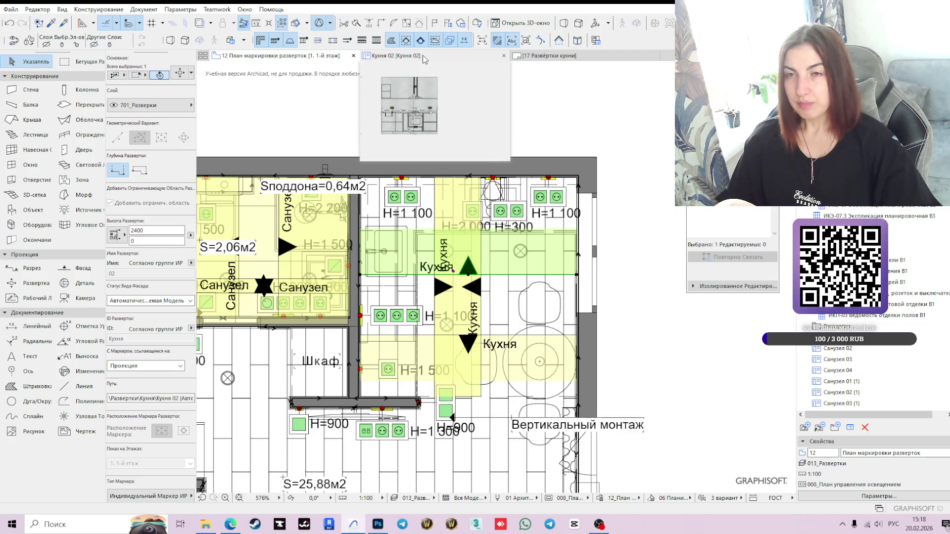
click(418, 55)
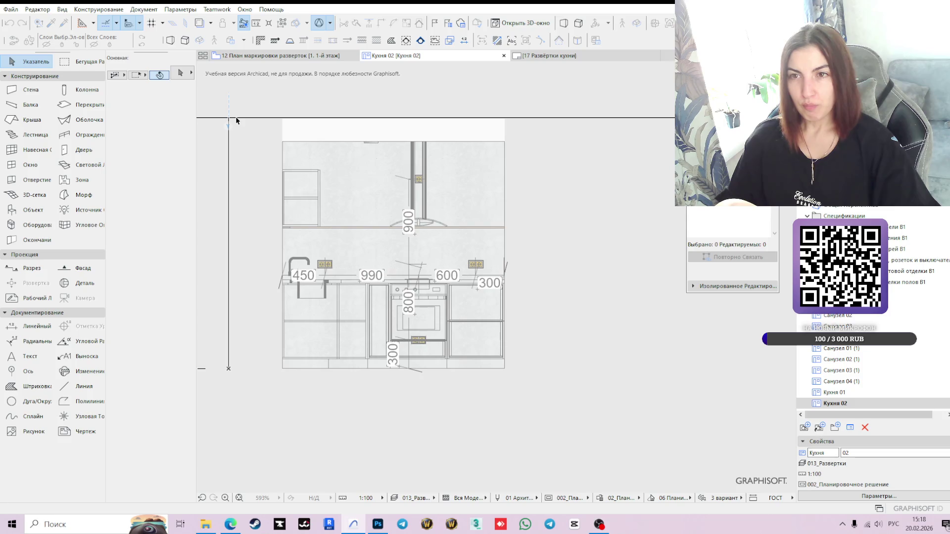
Step: Lower the Кухня 02 recessed ceiling light from 2400 to 2383
click(462, 144)
scroll(453, 147, up, 3)
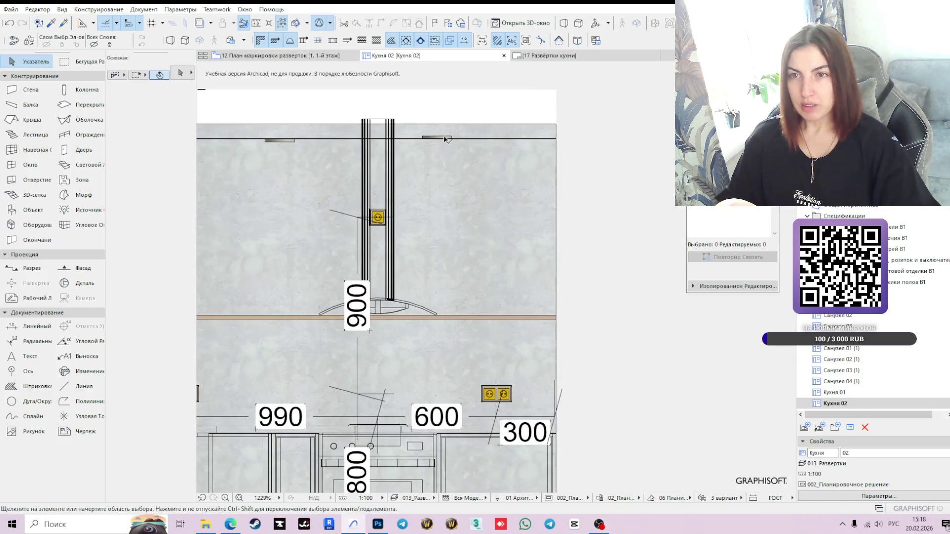
scroll(436, 161, up, 3)
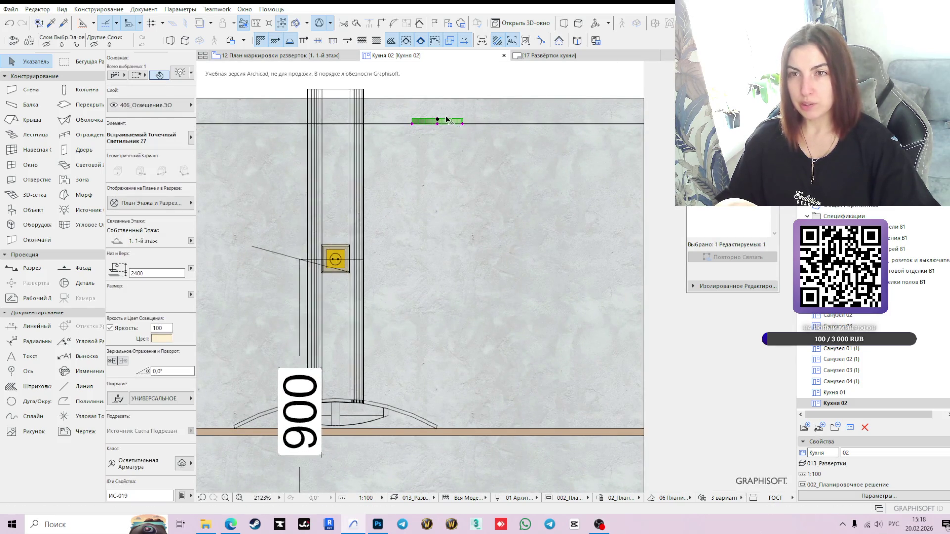
scroll(447, 119, up, 5)
click(424, 134)
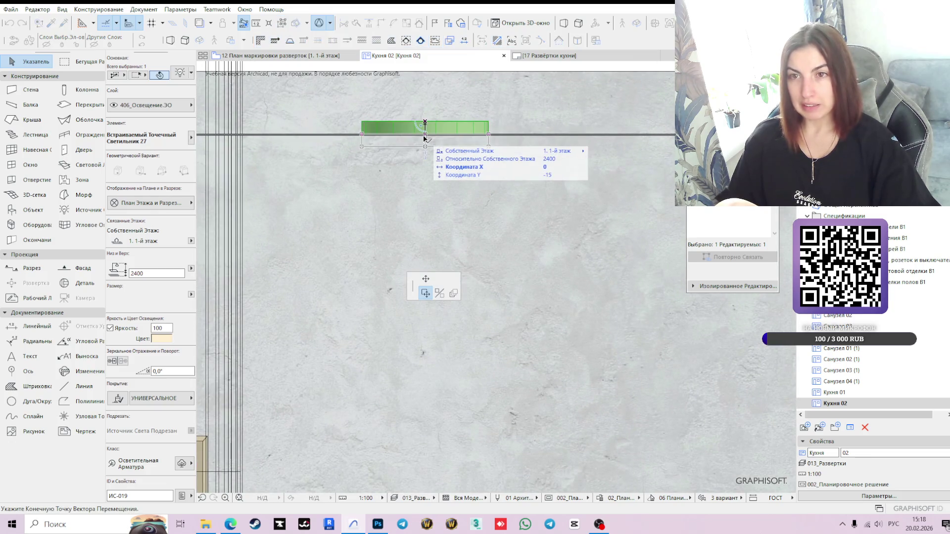
scroll(424, 138, up, 3)
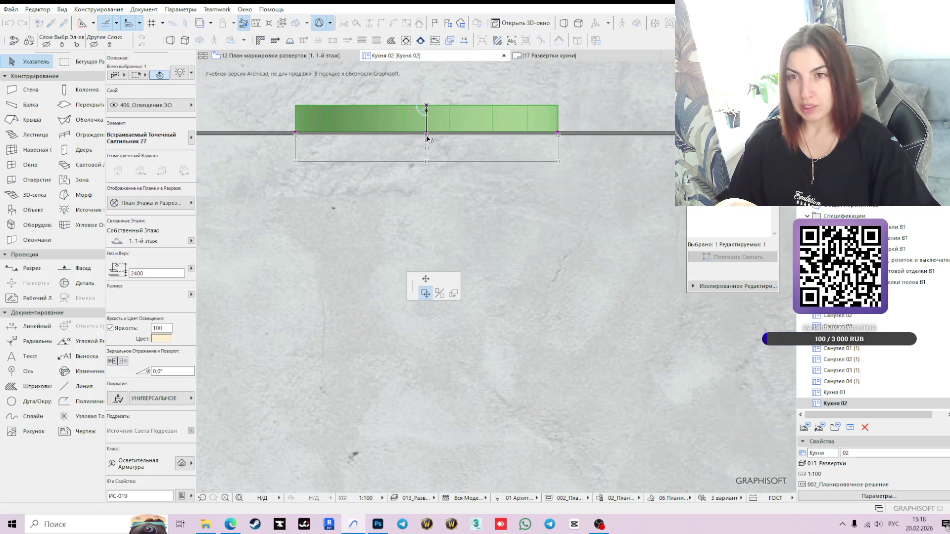
click(426, 140)
scroll(426, 138, down, 5)
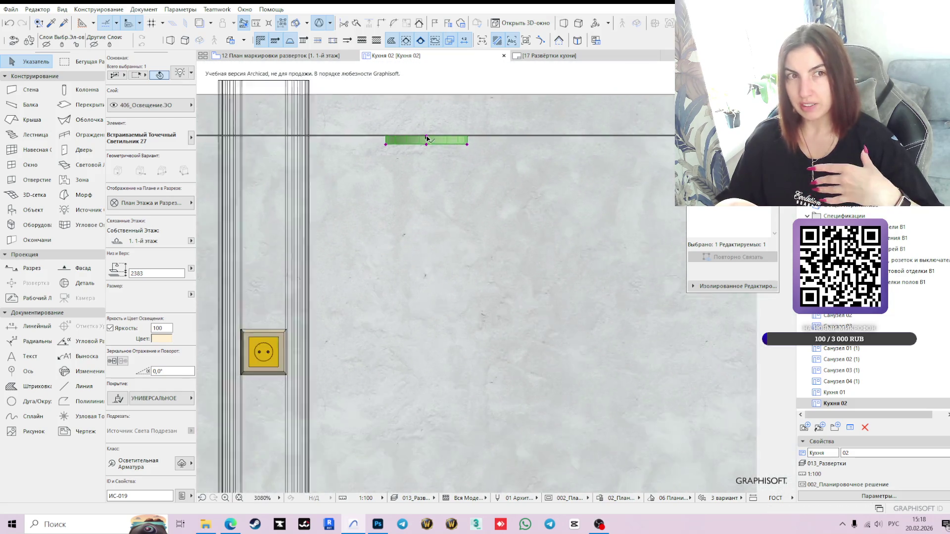
scroll(426, 138, down, 6)
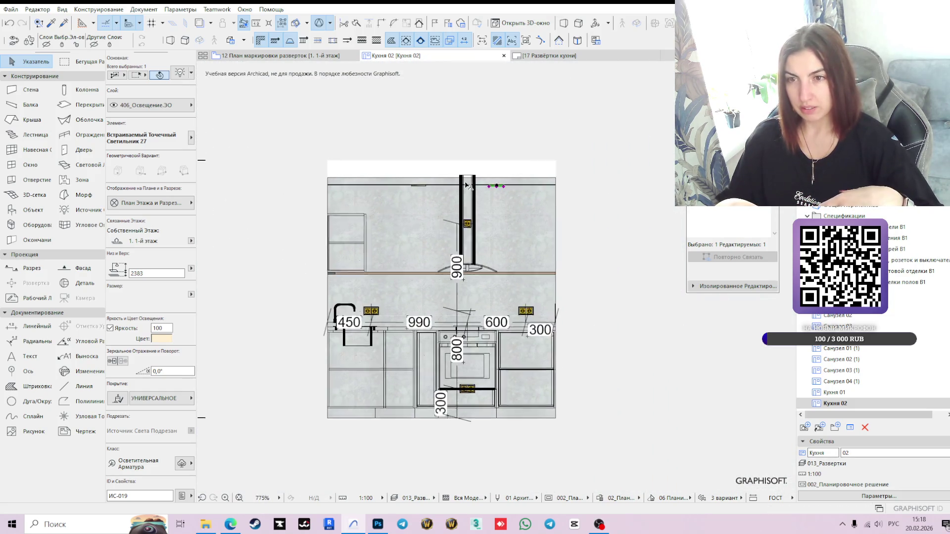
scroll(466, 185, up, 2)
key(Escape)
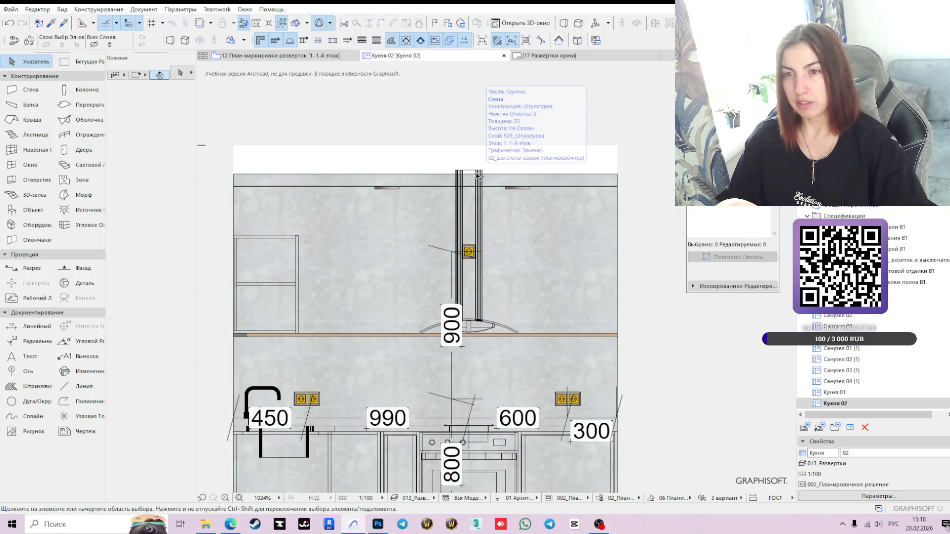
scroll(473, 172, up, 10)
Step: Stretch the range hood so its bottom sits at 1024 instead of 1050
click(465, 168)
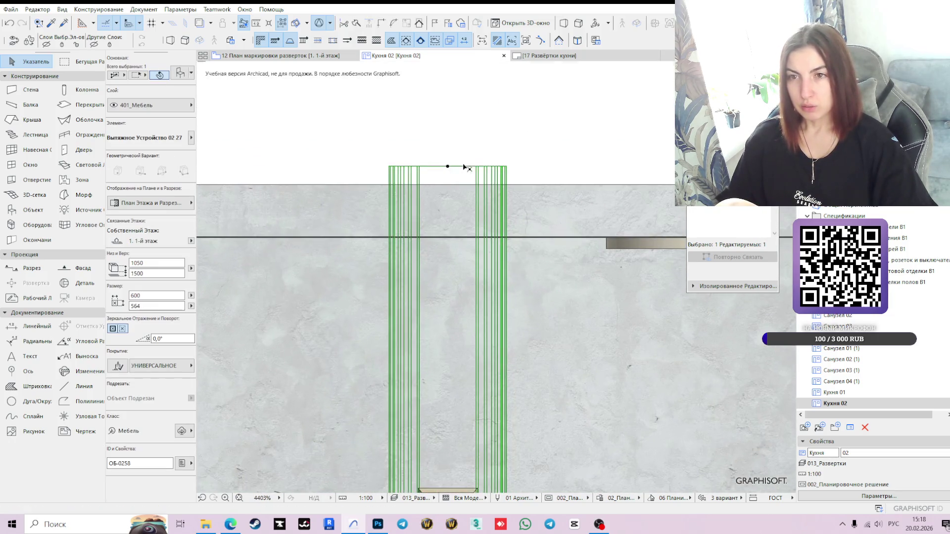
click(448, 167)
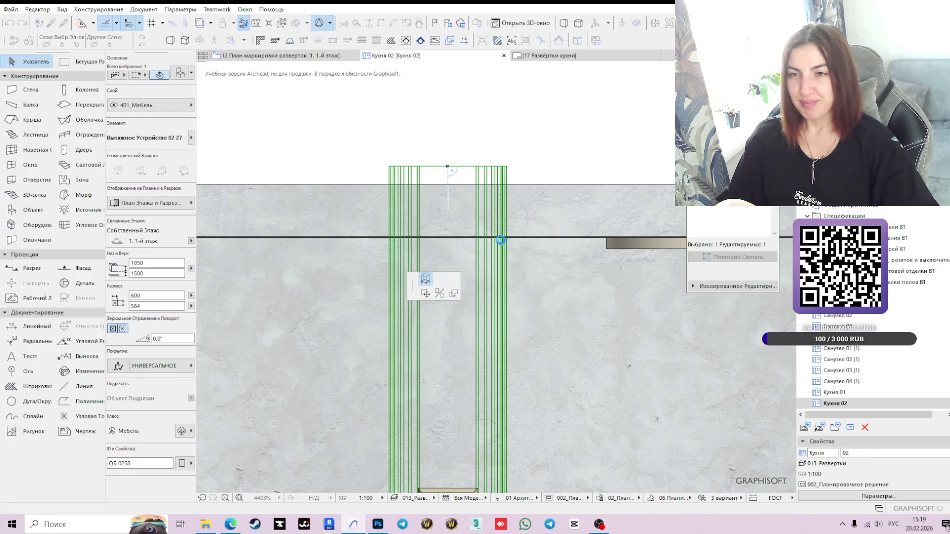
click(501, 239)
scroll(501, 239, down, 6)
scroll(359, 192, down, 3)
scroll(290, 209, up, 5)
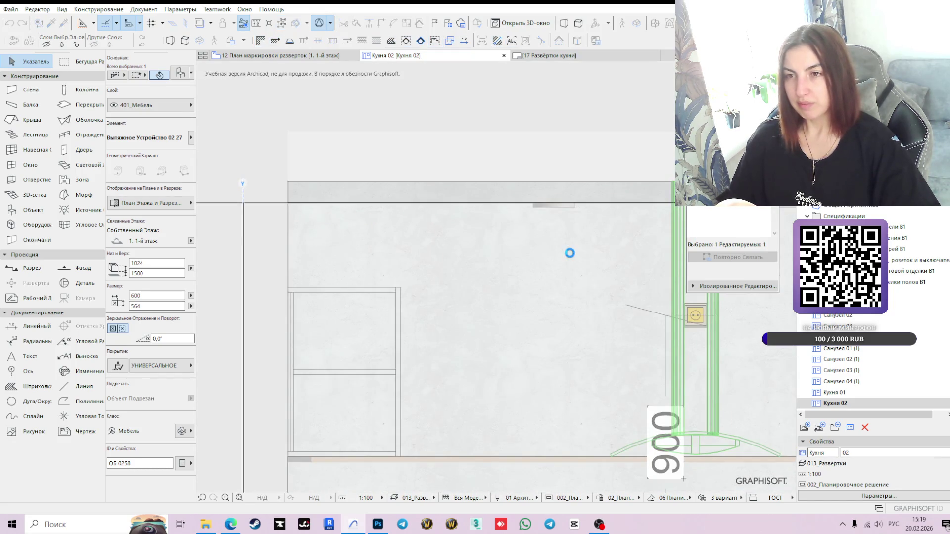
scroll(559, 250, down, 5)
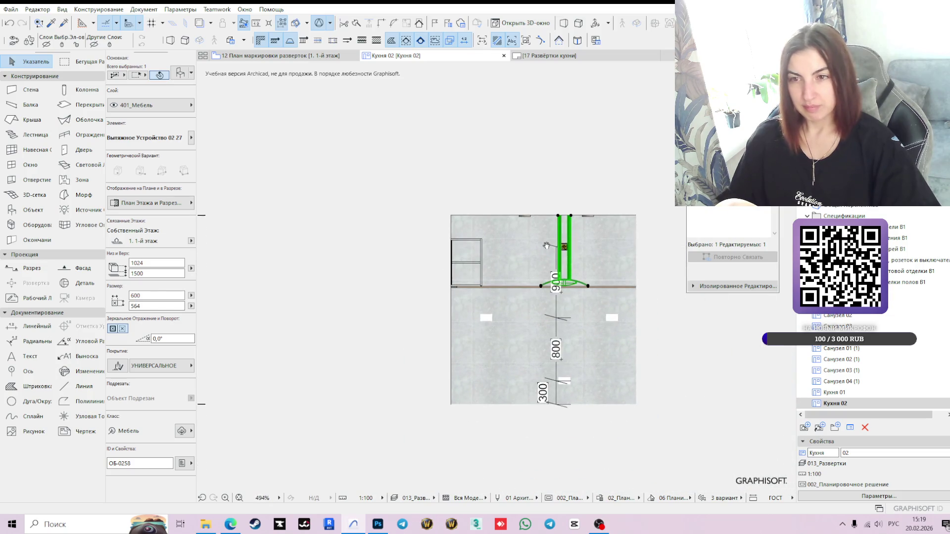
click(47, 328)
Step: Dimension the top edge of Кухня 02 as a 940/800/608 chain
scroll(496, 211, up, 3)
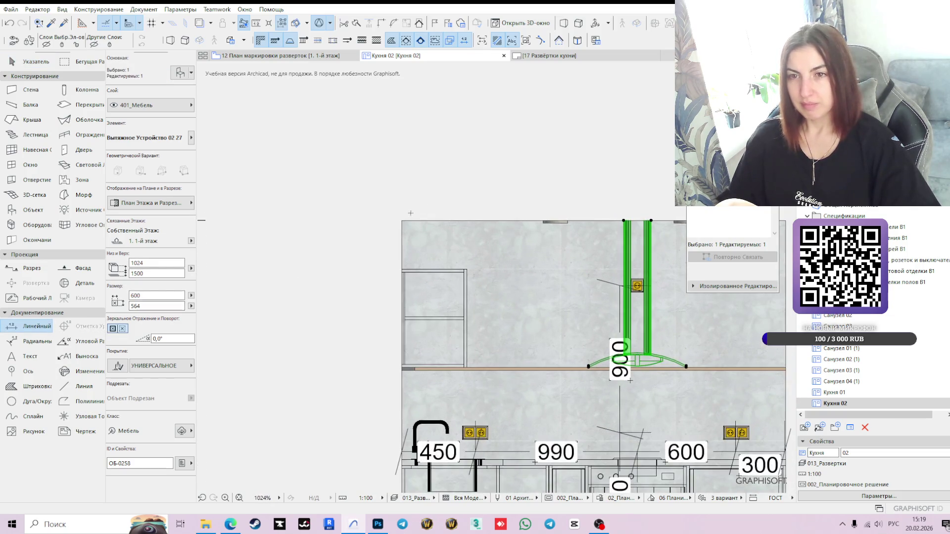
key(Escape)
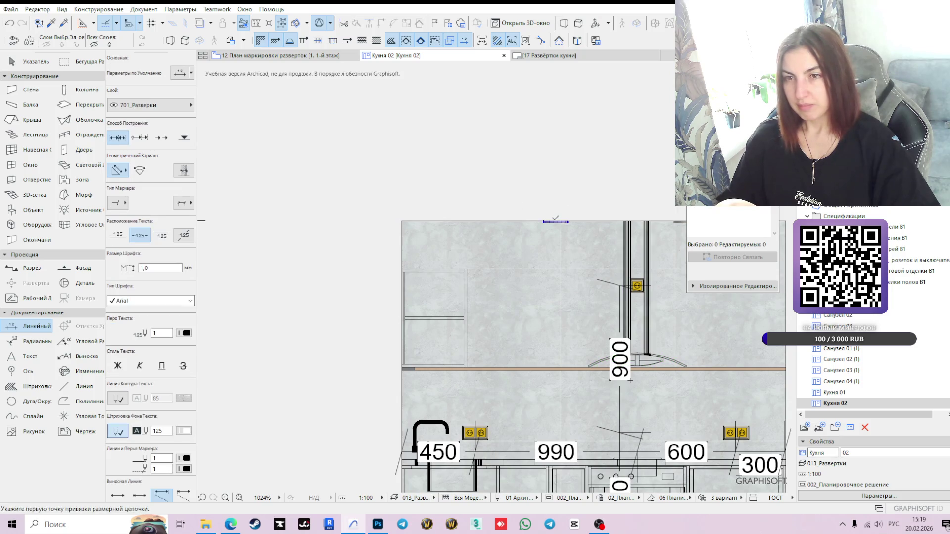
click(401, 220)
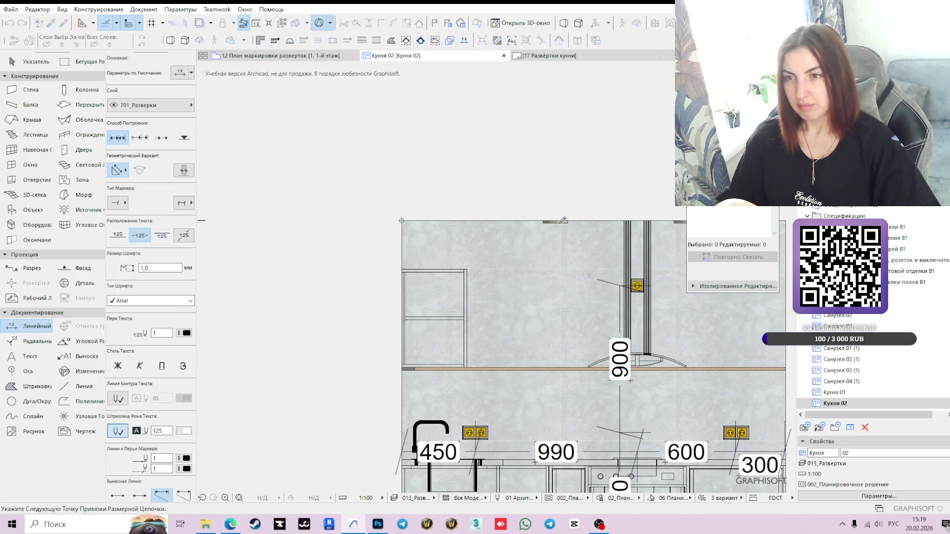
middle_drag(559, 220, 363, 220)
scroll(477, 216, up, 3)
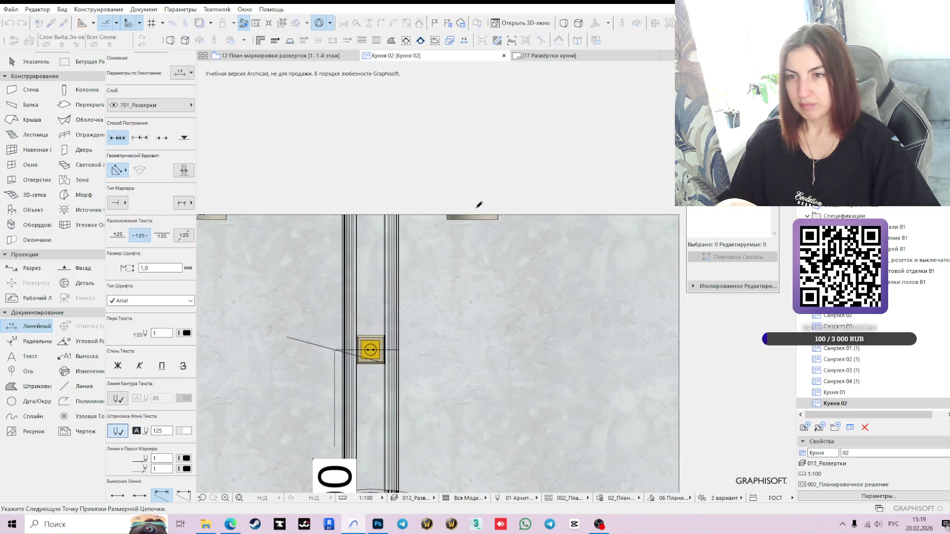
scroll(569, 238, right, 3)
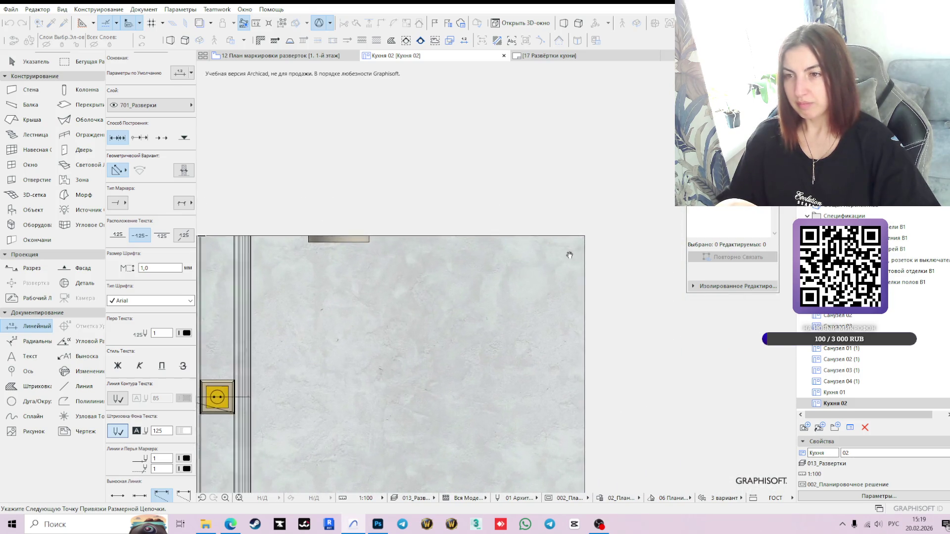
scroll(582, 244, down, 2)
scroll(427, 267, left, 3)
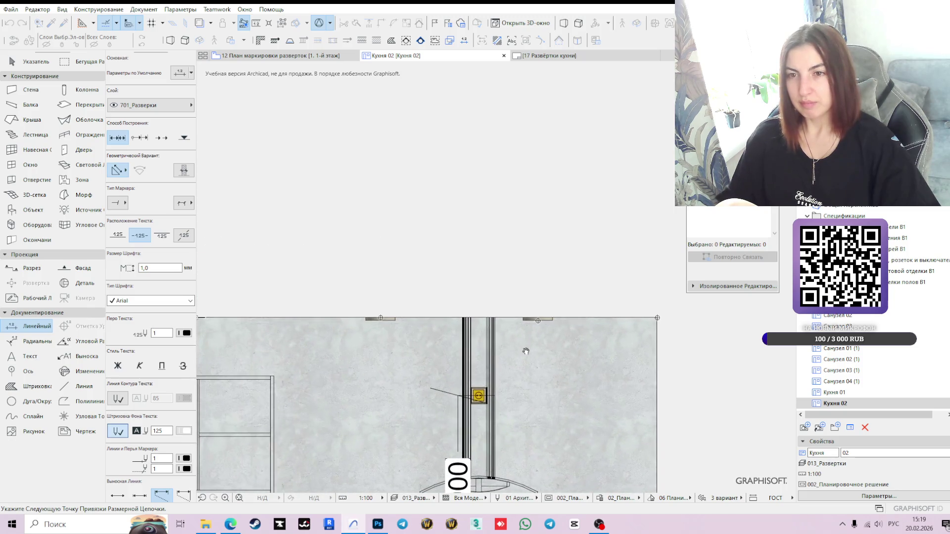
double_click(427, 267)
click(418, 284)
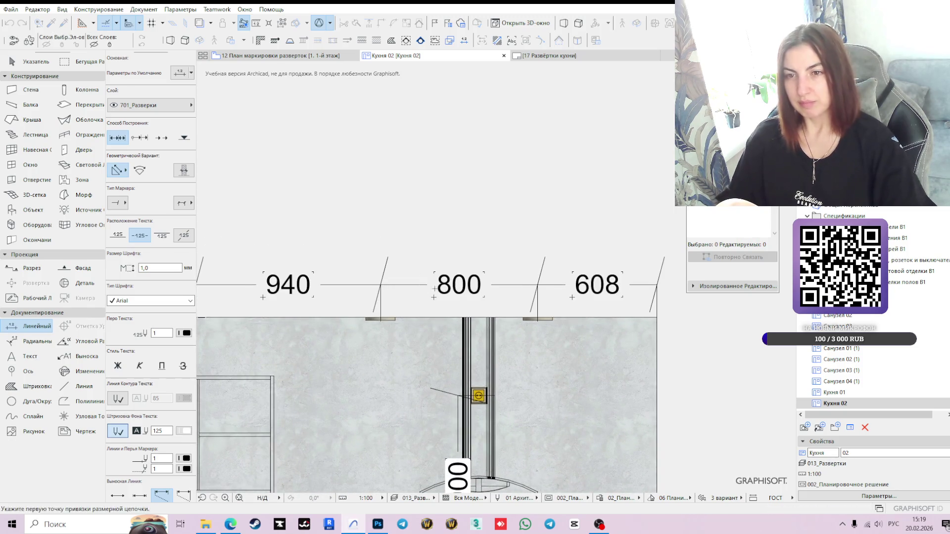
key(Escape)
Step: Lower the chain toward the wall and shift its right end by -8, turning 608 into 600
click(412, 286)
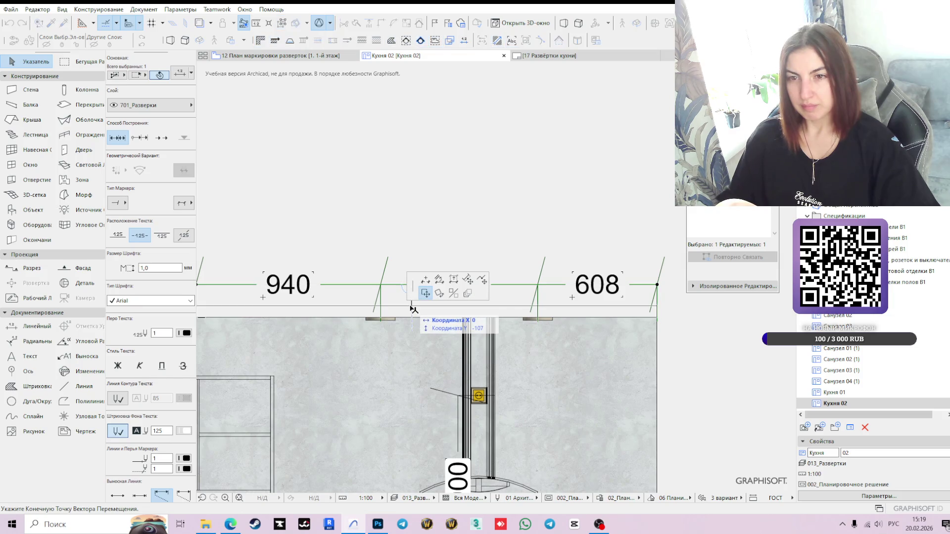
click(412, 309)
scroll(589, 279, down, 2)
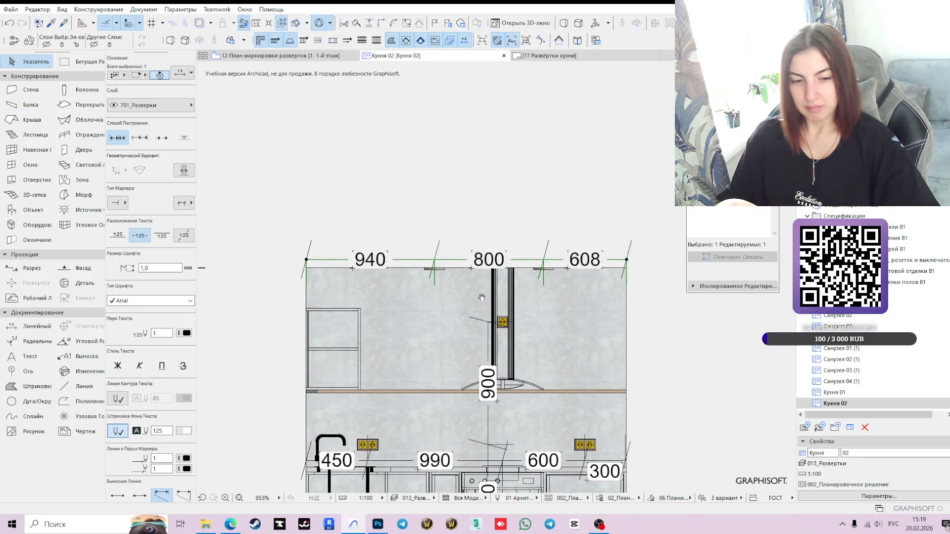
scroll(600, 282, up, 2)
scroll(600, 282, up, 1)
click(651, 243)
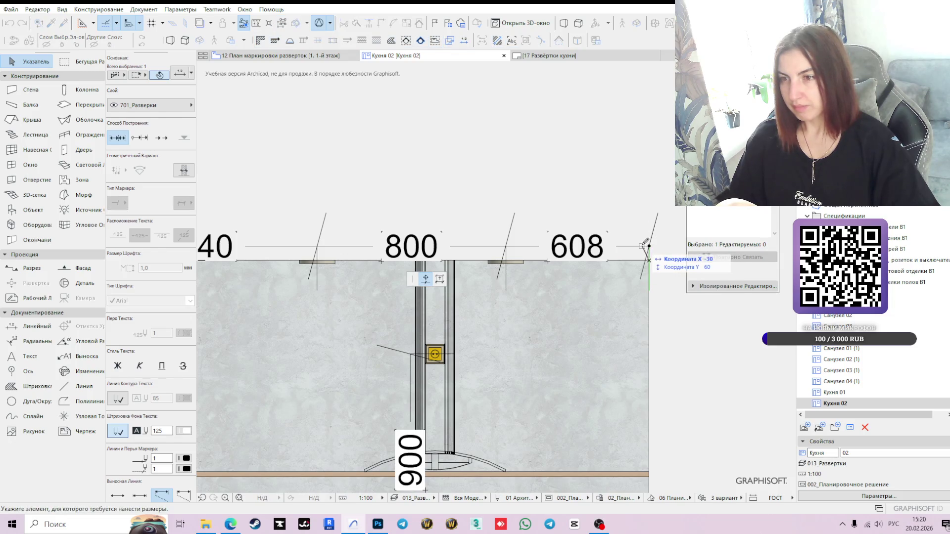
click(648, 246)
key(Return)
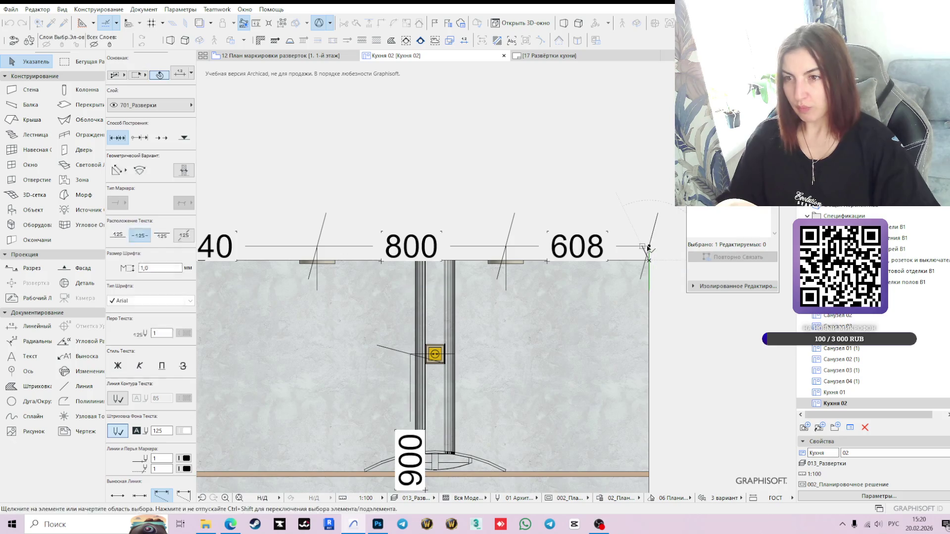
Step: Reposition the 940/800/600 chain just above the top of the wall
scroll(381, 319, down, 1)
middle_drag(381, 318, 474, 273)
click(448, 204)
click(442, 203)
click(442, 203)
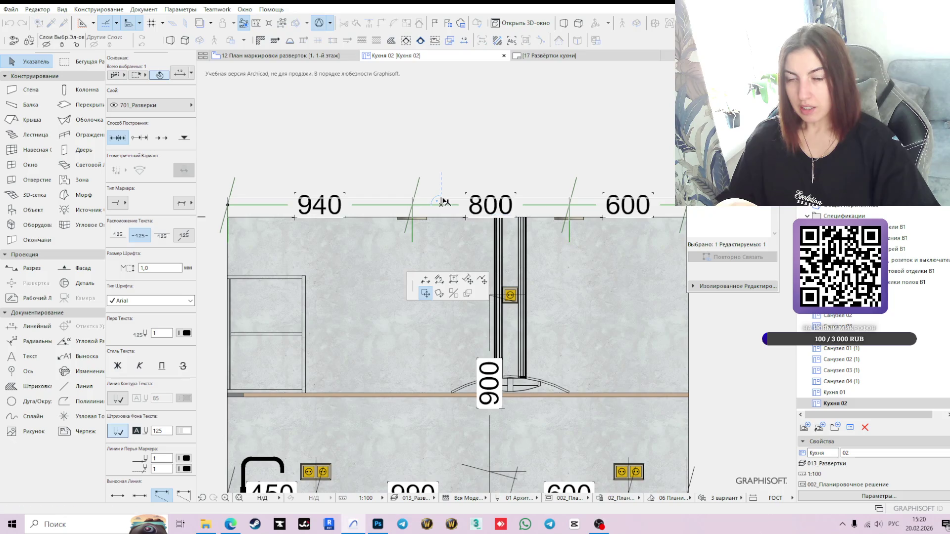
scroll(442, 203, down, 2)
middle_drag(553, 305, 563, 230)
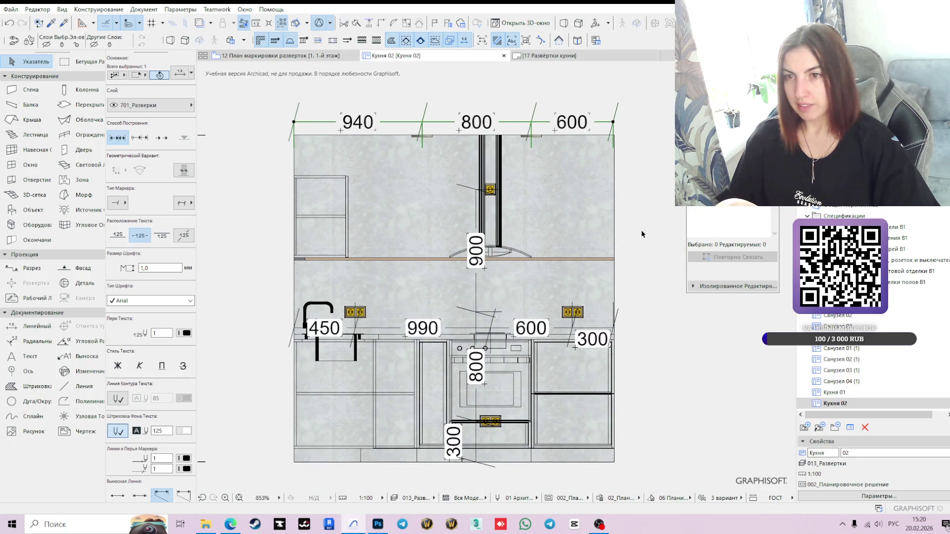
click(638, 242)
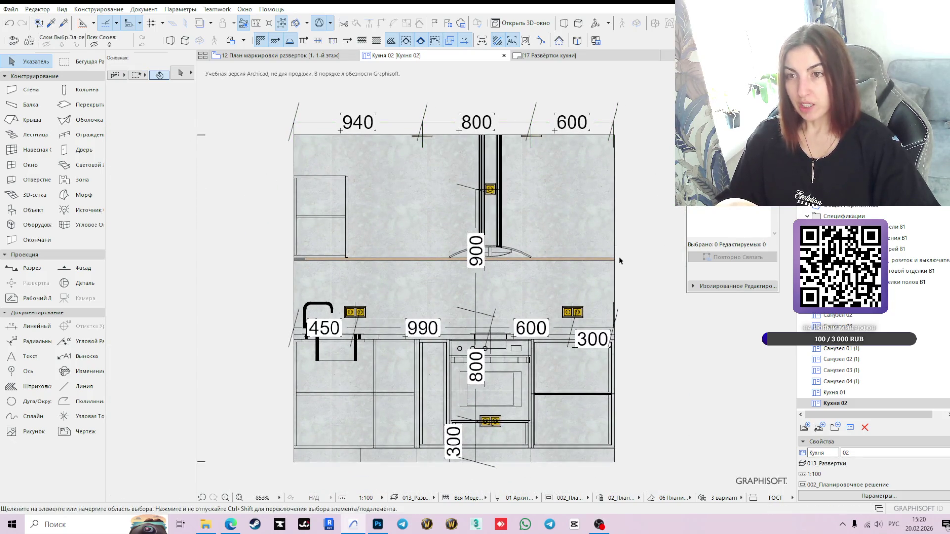
Step: Raise the lower 450/990/600/300 dimension chain slightly
click(314, 58)
click(405, 55)
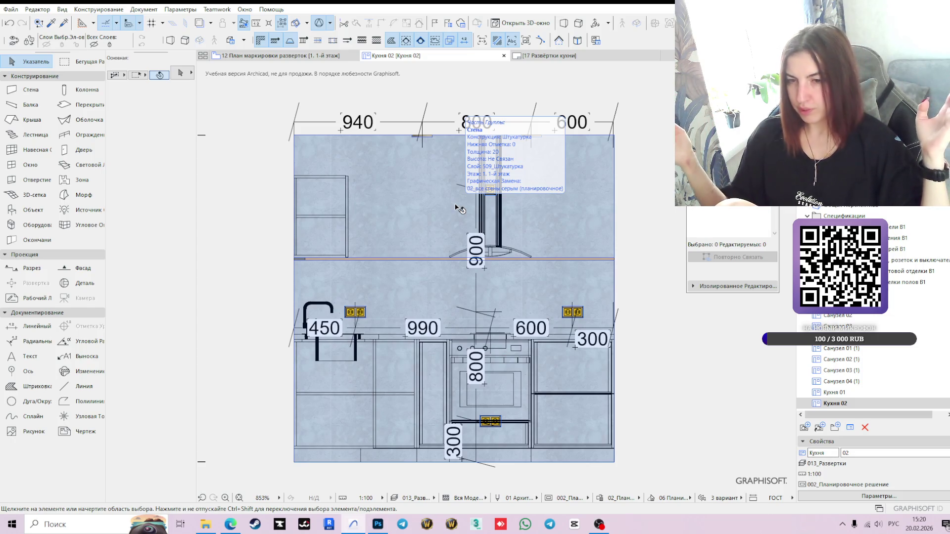
click(555, 331)
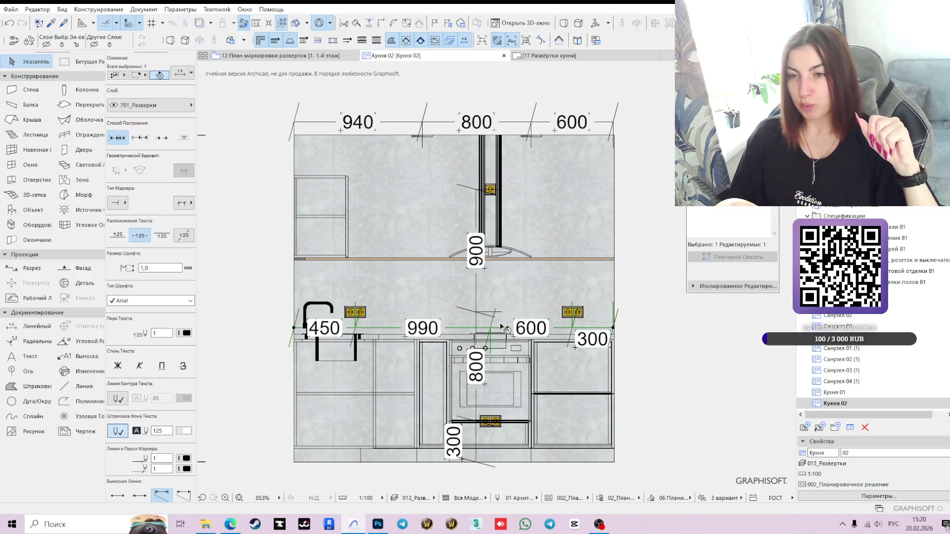
scroll(502, 336, up, 2)
scroll(502, 337, down, 1)
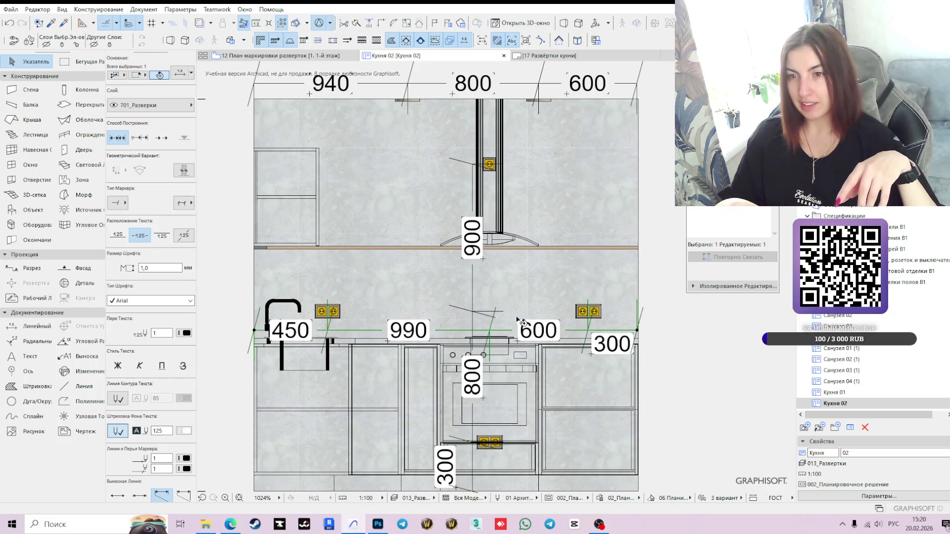
click(482, 332)
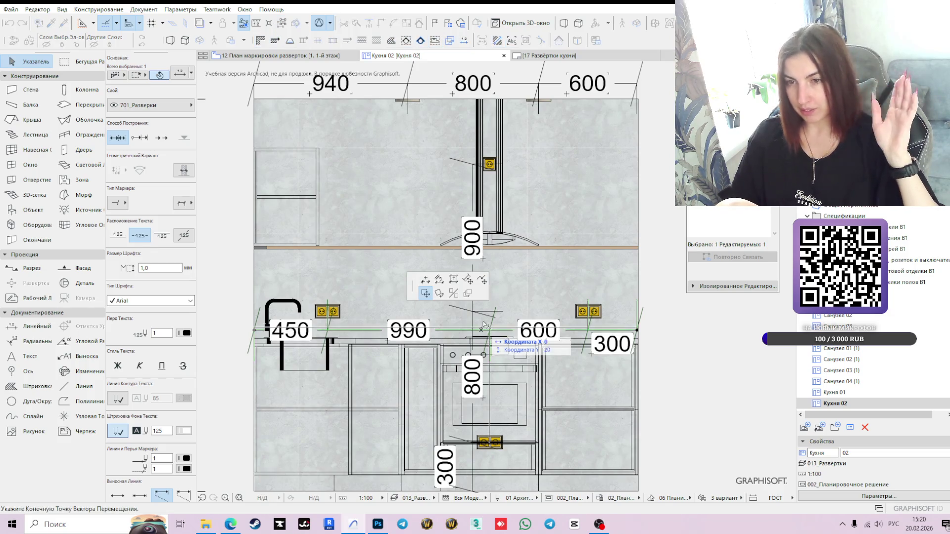
click(484, 317)
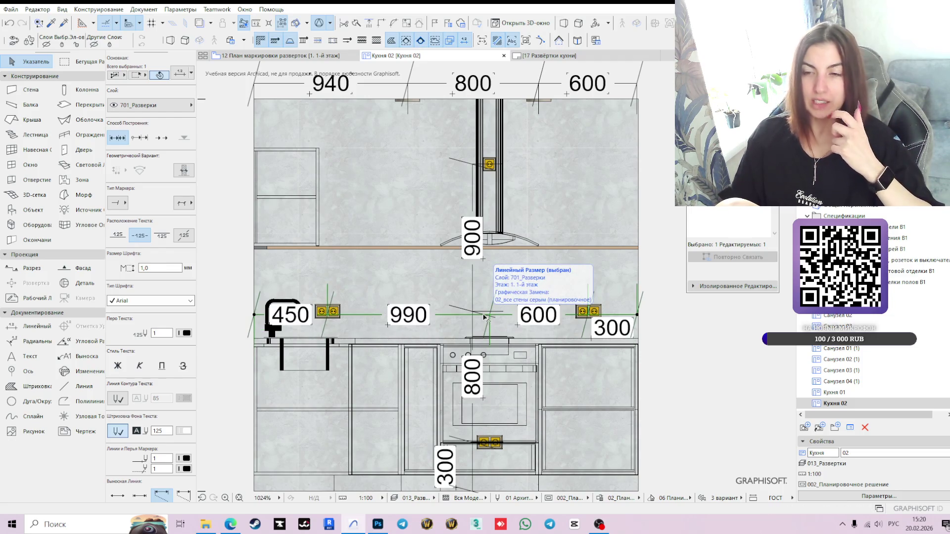
scroll(688, 397, down, 2)
middle_drag(679, 367, 646, 335)
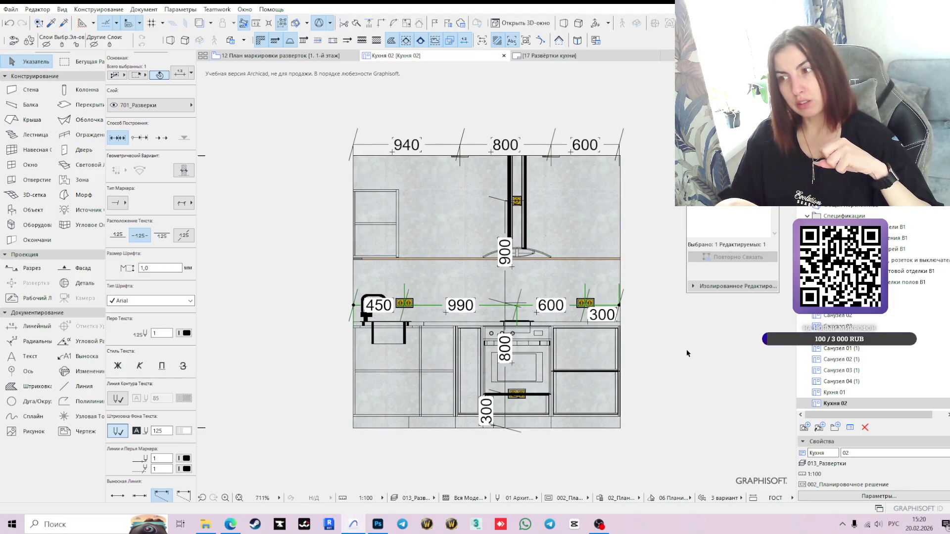
scroll(687, 353, down, 1)
scroll(687, 353, up, 3)
Step: Move the bottom 300 dimension label slightly right so it reads clearly
click(623, 317)
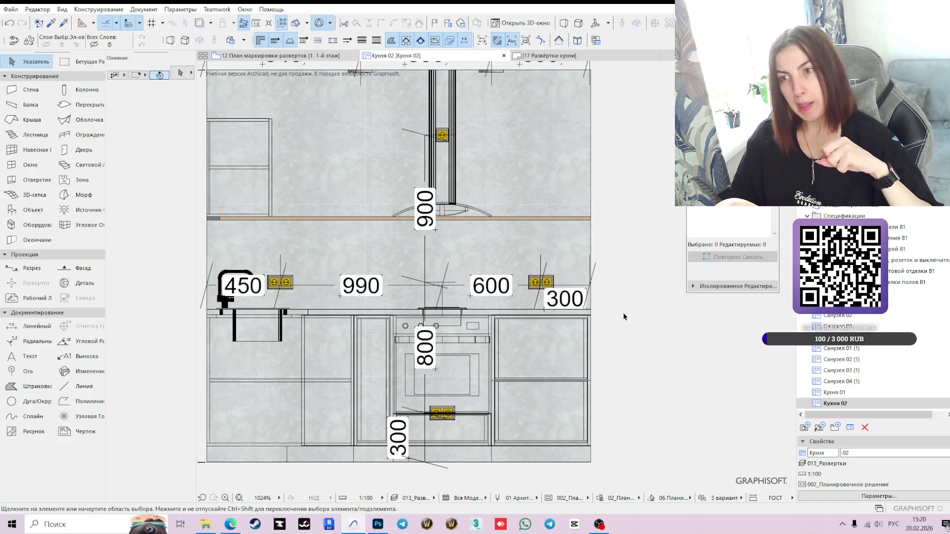
click(575, 308)
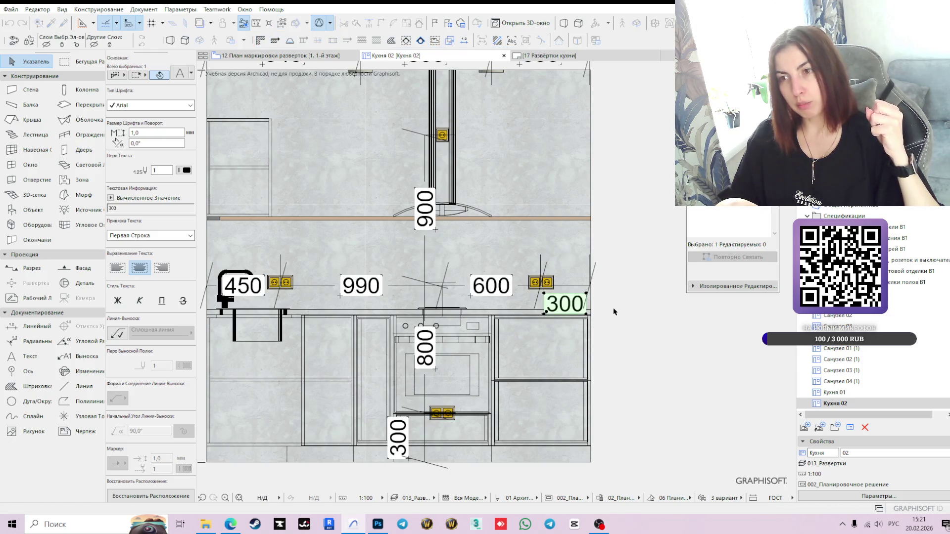
scroll(613, 312, down, 2)
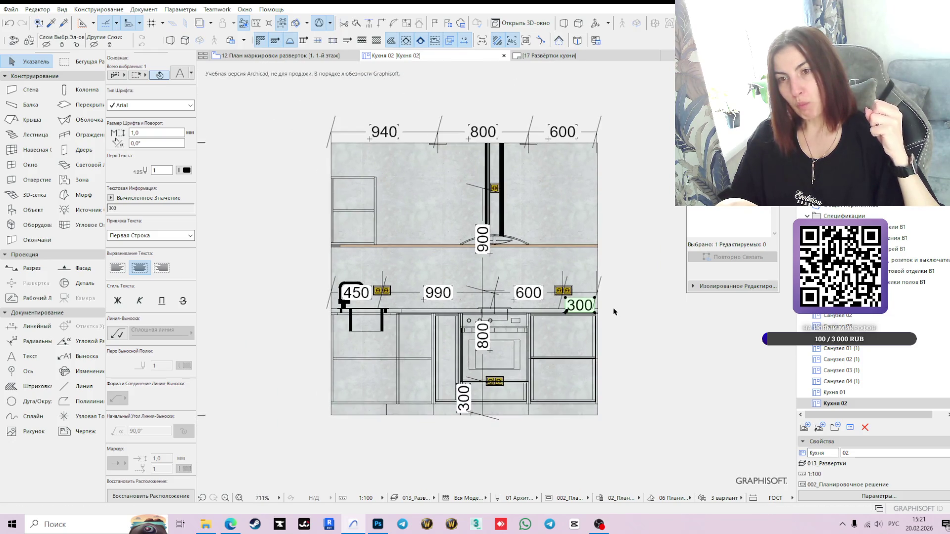
scroll(476, 417, up, 3)
click(472, 414)
click(470, 412)
click(478, 413)
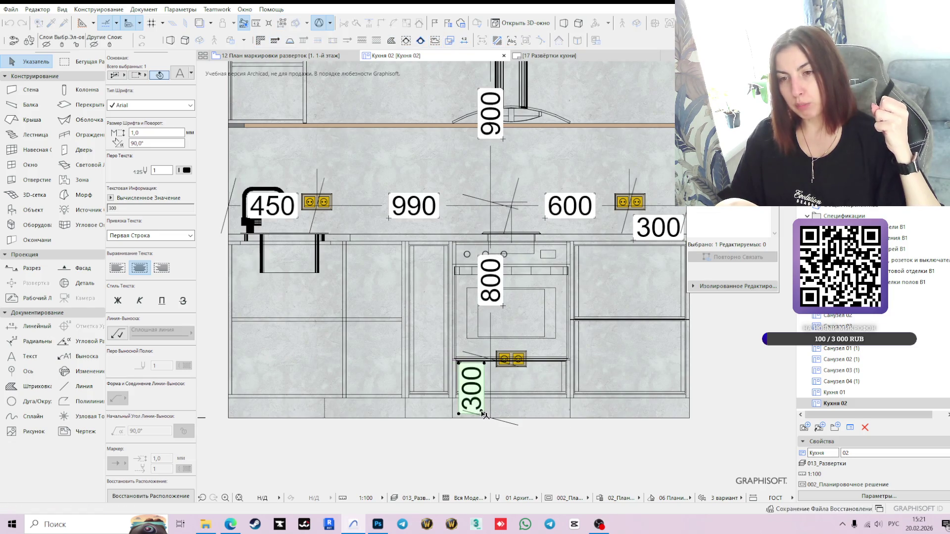
scroll(482, 414, down, 3)
scroll(482, 413, down, 1)
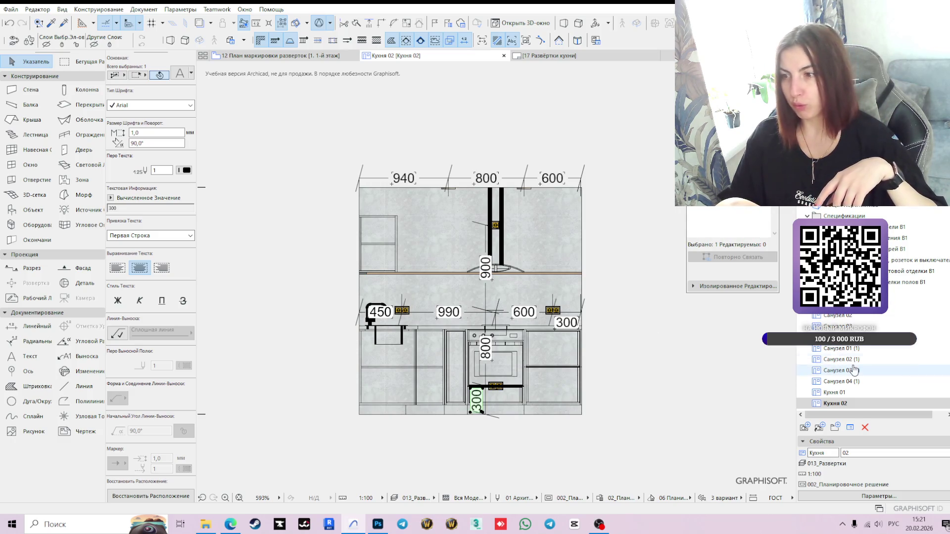
scroll(841, 381, down, 1)
Step: Open the Кухня 03 elevation and draw an 800/800/394/386 dimension chain along its top edge
double_click(835, 392)
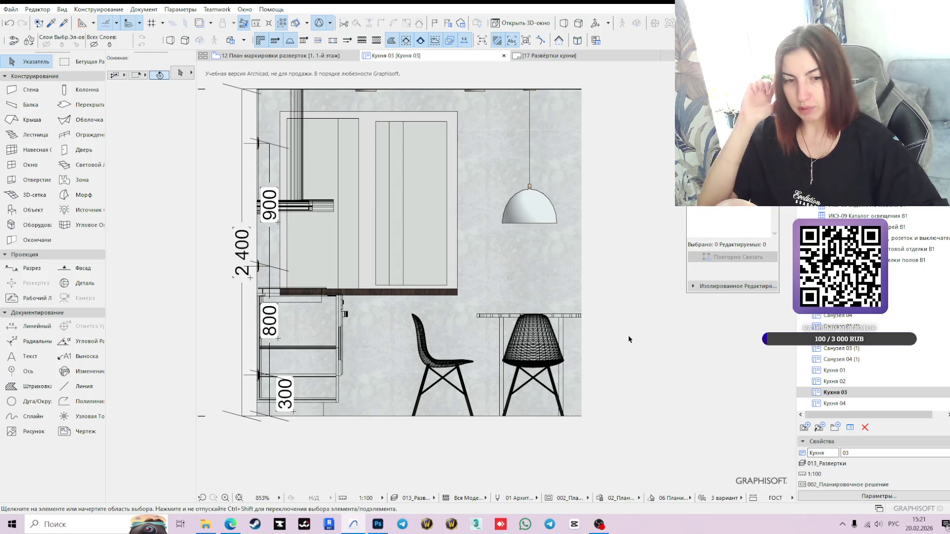
scroll(316, 171, down, 1)
click(30, 326)
scroll(295, 169, up, 5)
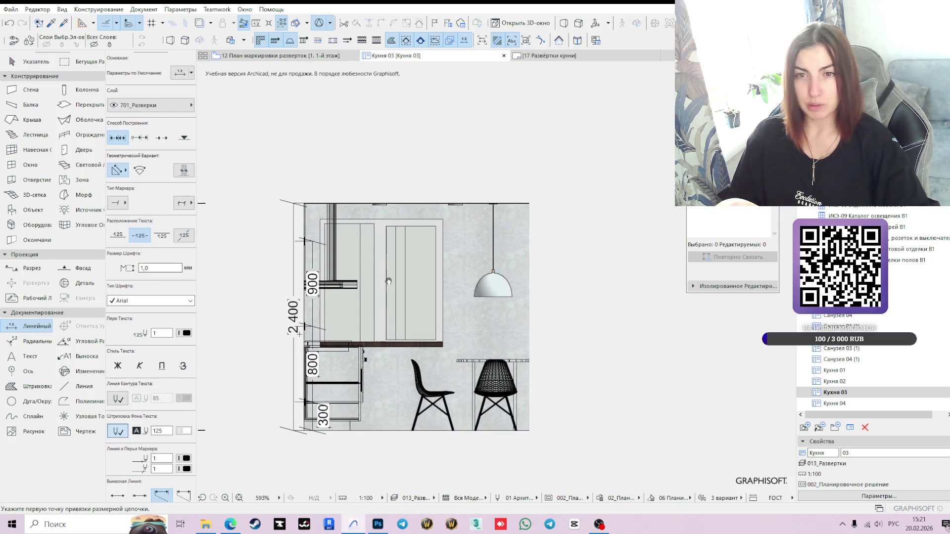
click(250, 169)
click(407, 168)
click(564, 169)
scroll(578, 198, down, 3)
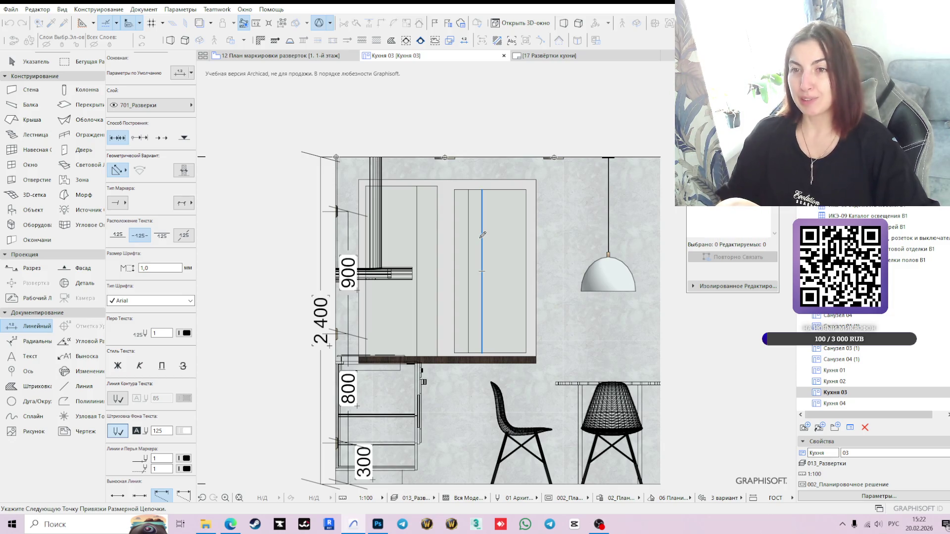
scroll(622, 155, up, 2)
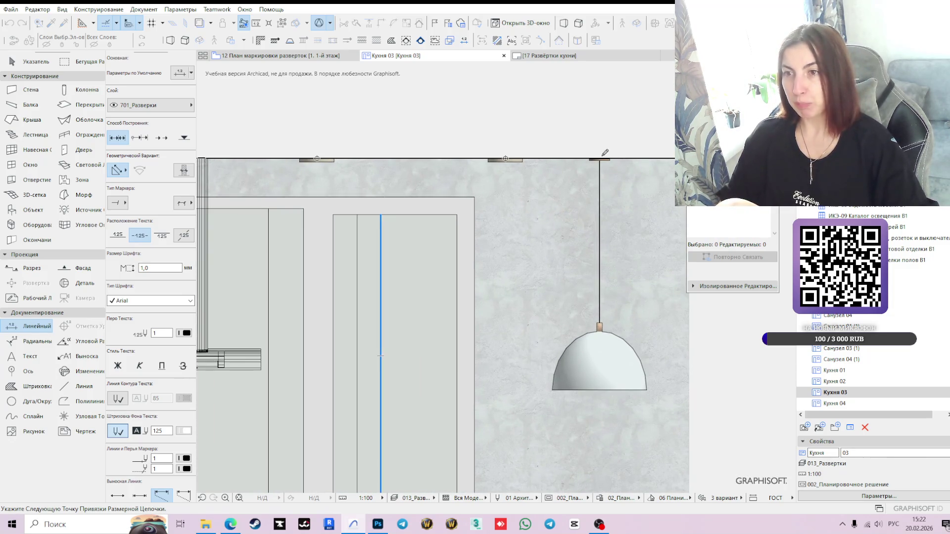
scroll(619, 233, up, 3)
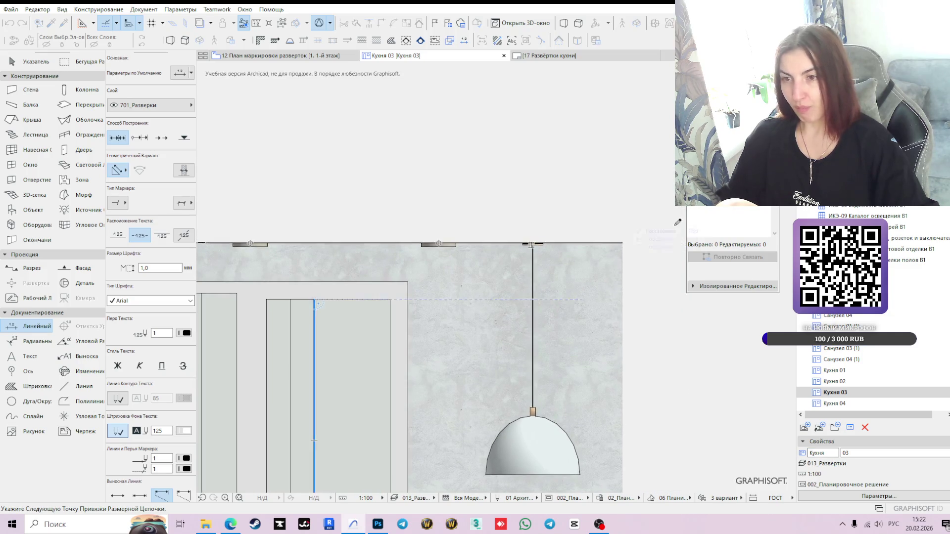
scroll(581, 267, down, 3)
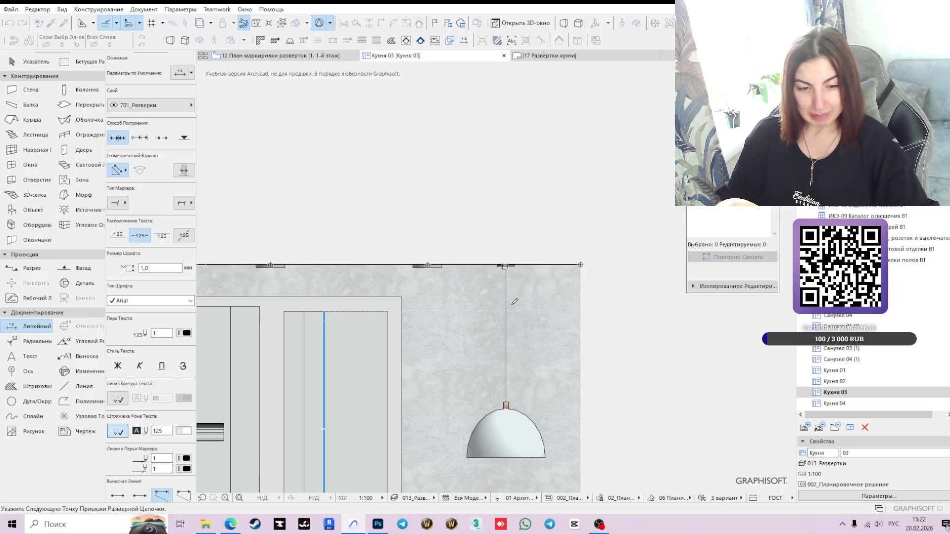
scroll(514, 301, down, 1)
scroll(422, 338, down, 2)
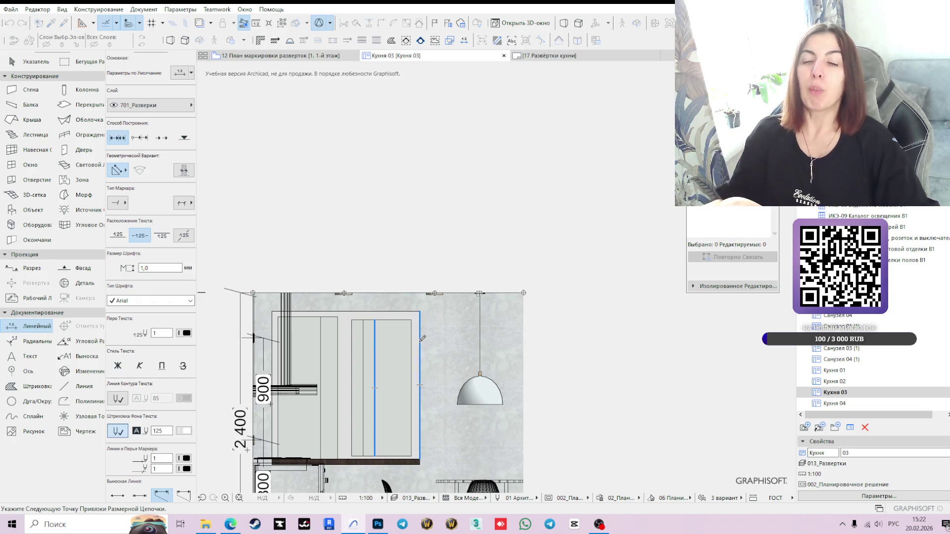
double_click(374, 226)
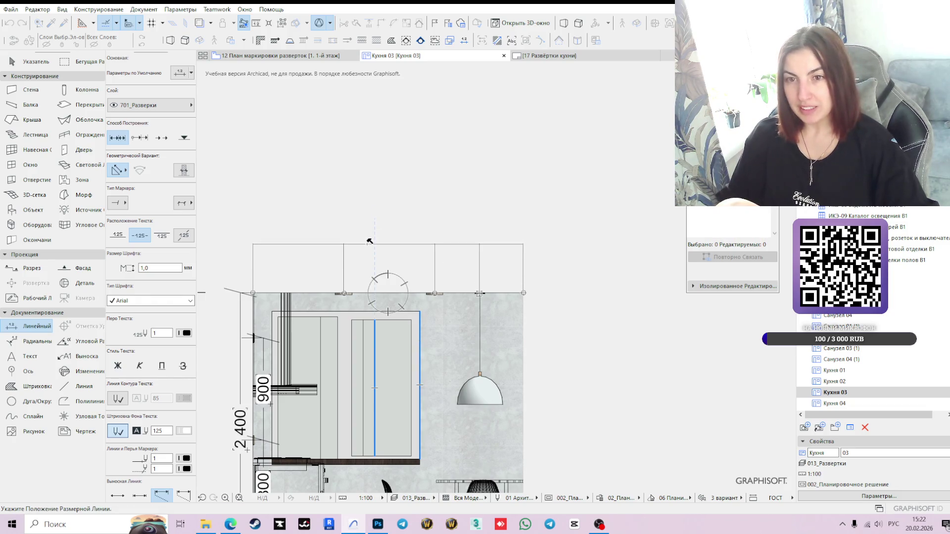
click(437, 245)
key(Escape)
Step: Lower the new dimension chain to just above the wall, then return to the marker plan
click(435, 244)
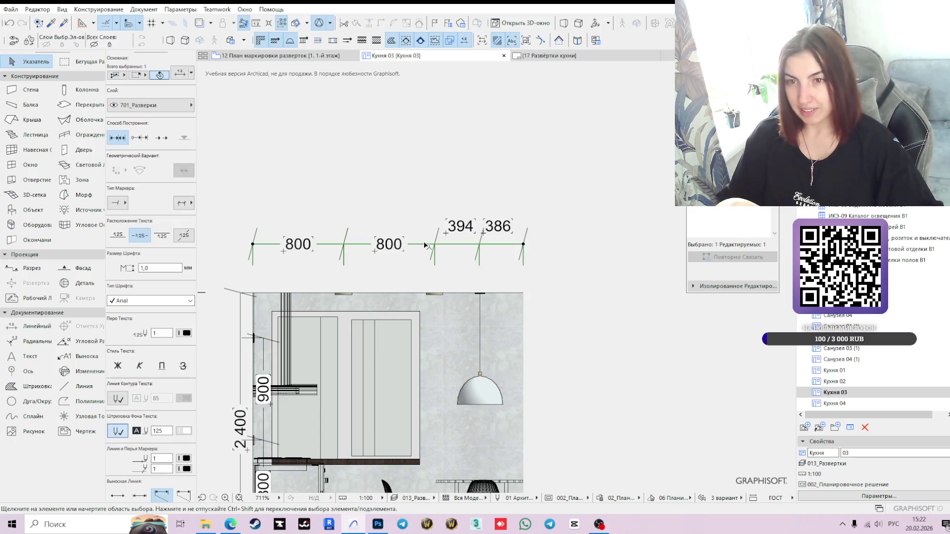
click(424, 244)
middle_drag(393, 349, 430, 236)
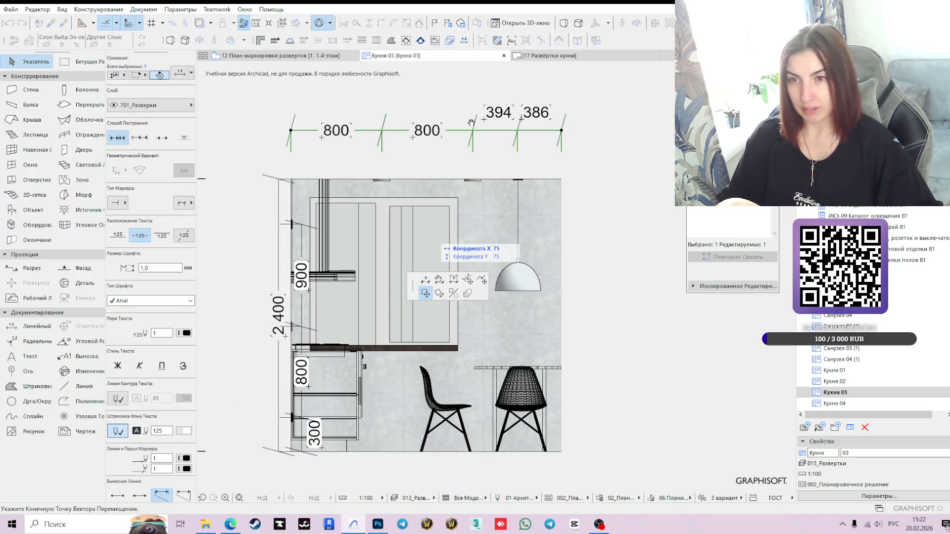
click(462, 165)
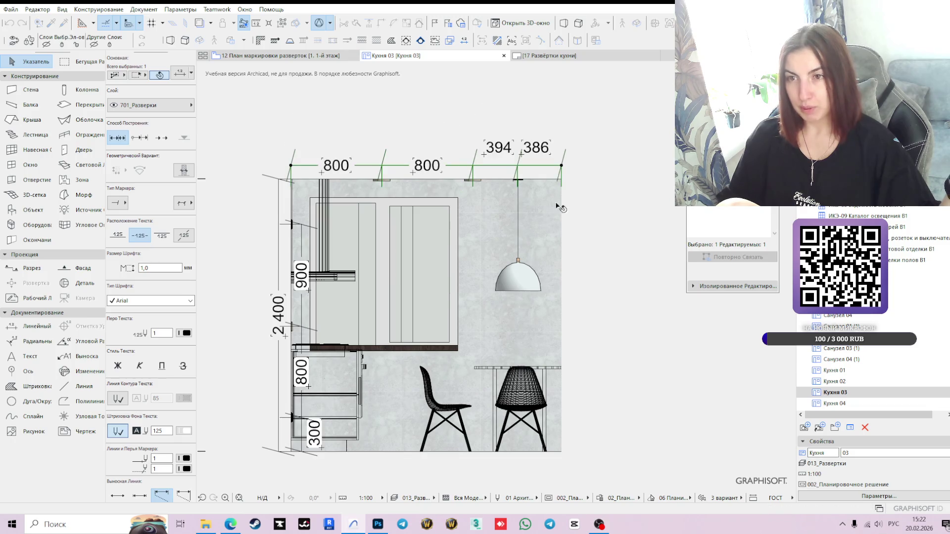
scroll(610, 231, up, 3)
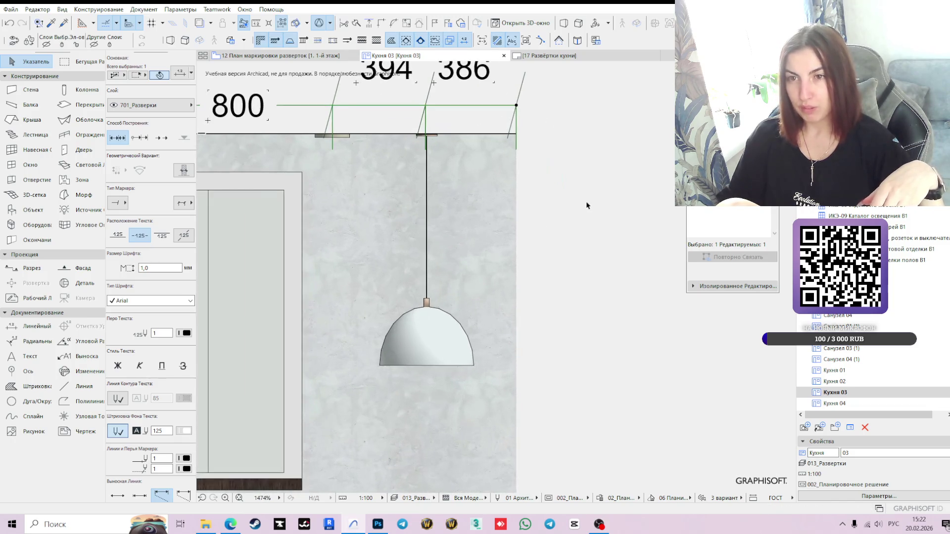
scroll(587, 203, down, 2)
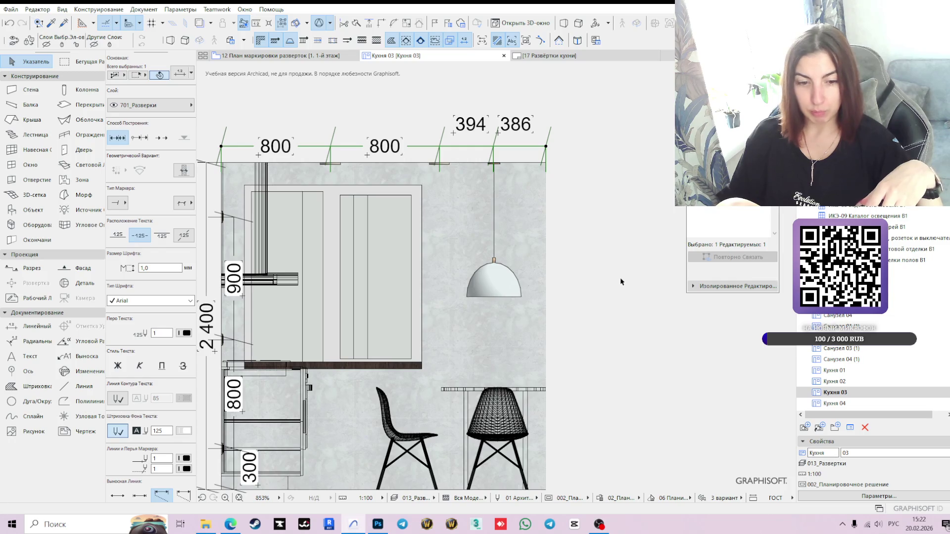
scroll(611, 251, down, 2)
scroll(585, 194, down, 1)
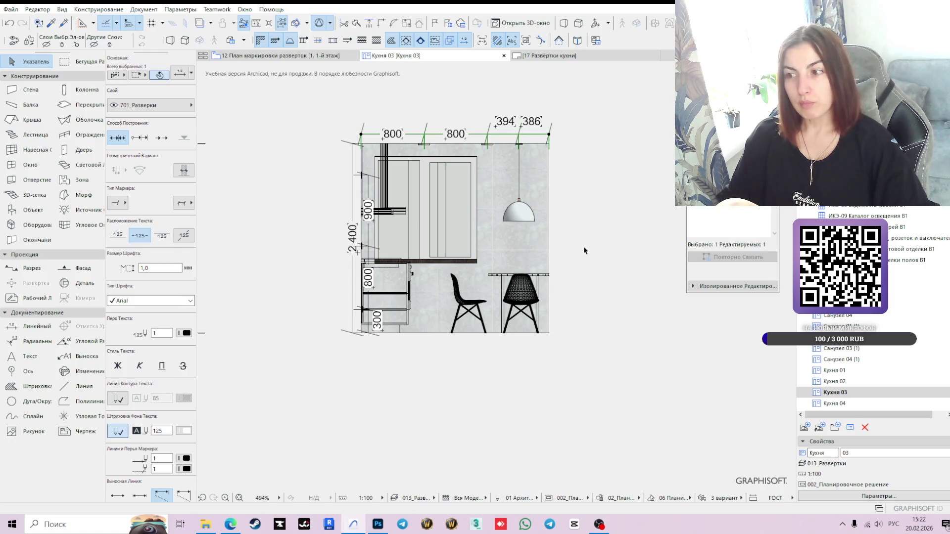
scroll(535, 156, up, 4)
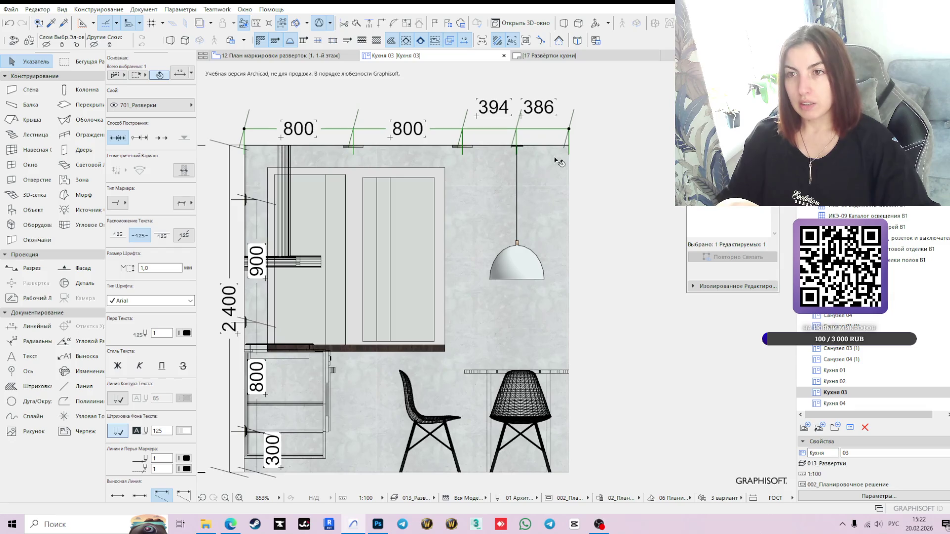
scroll(585, 236, up, 1)
scroll(490, 167, up, 3)
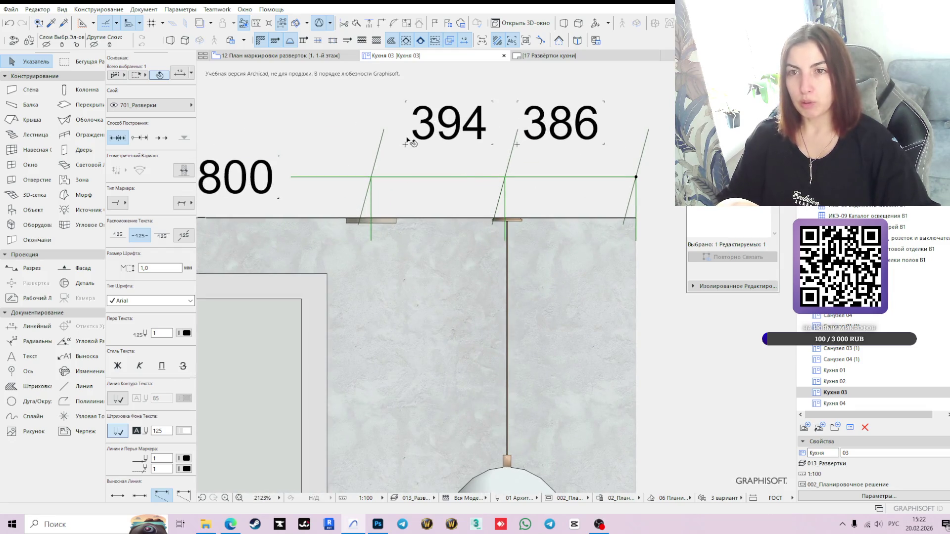
click(282, 55)
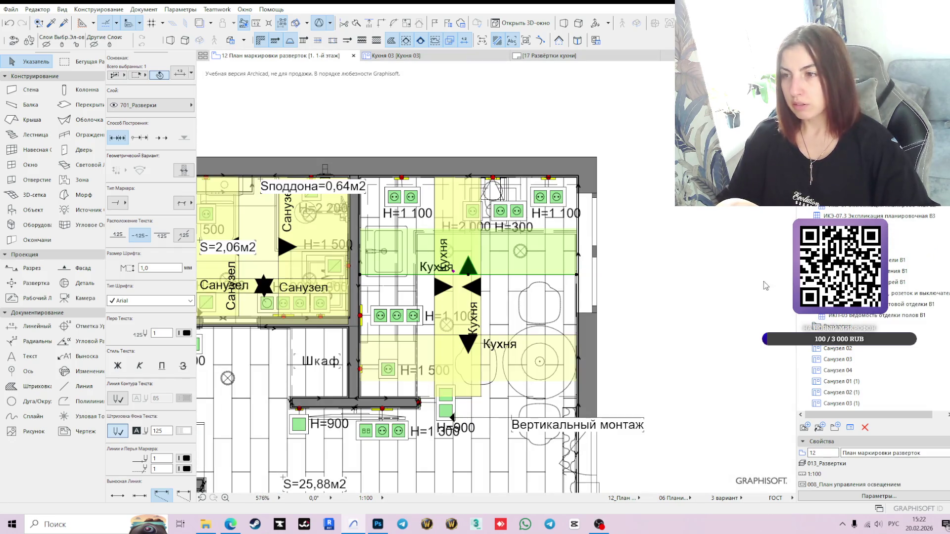
Step: Open the 08 План освещения lighting plan and start a linear dimension at the round ceiling light
double_click(899, 233)
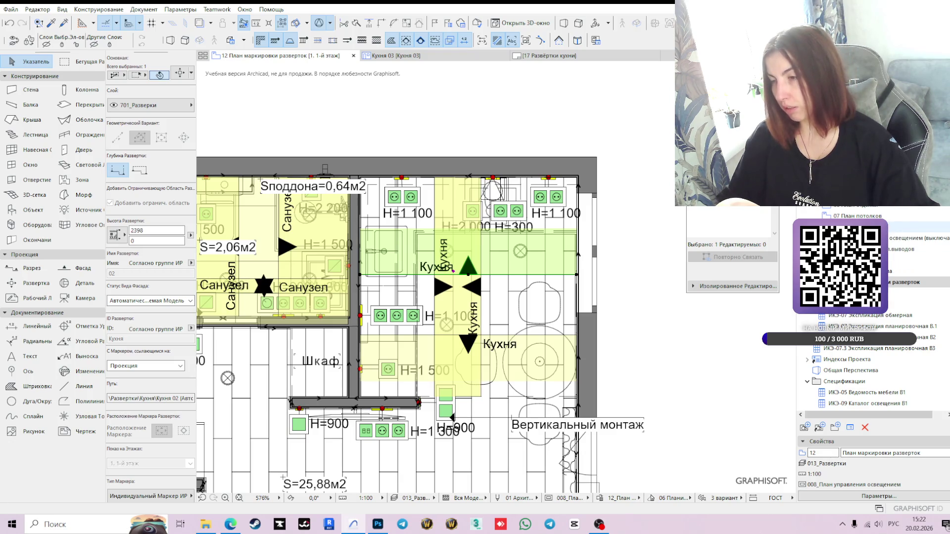
click(893, 227)
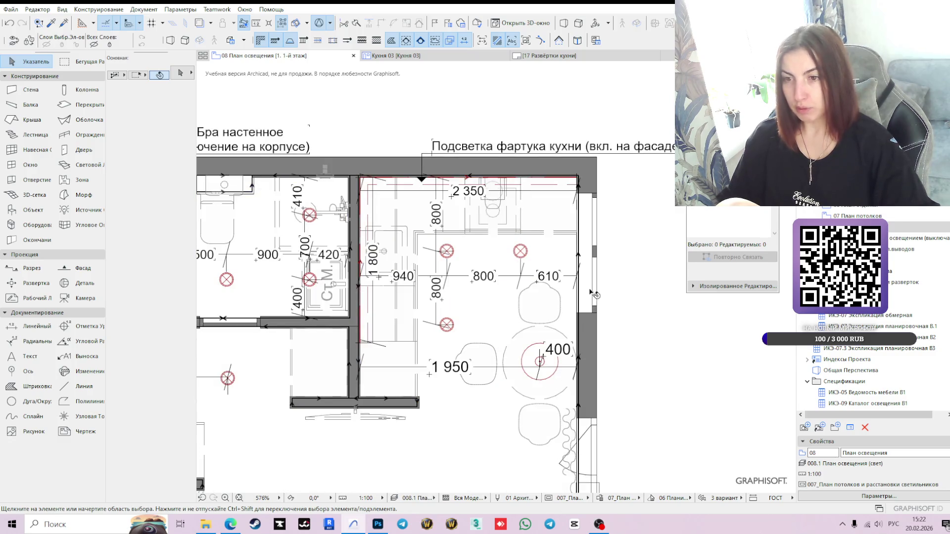
click(31, 326)
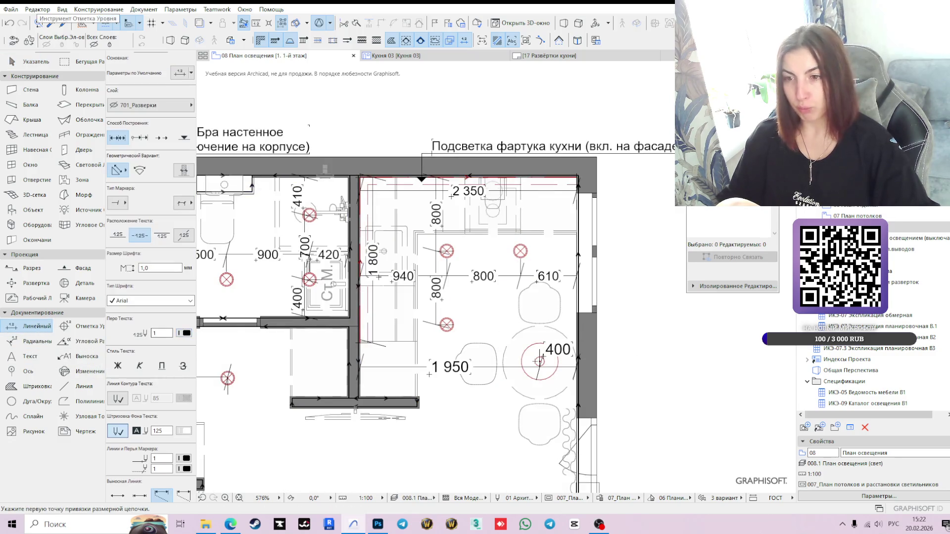
scroll(538, 361, up, 3)
click(543, 361)
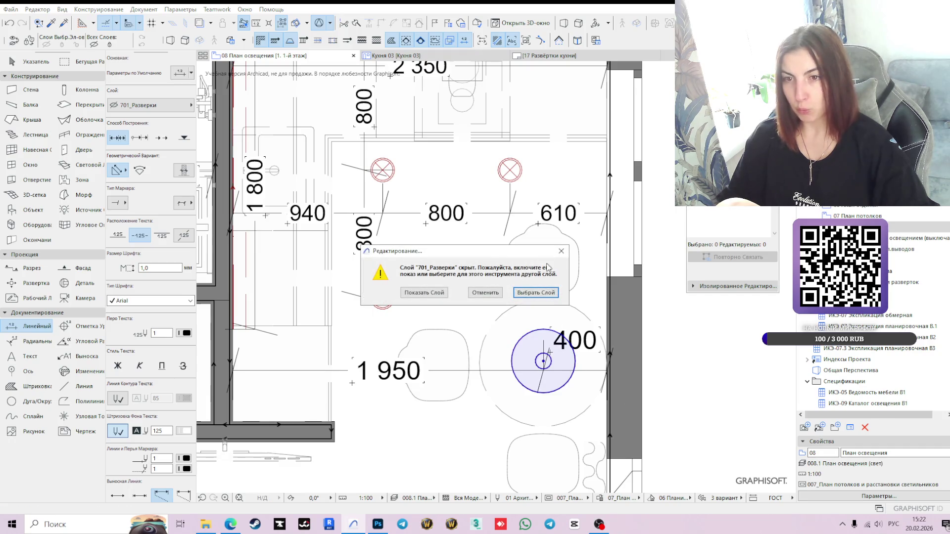
Step: Place a 2 000 dimension on layer 108_Размер света beside the right wall, then return to Кухня 03
click(561, 251)
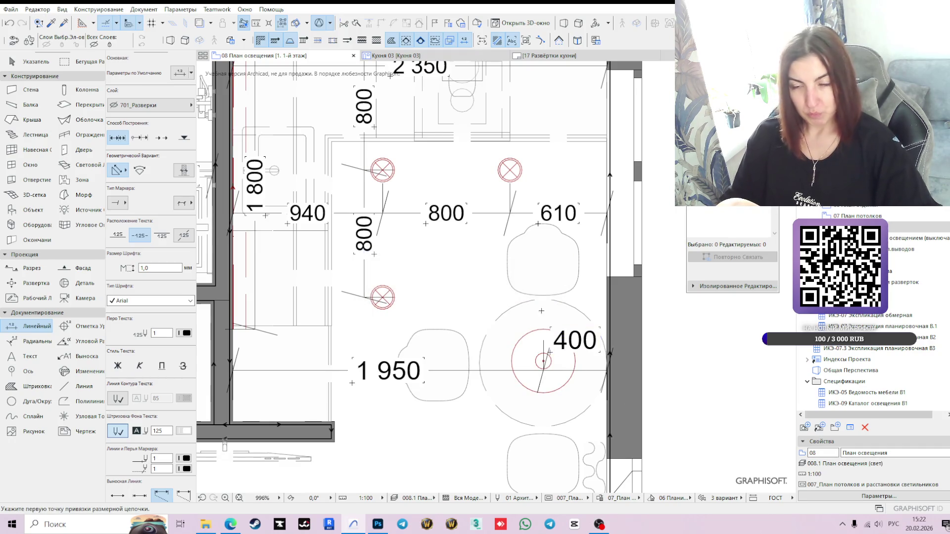
alt+click(544, 370)
scroll(546, 353, up, 1)
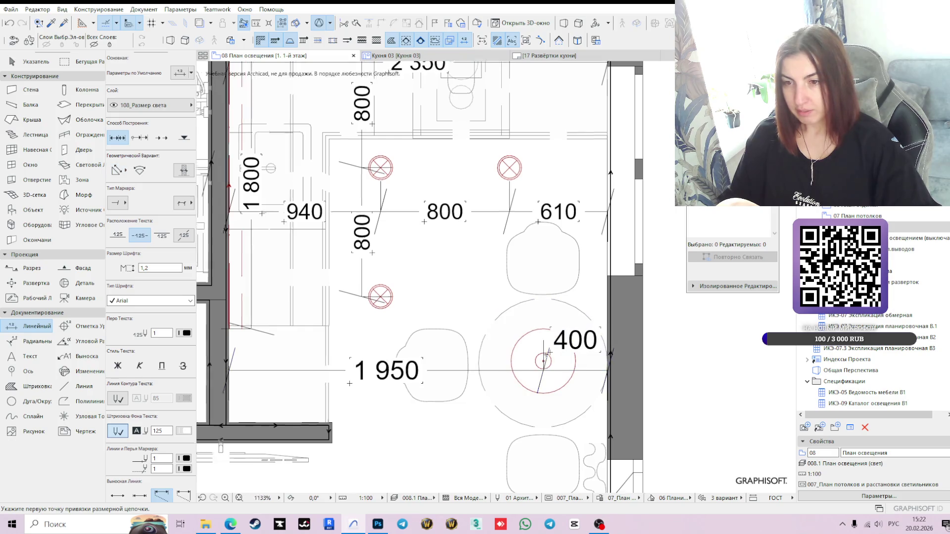
scroll(546, 354, up, 4)
scroll(643, 377, down, 10)
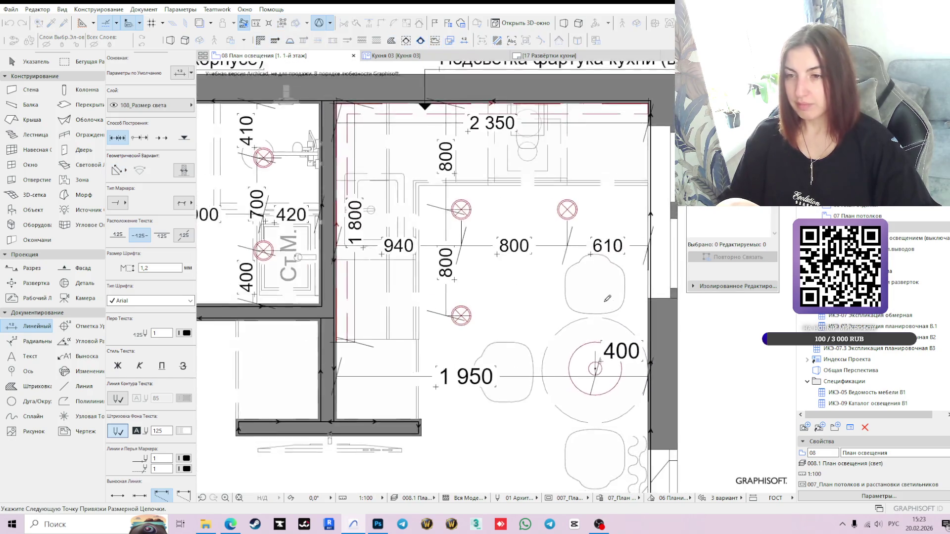
scroll(623, 171, up, 10)
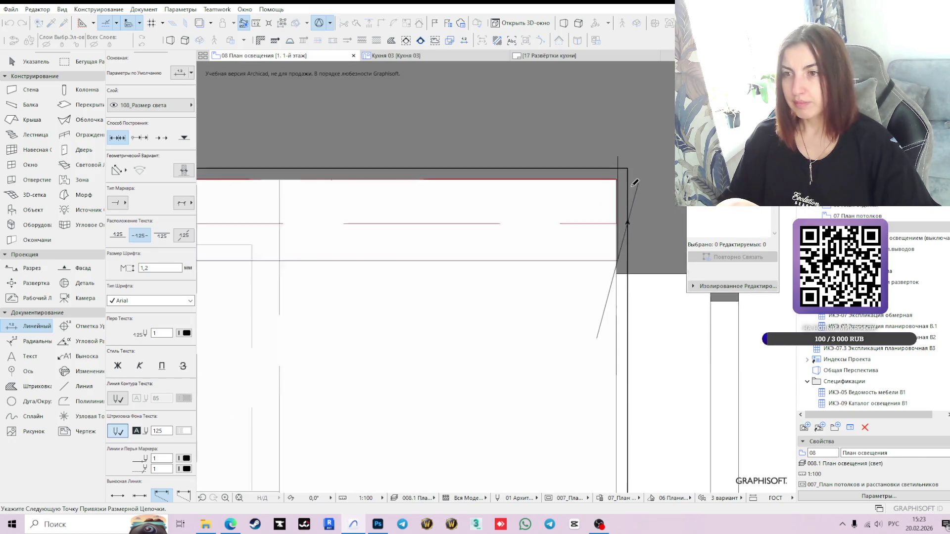
scroll(633, 183, down, 5)
double_click(574, 213)
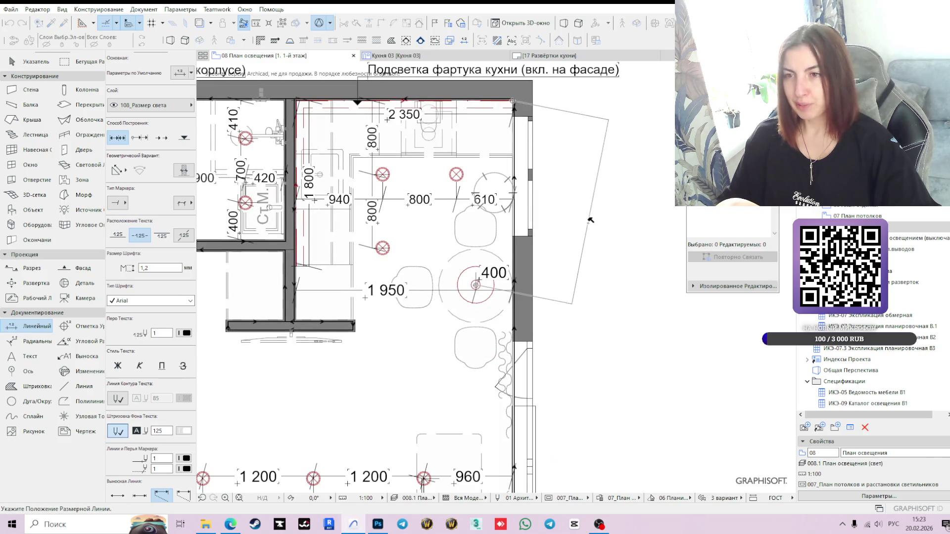
click(559, 183)
key(Escape)
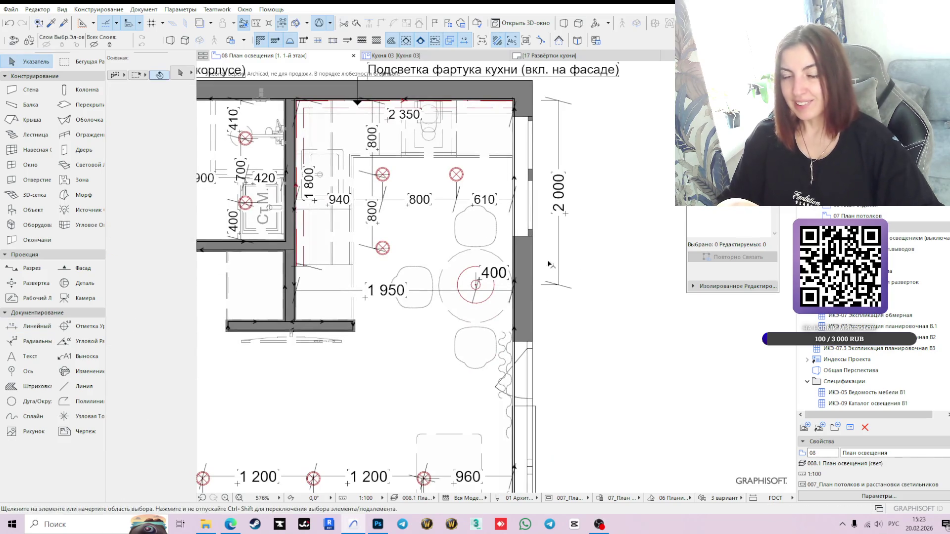
click(499, 54)
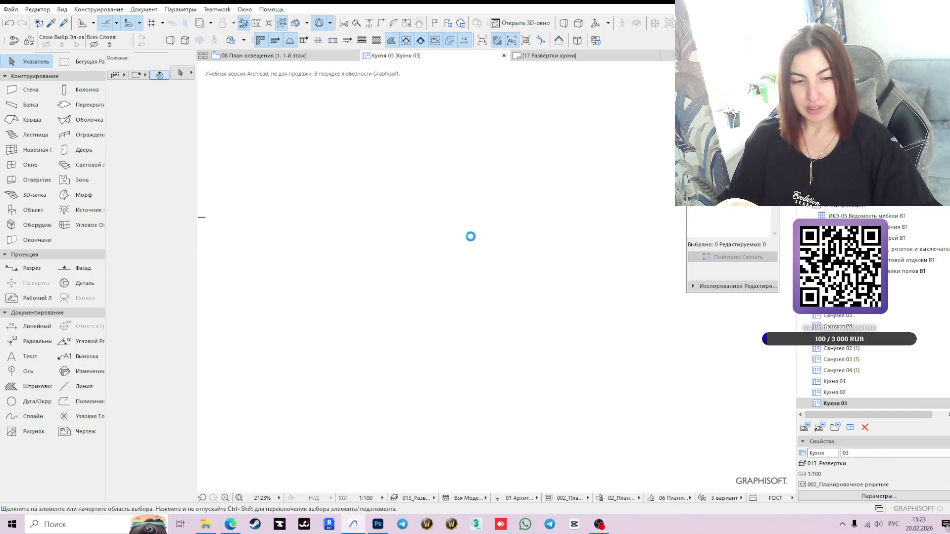
Step: Reposition the top dimension chain and lower its 394 label closer to the dimension line
scroll(494, 260, down, 5)
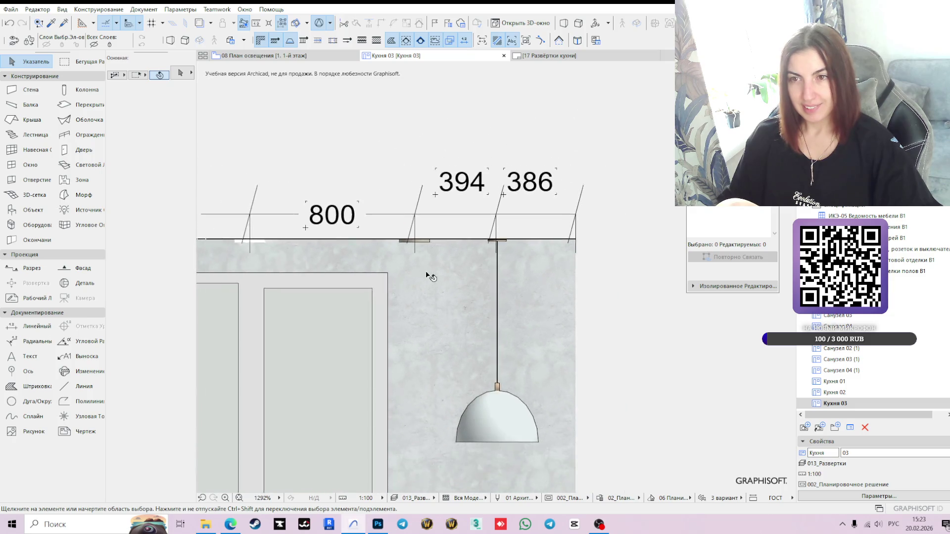
scroll(487, 325, down, 3)
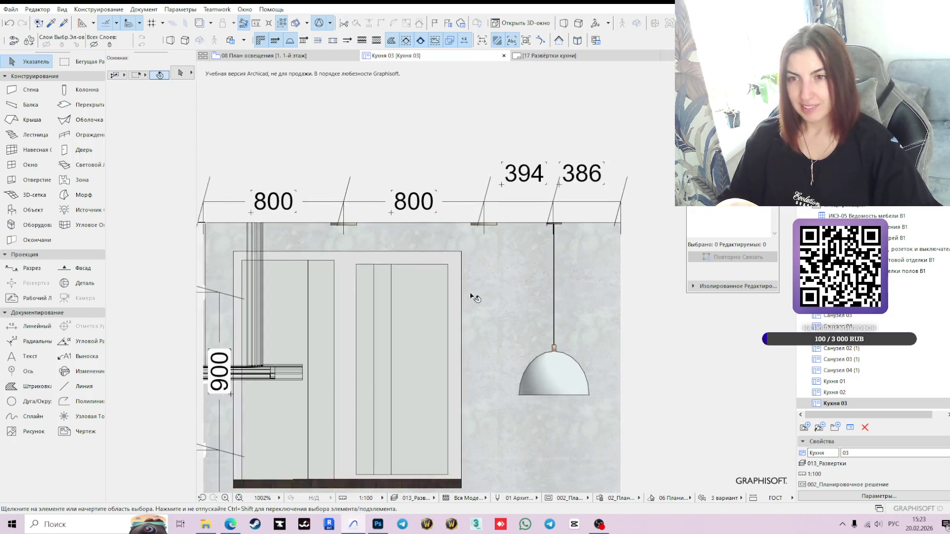
click(473, 198)
scroll(484, 194, up, 3)
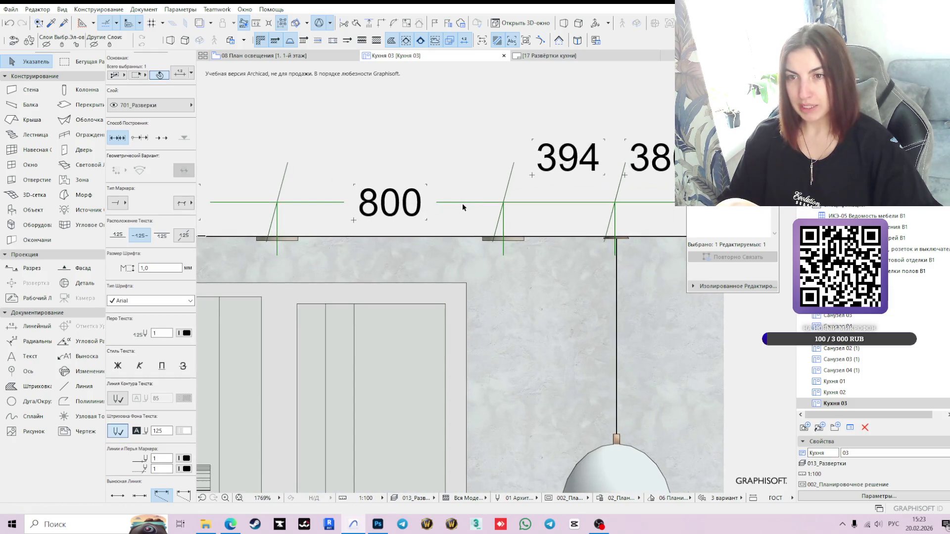
click(464, 203)
click(465, 203)
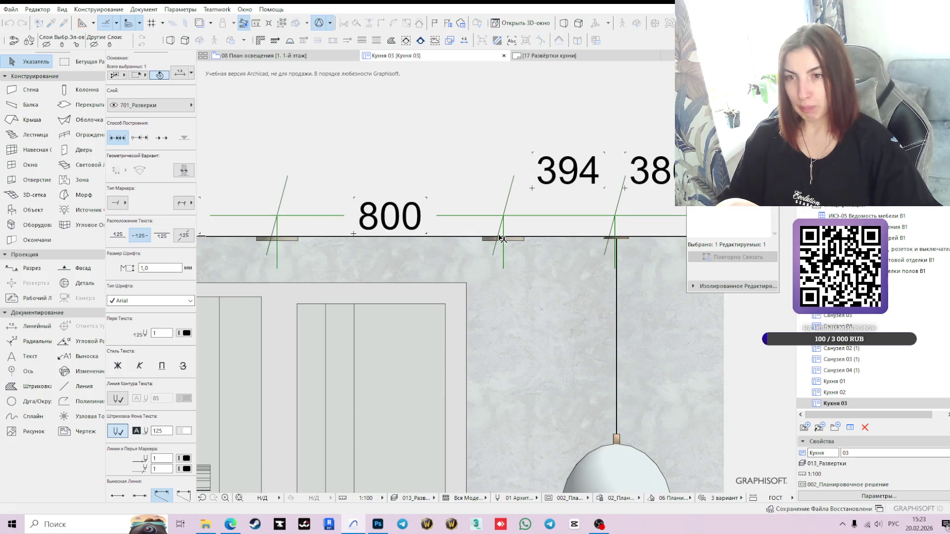
scroll(503, 239, down, 2)
click(522, 205)
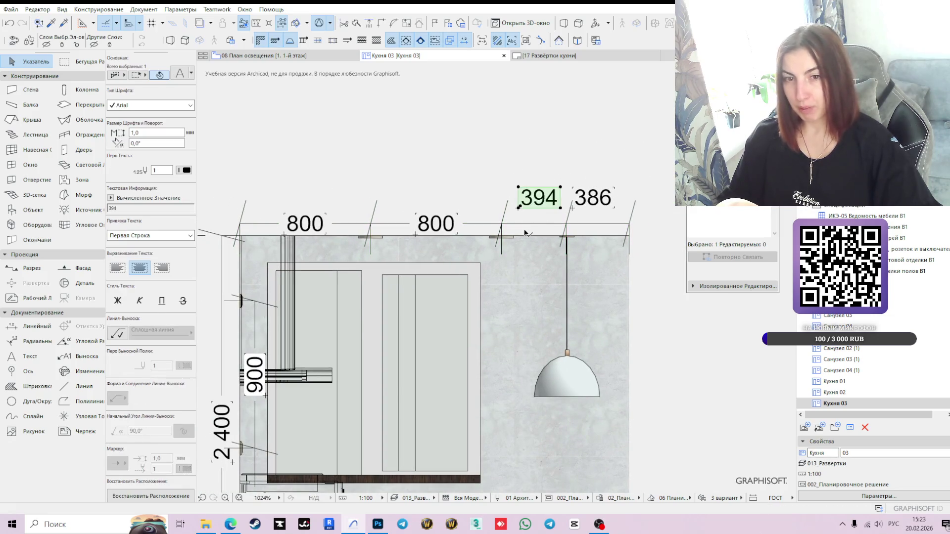
scroll(524, 233, up, 3)
click(512, 199)
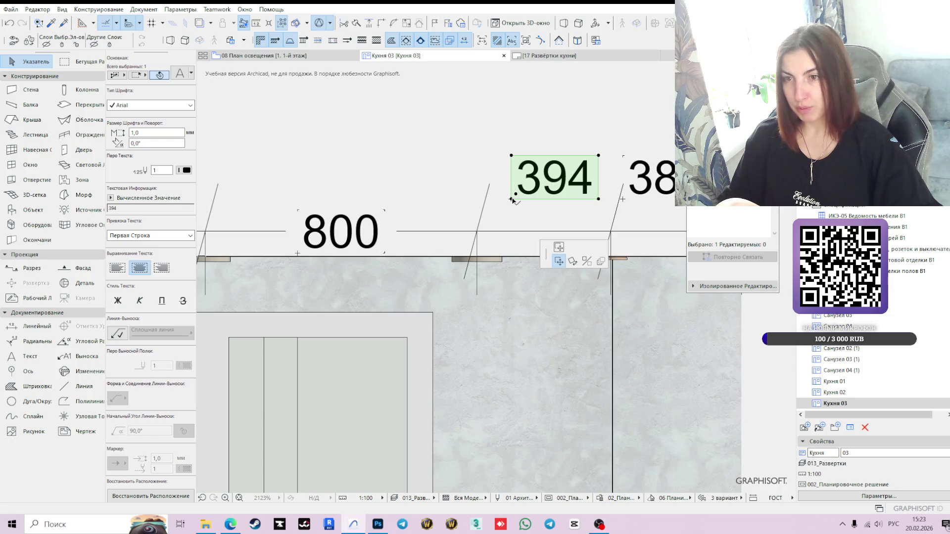
click(510, 223)
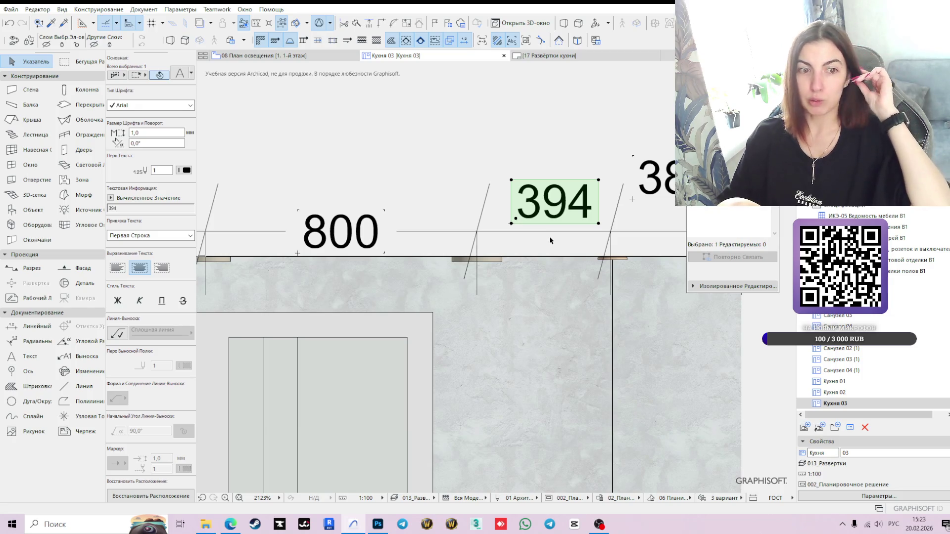
Step: Snap the dimension node above the lamp onto the lamp rod so the segment reads 400
scroll(568, 273, down, 2)
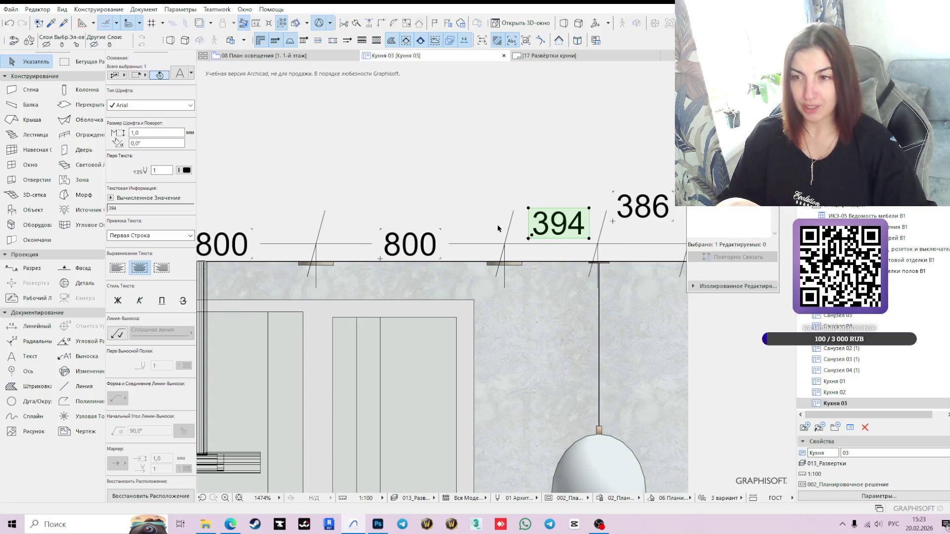
middle_drag(607, 273, 539, 236)
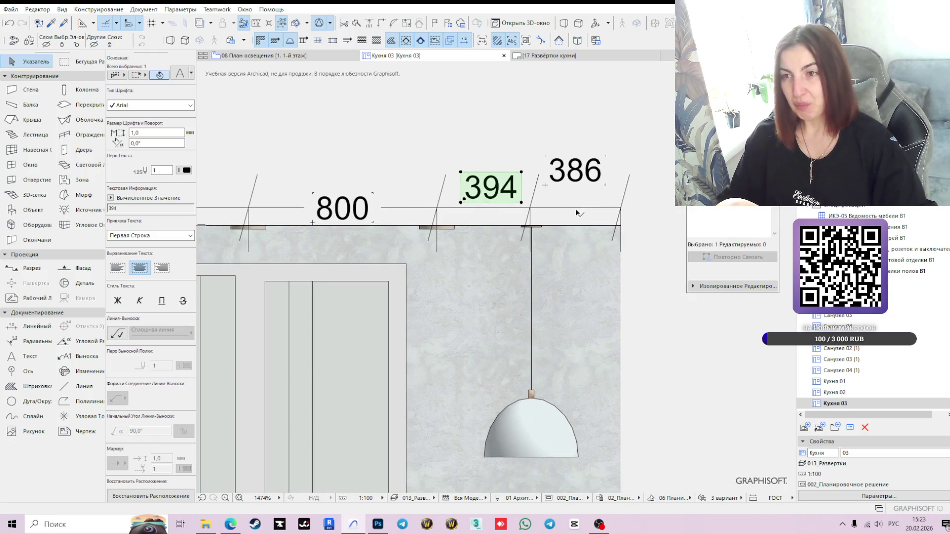
scroll(534, 227, up, 5)
click(516, 142)
click(517, 143)
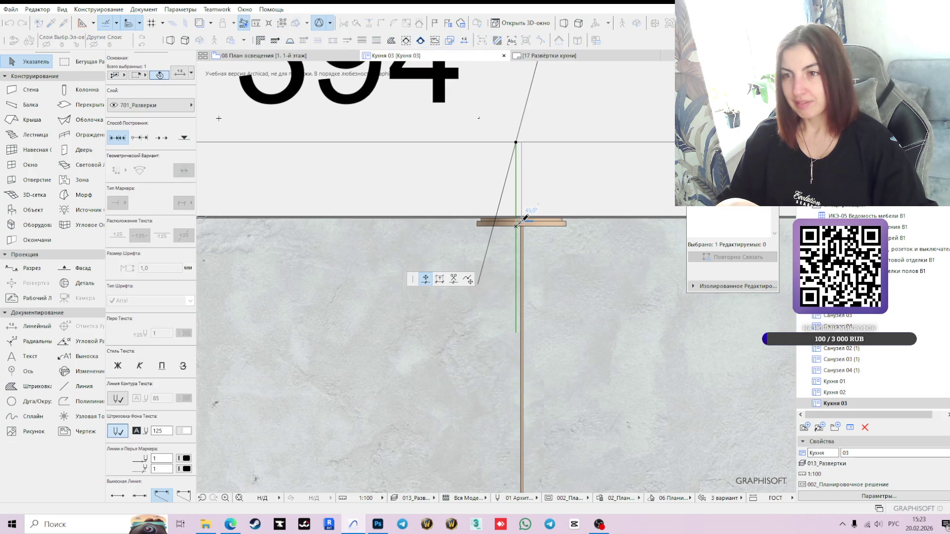
click(524, 220)
Step: Delete the trailing 380 dimension from the top chain
scroll(522, 219, down, 5)
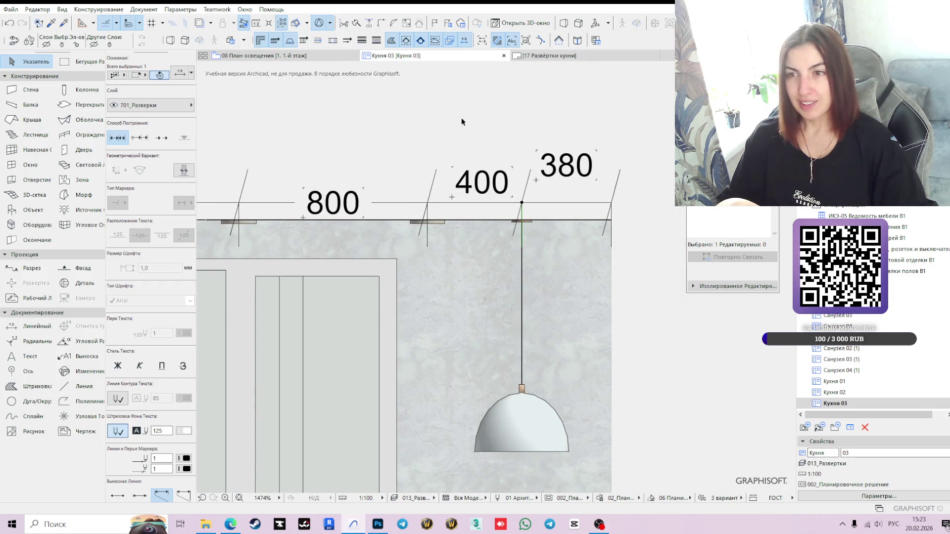
scroll(567, 235, down, 2)
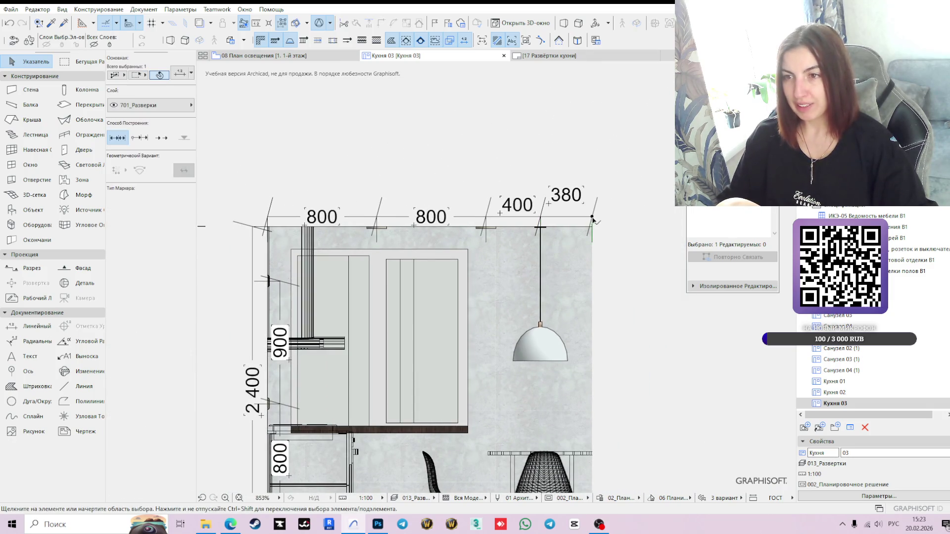
click(574, 205)
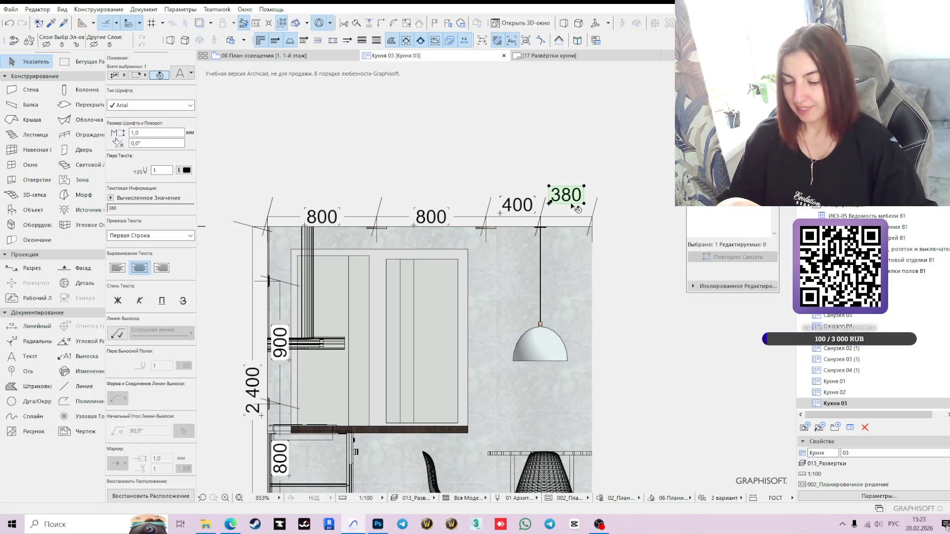
key(Delete)
scroll(568, 207, down, 1)
mouse_move(581, 301)
middle_down()
mouse_move(580, 227)
mouse_move(551, 238)
middle_up()
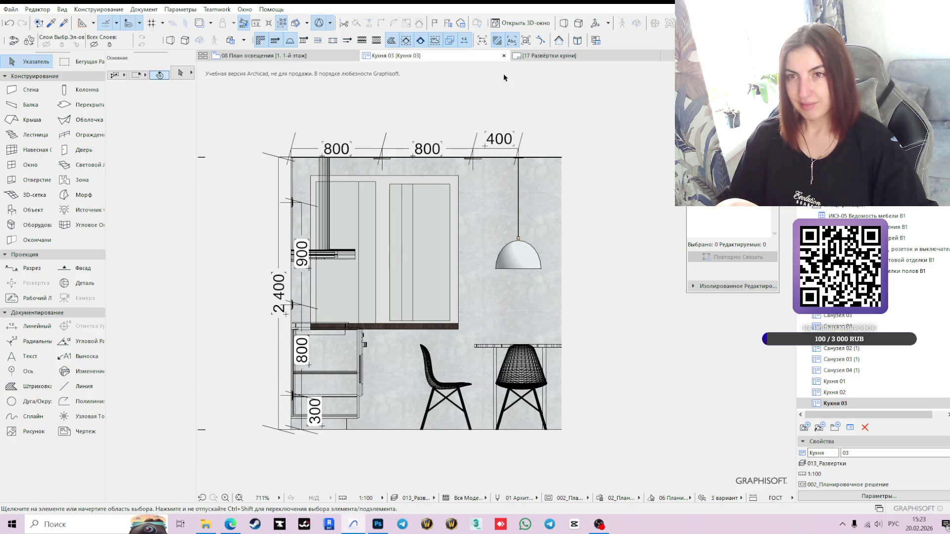
Step: Open the Кухня 04 elevation
mouse_move(574, 54)
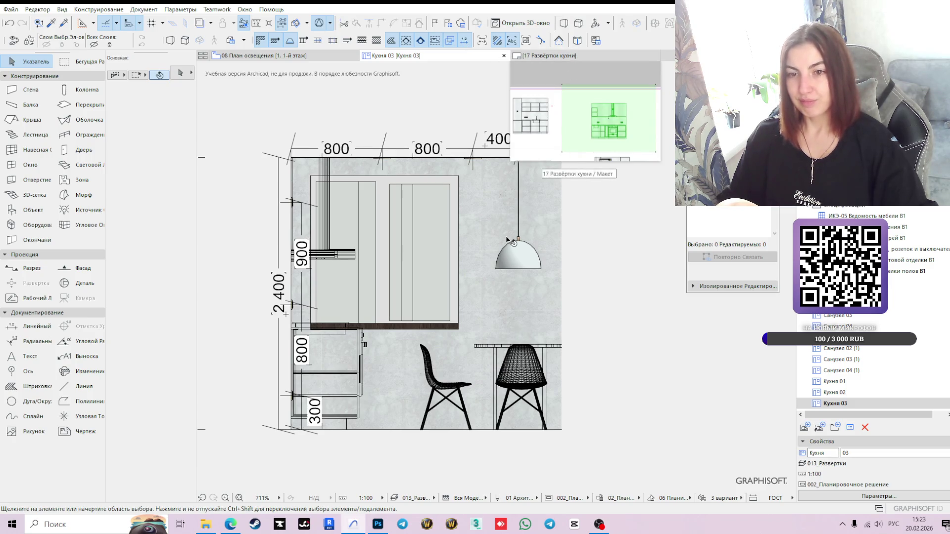
scroll(554, 282, down, 1)
scroll(841, 376, down, 1)
click(843, 403)
double_click(845, 404)
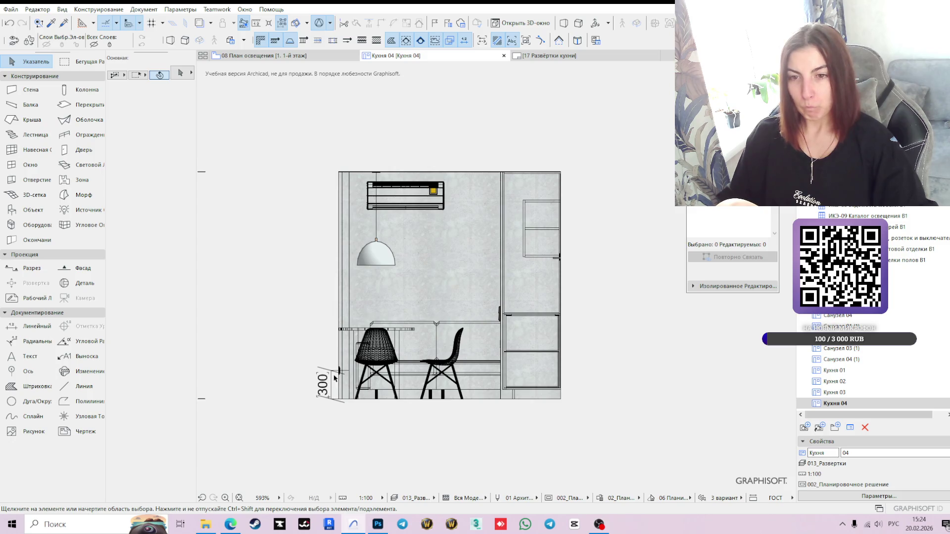
Step: Start a linear dimension on layer 701_Развертки, clearing the hidden-layer warning
scroll(335, 378, up, 1)
scroll(606, 247, up, 4)
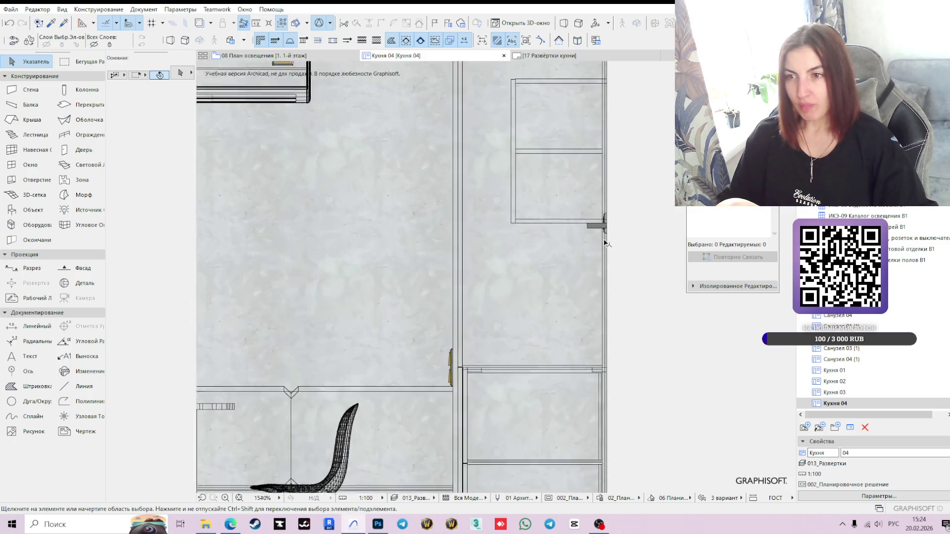
scroll(603, 232, down, 2)
click(49, 327)
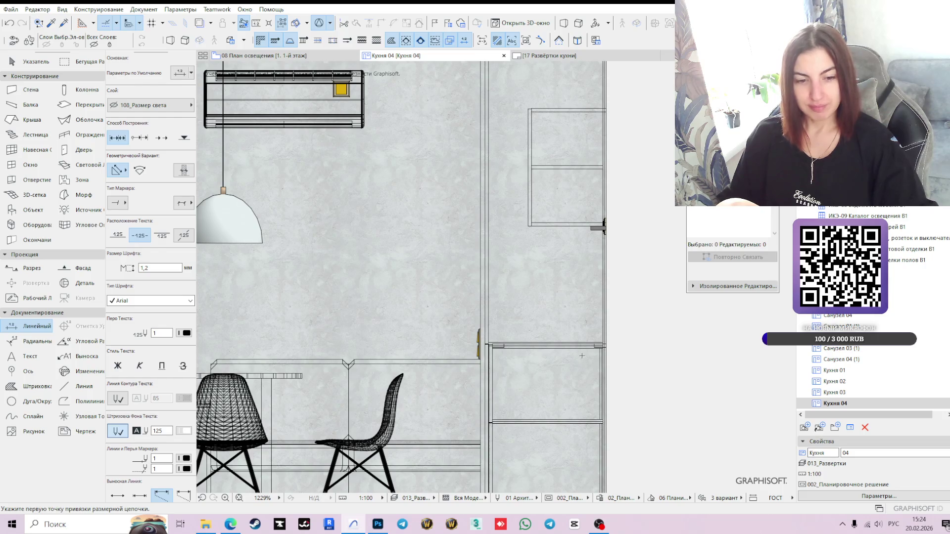
scroll(570, 350, down, 2)
scroll(571, 391, up, 4)
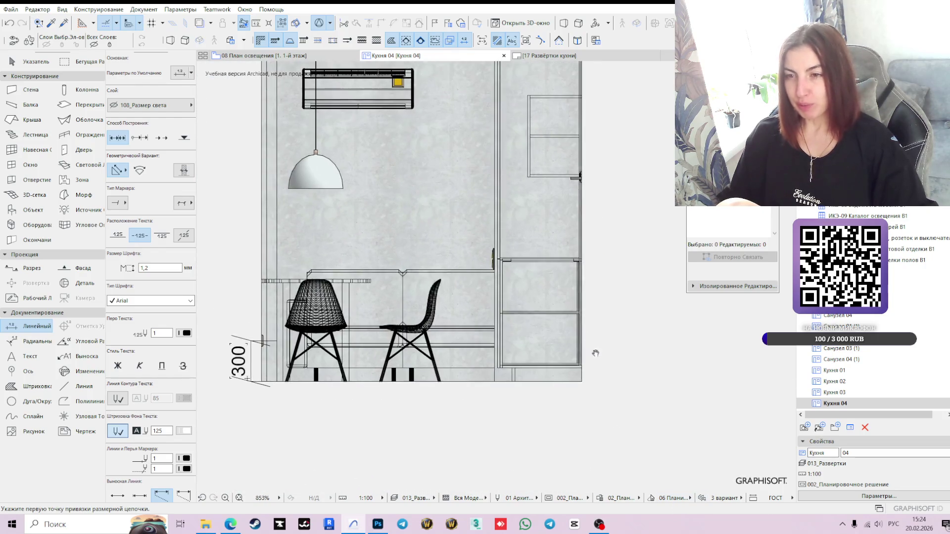
click(572, 396)
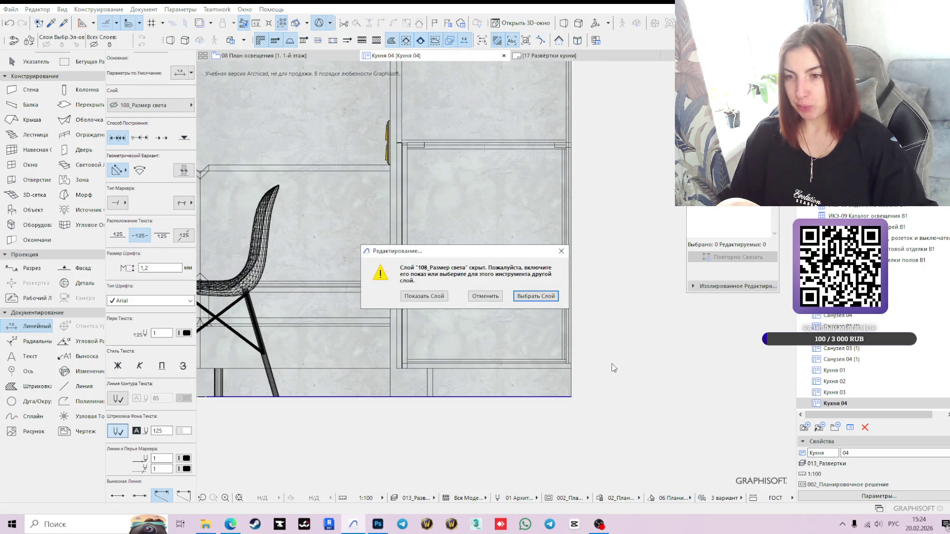
click(561, 251)
scroll(349, 353, down, 3)
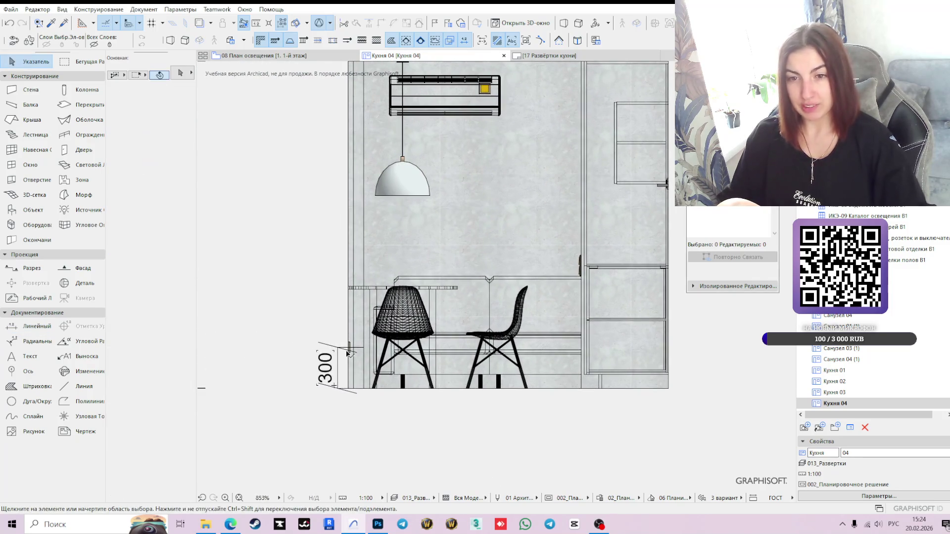
alt+click(341, 367)
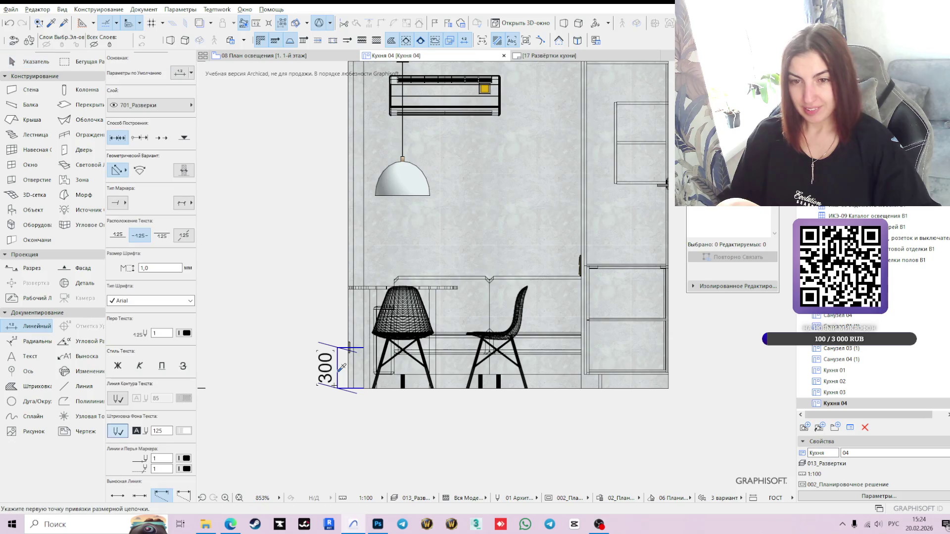
scroll(503, 364, down, 2)
scroll(483, 360, up, 5)
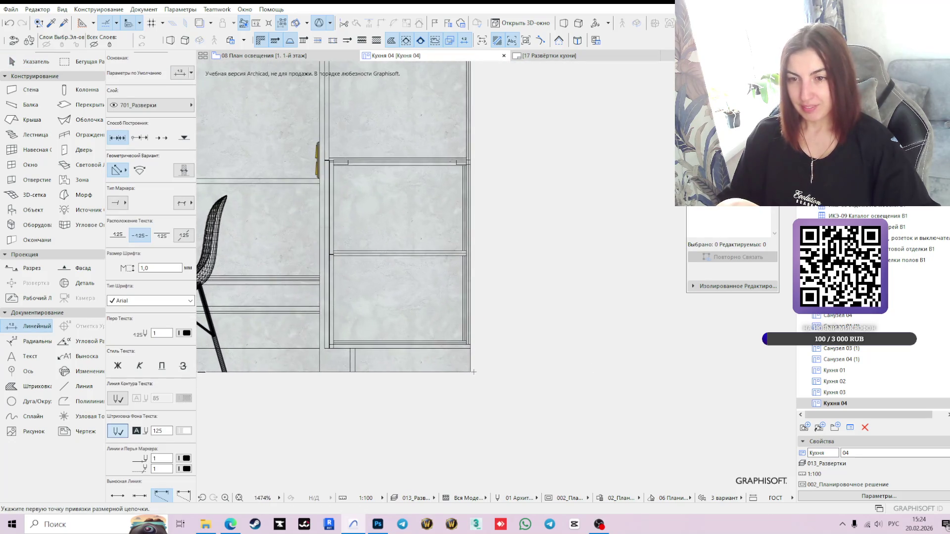
Step: Dimension the tall right-hand cabinet from its bottom corner to its upper corner, giving 1 500
click(471, 370)
scroll(526, 328, down, 3)
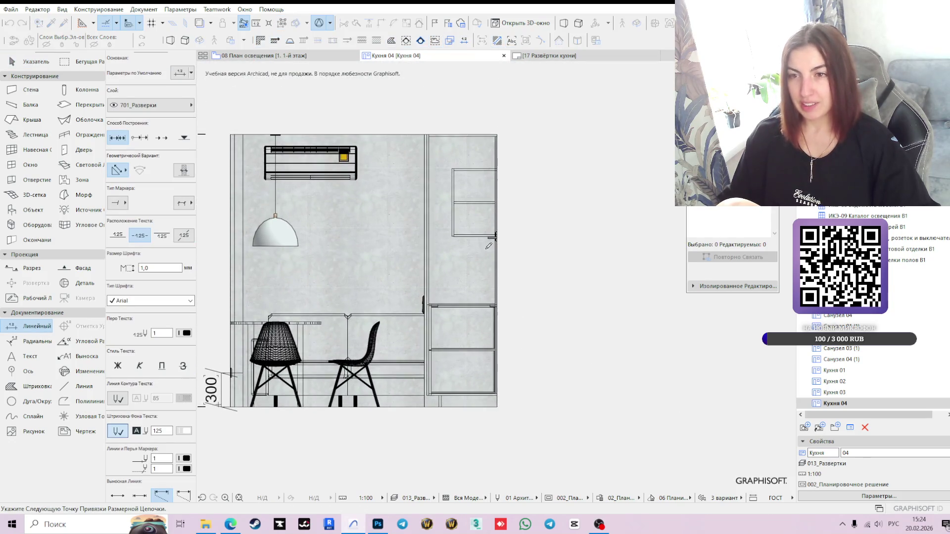
scroll(520, 220, up, 5)
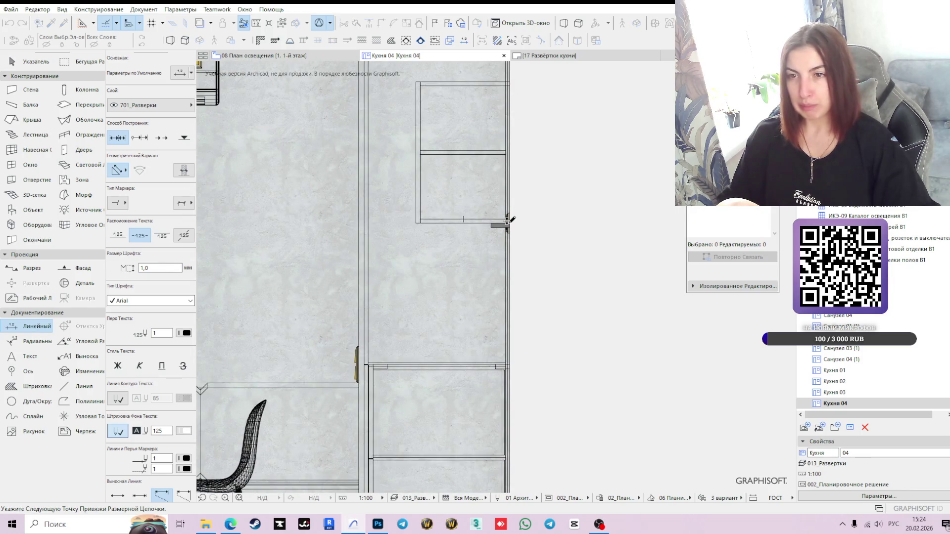
scroll(512, 219, up, 3)
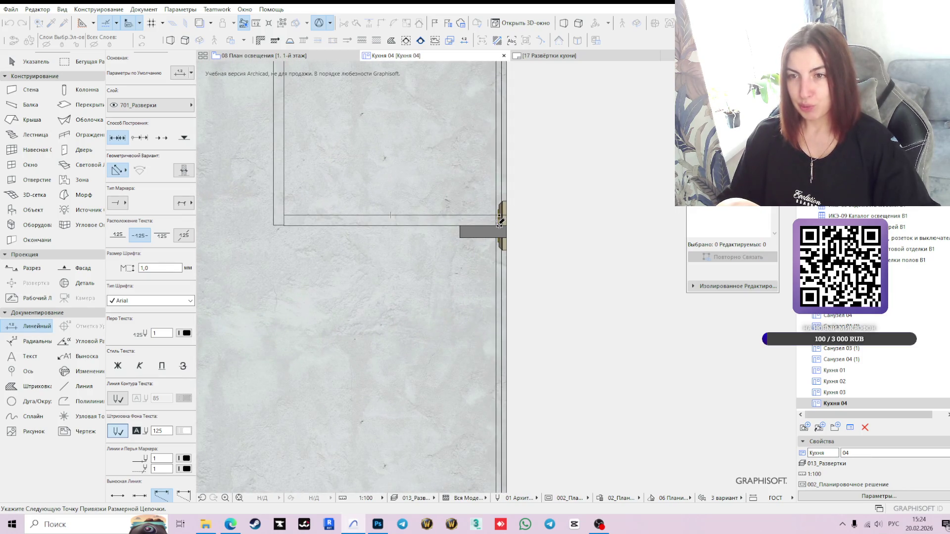
double_click(500, 221)
scroll(499, 221, down, 5)
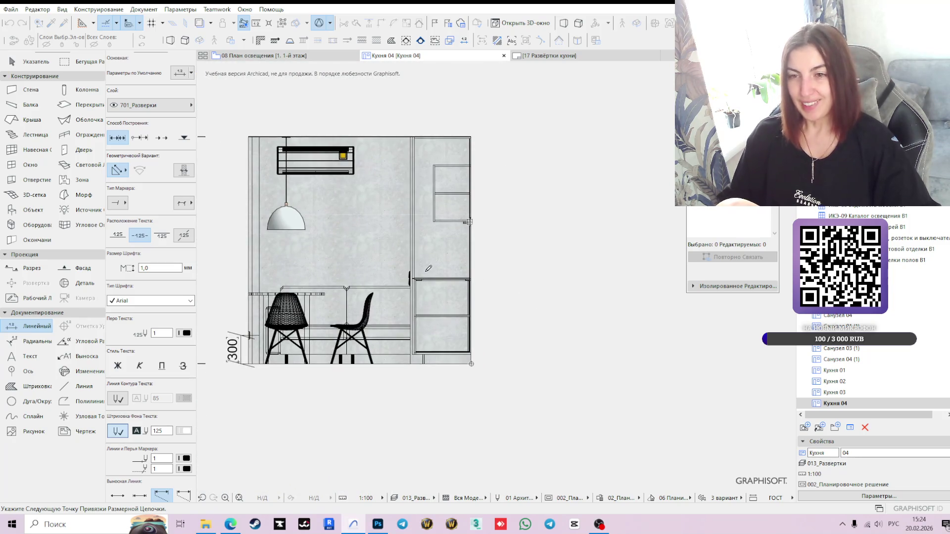
click(444, 275)
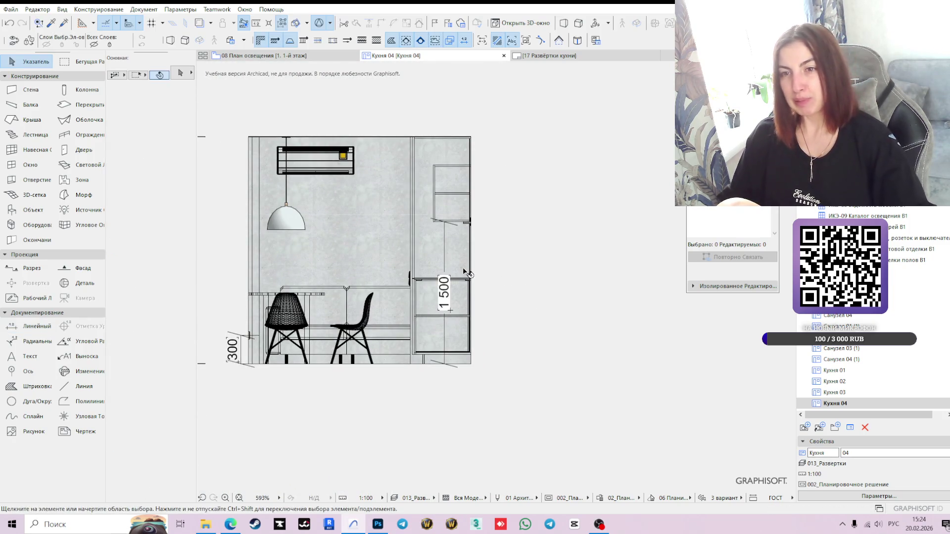
Step: Shift the 1 500 dimension slightly to the right of the cabinet
click(443, 260)
click(445, 275)
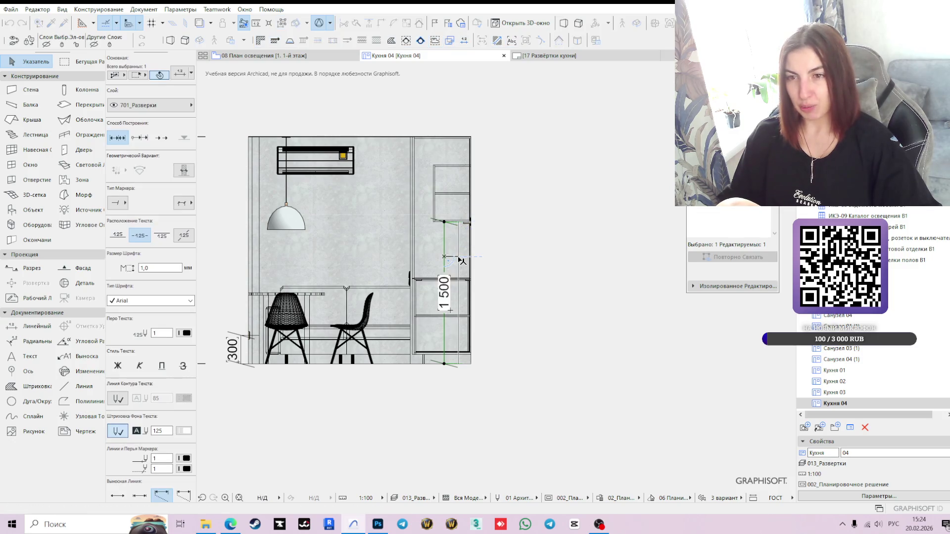
click(458, 275)
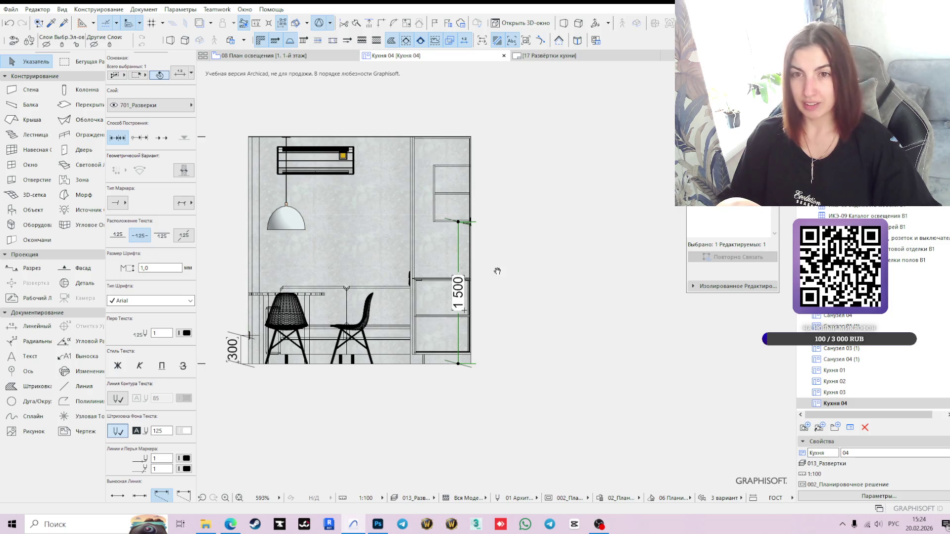
middle_drag(497, 271, 525, 301)
click(29, 326)
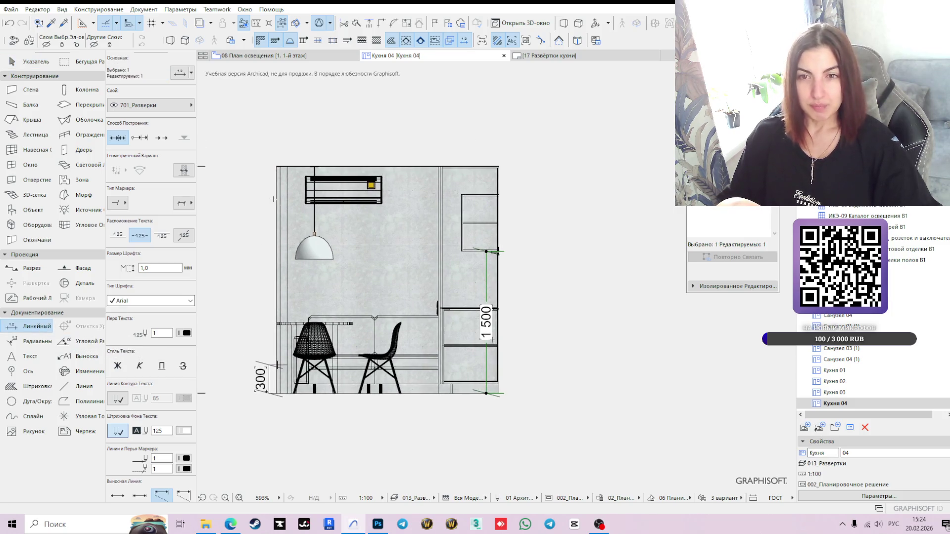
scroll(273, 199, up, 6)
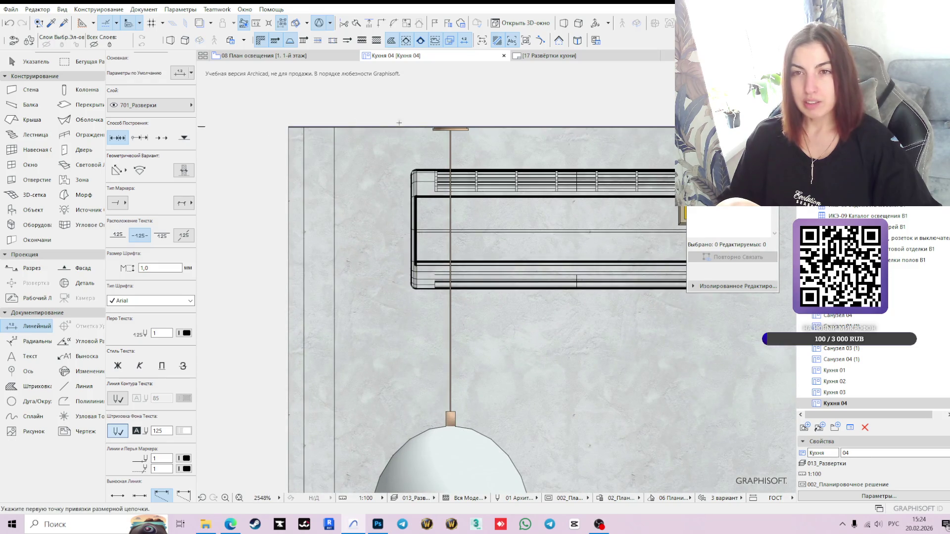
Step: Dimension from the elevation's top-left corner to the pendant lamp rod, giving 399
middle_drag(286, 120, 241, 127)
click(243, 134)
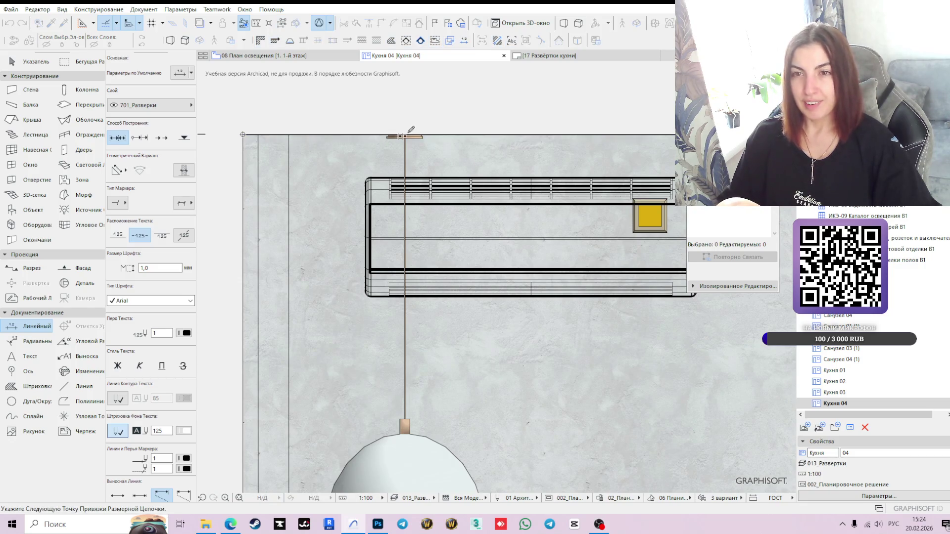
scroll(415, 131, up, 4)
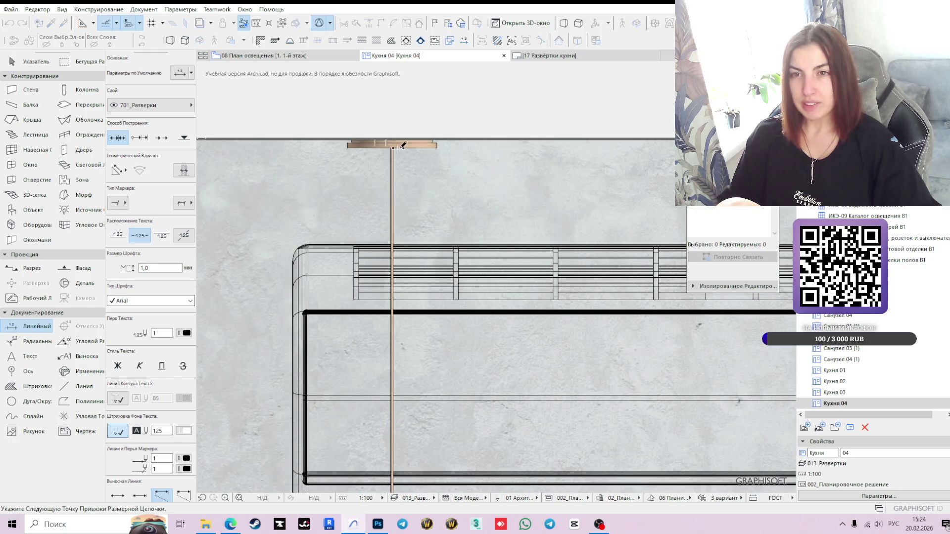
scroll(396, 148, up, 2)
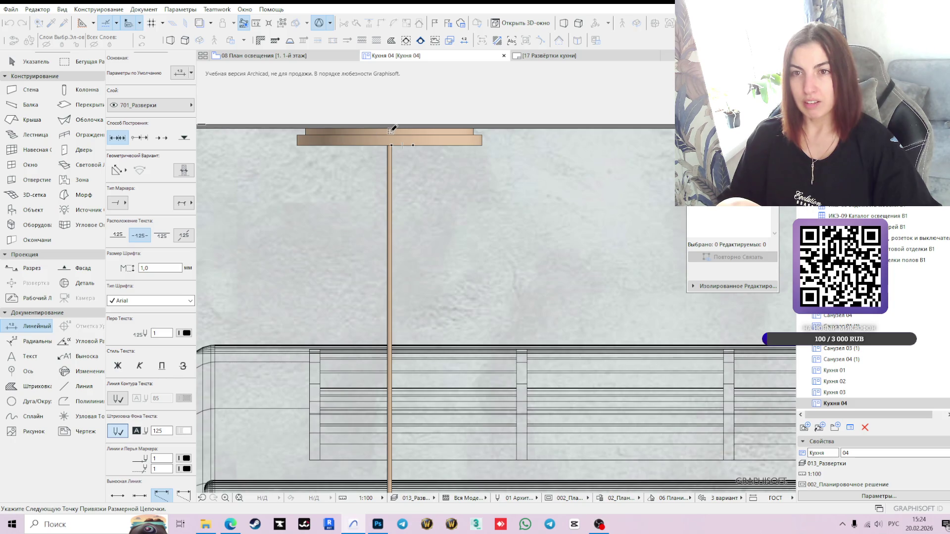
scroll(391, 130, down, 5)
double_click(415, 255)
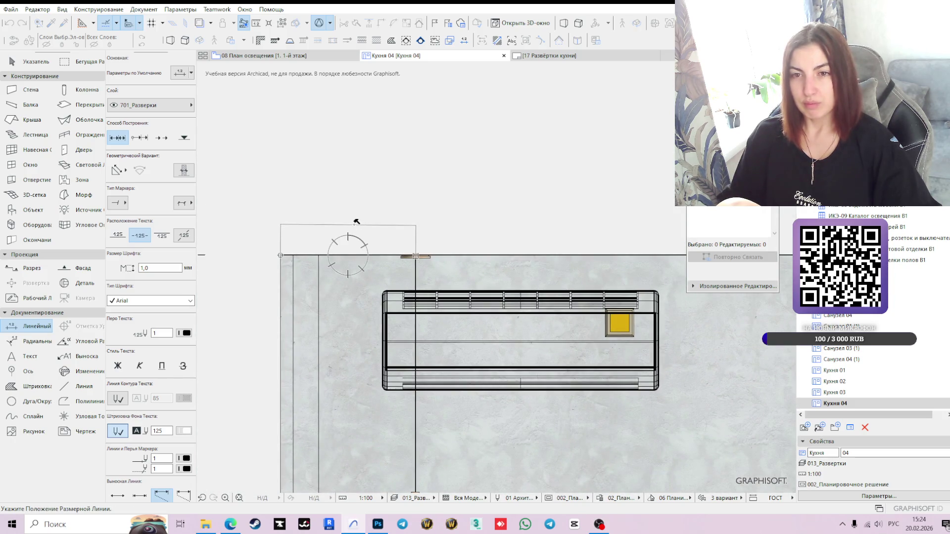
click(356, 221)
key(Escape)
Step: Adjust the dimension's right-hand node so the value reads 400
scroll(418, 234, up, 1)
scroll(418, 233, up, 1)
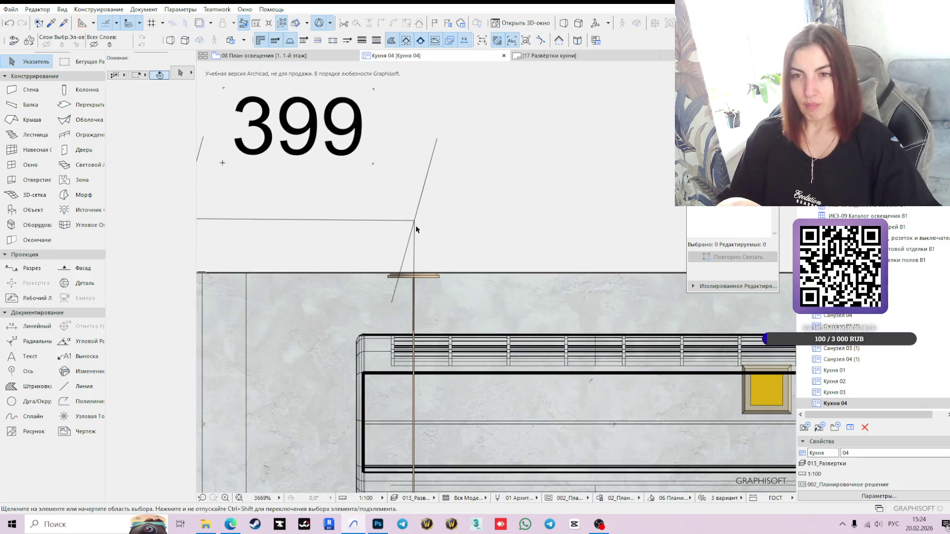
click(414, 221)
click(414, 220)
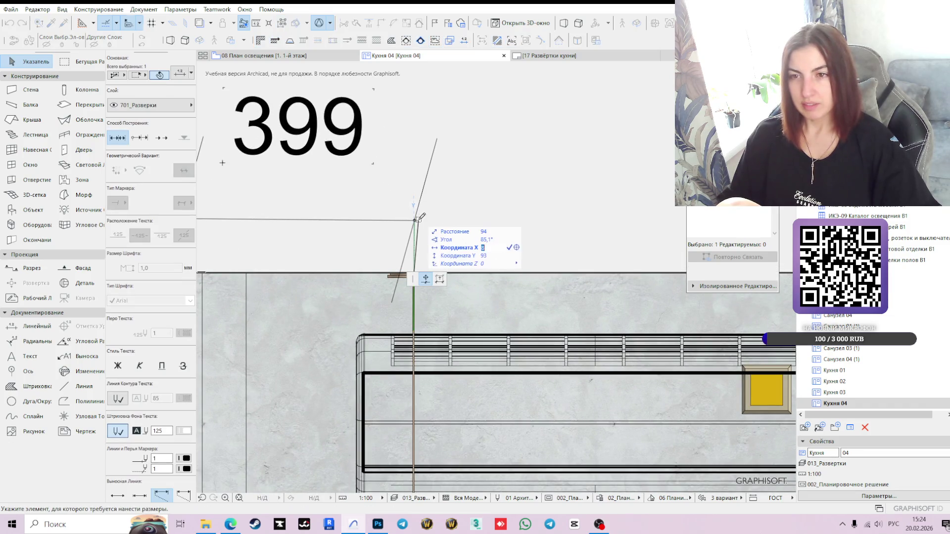
click(416, 221)
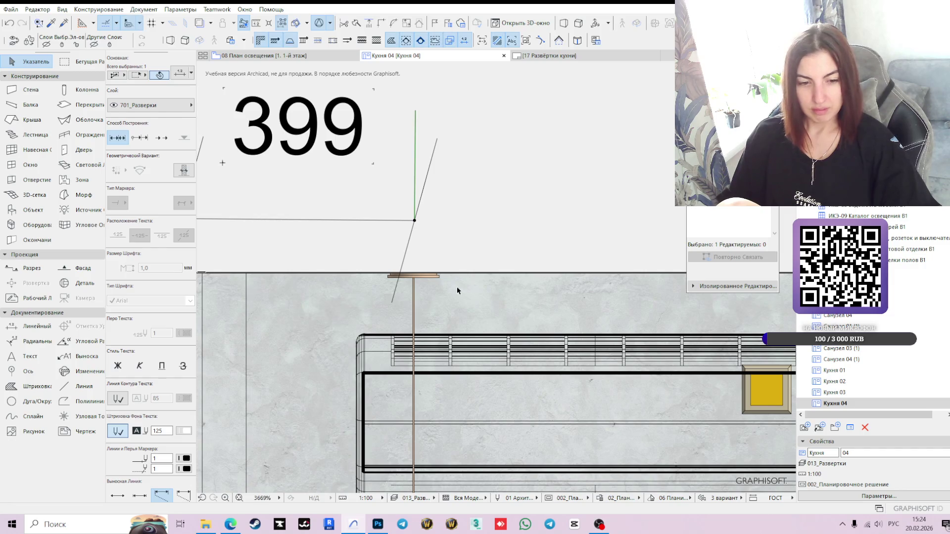
scroll(438, 231, down, 1)
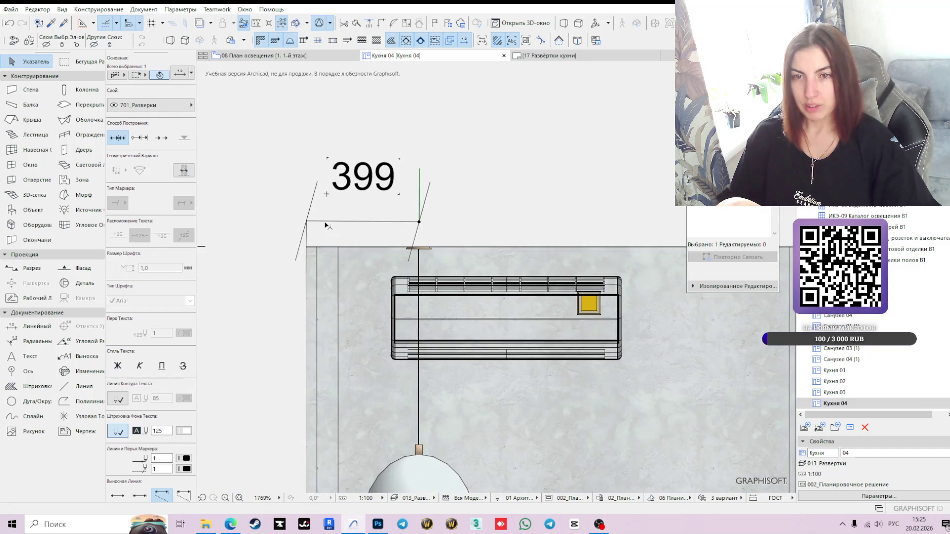
scroll(332, 228, up, 2)
middle_drag(290, 252, 326, 250)
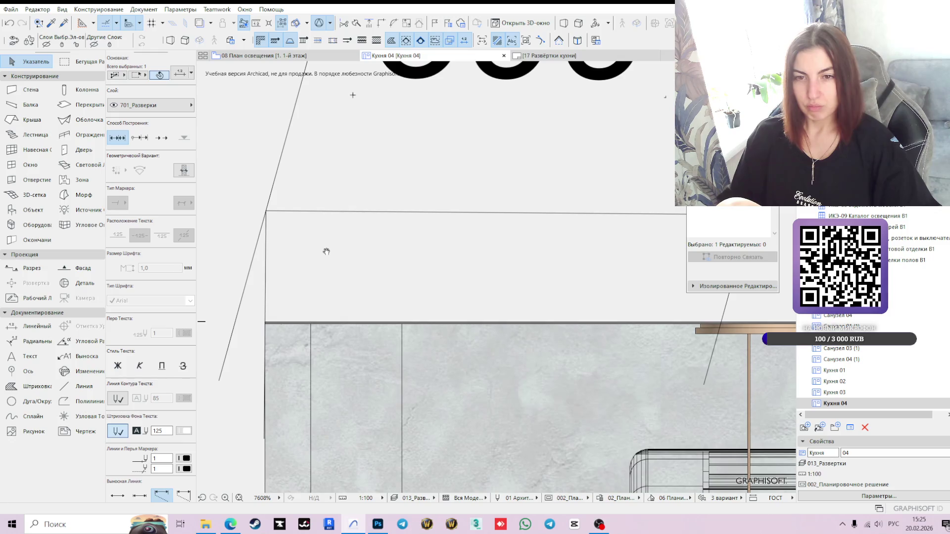
scroll(231, 290, down, 2)
scroll(530, 289, down, 1)
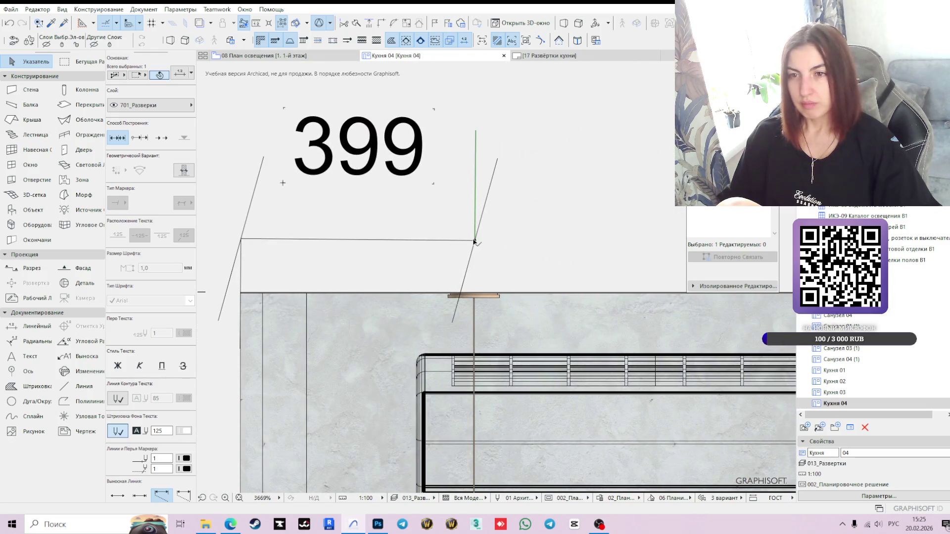
click(474, 241)
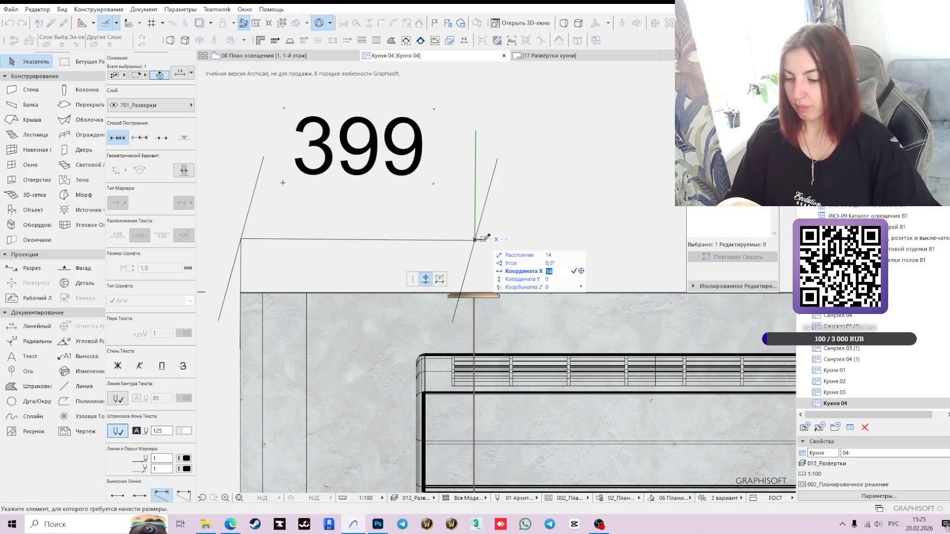
text(1)
key(Return)
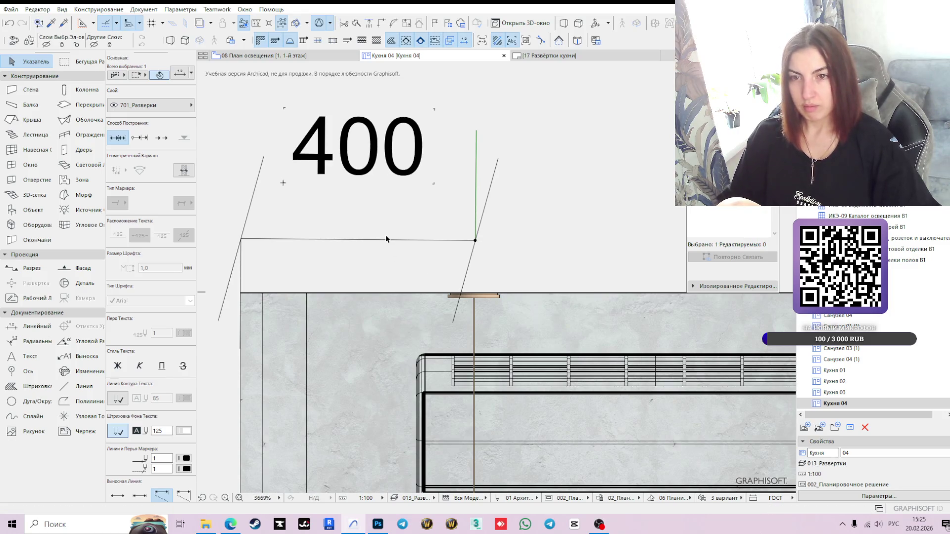
Step: Lower the 400 dimension line nearer the wall and set its text onto the line
click(375, 239)
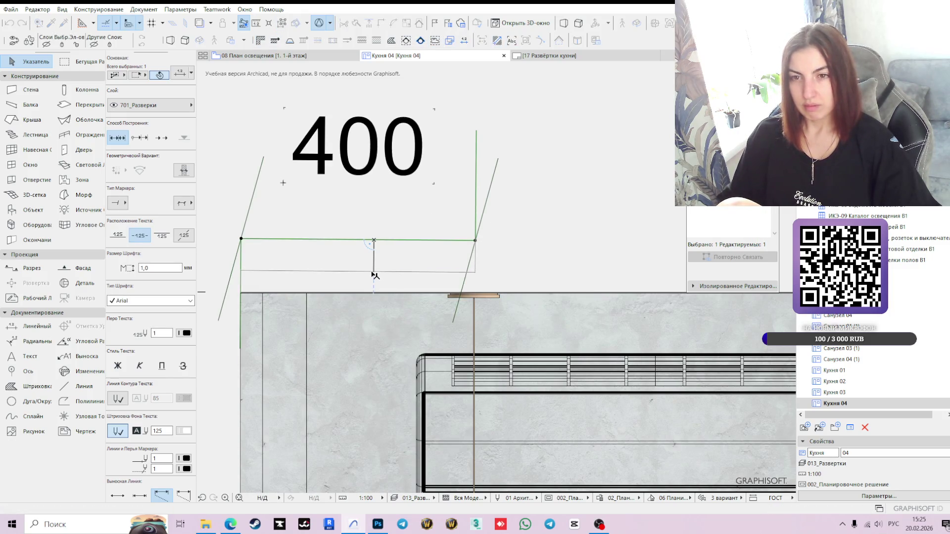
click(373, 272)
click(284, 215)
click(283, 215)
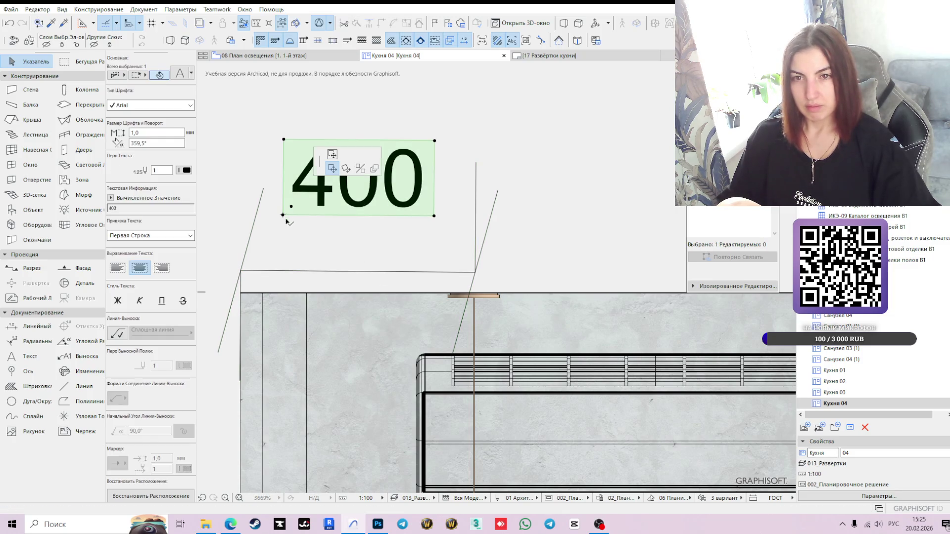
click(283, 262)
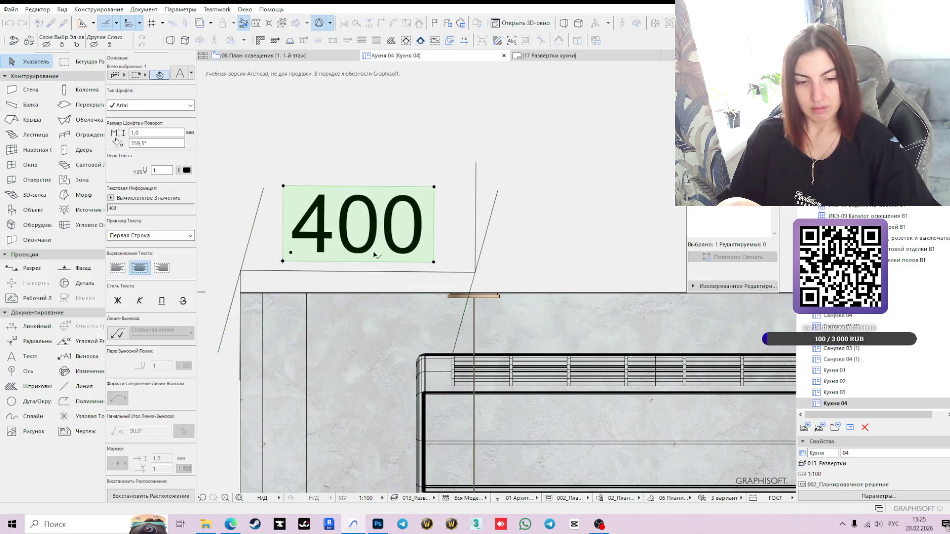
scroll(442, 283, down, 5)
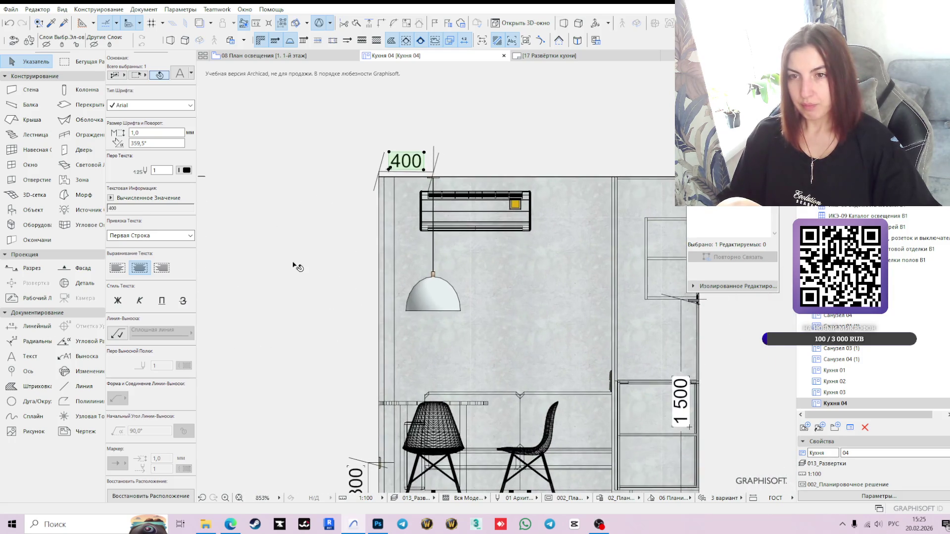
click(317, 245)
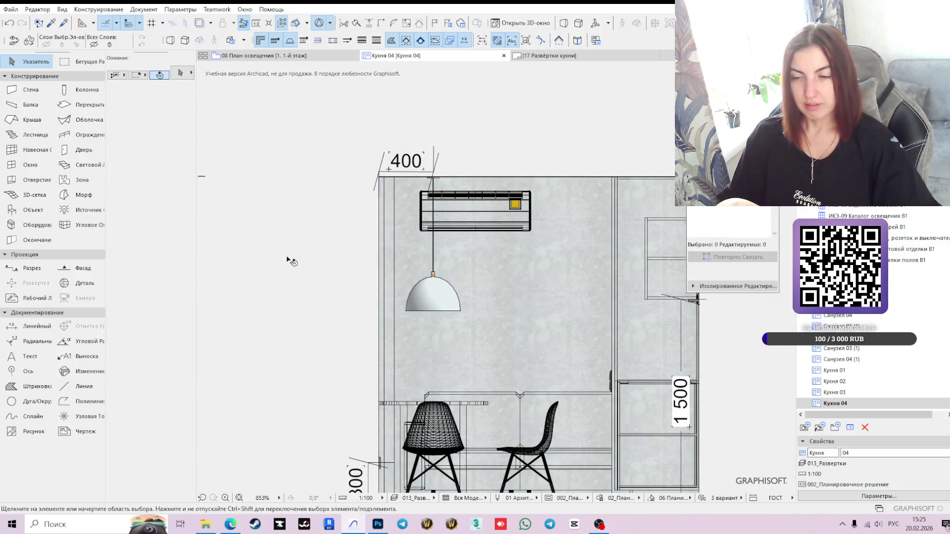
Step: Dimension the air conditioner's width as 1 000 with the Linear Dimension tool
click(35, 326)
scroll(374, 428, down, 2)
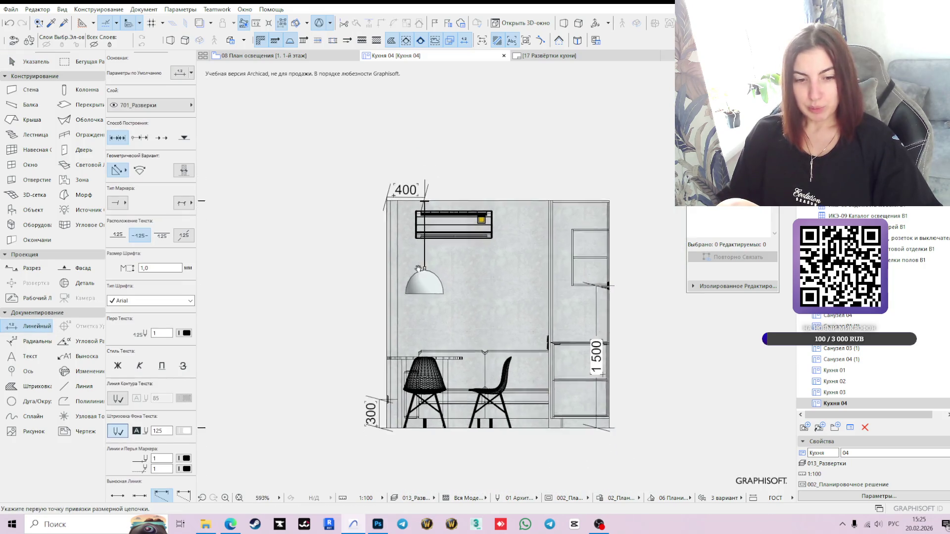
scroll(374, 428, up, 4)
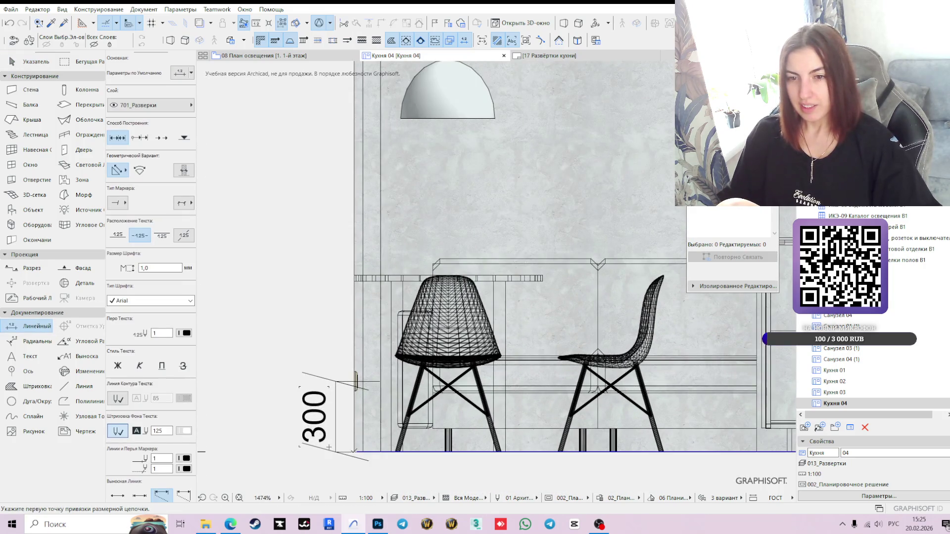
click(356, 451)
scroll(505, 295, down, 3)
scroll(506, 295, up, 3)
scroll(506, 295, up, 2)
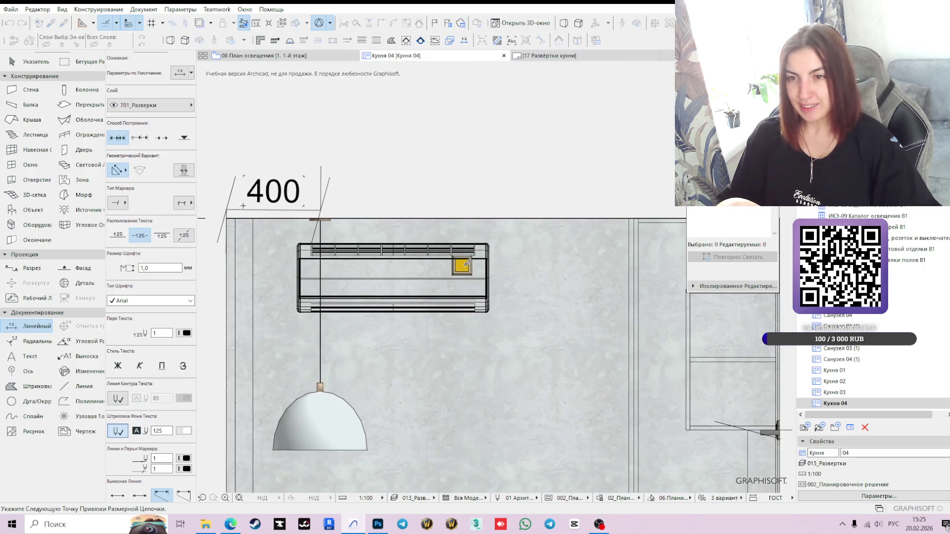
double_click(392, 348)
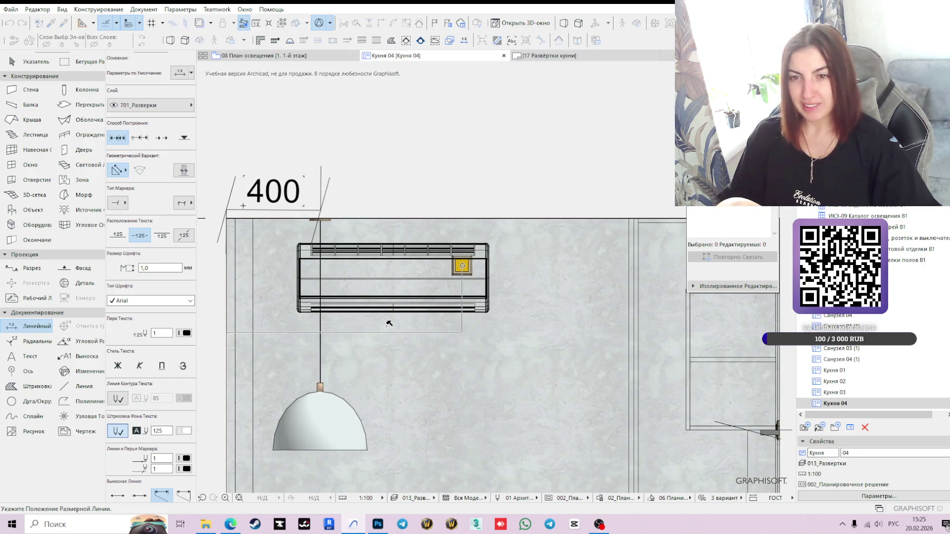
click(388, 325)
Step: Add a vertical 2 200 height dimension from the floor up to the air conditioner
scroll(476, 374, down, 1)
click(467, 301)
middle_drag(509, 490, 507, 244)
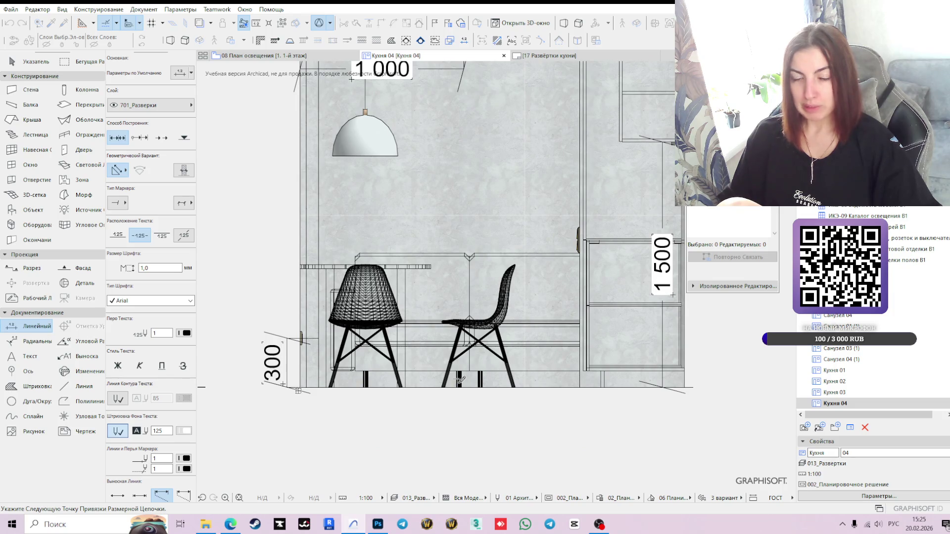
key(Escape)
scroll(297, 395, up, 1)
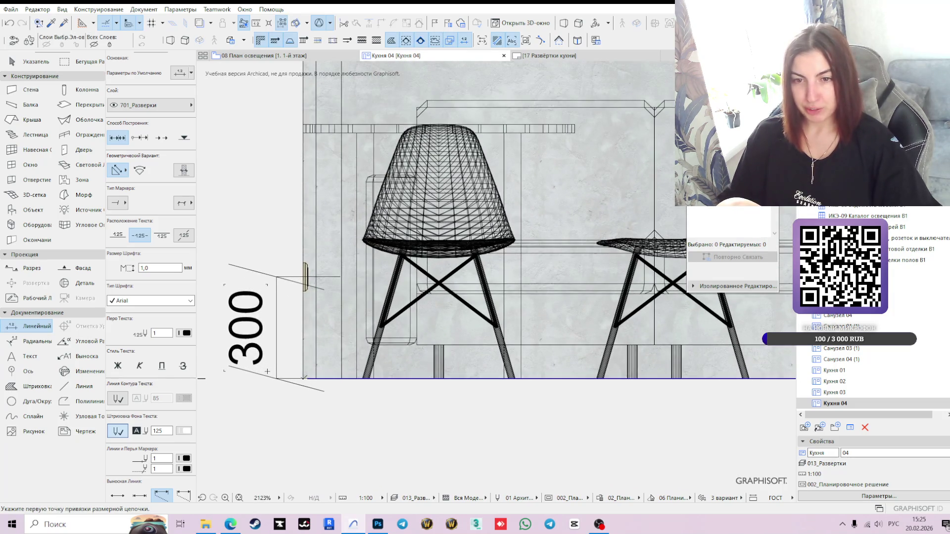
click(297, 384)
scroll(298, 385, down, 2)
mouse_move(402, 318)
middle_down()
mouse_move(496, 362)
mouse_move(495, 390)
middle_up()
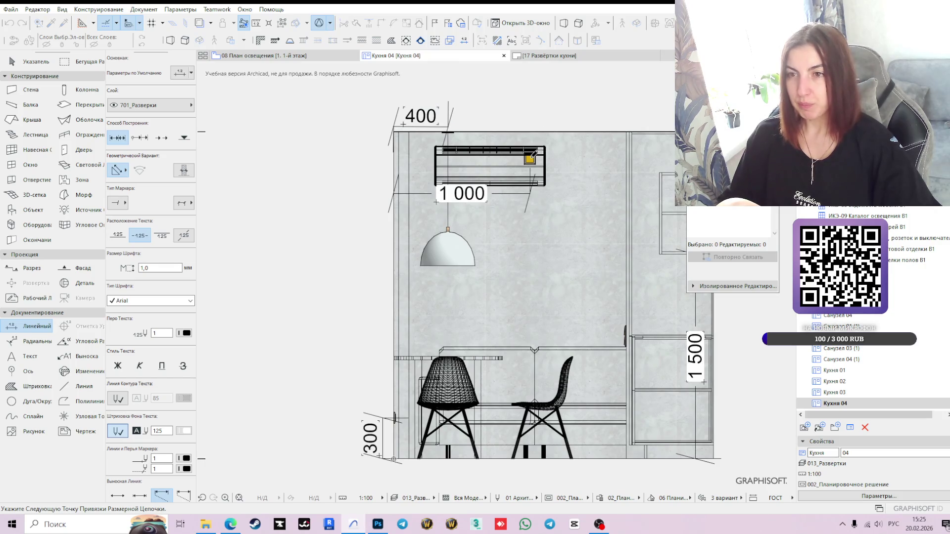
double_click(596, 268)
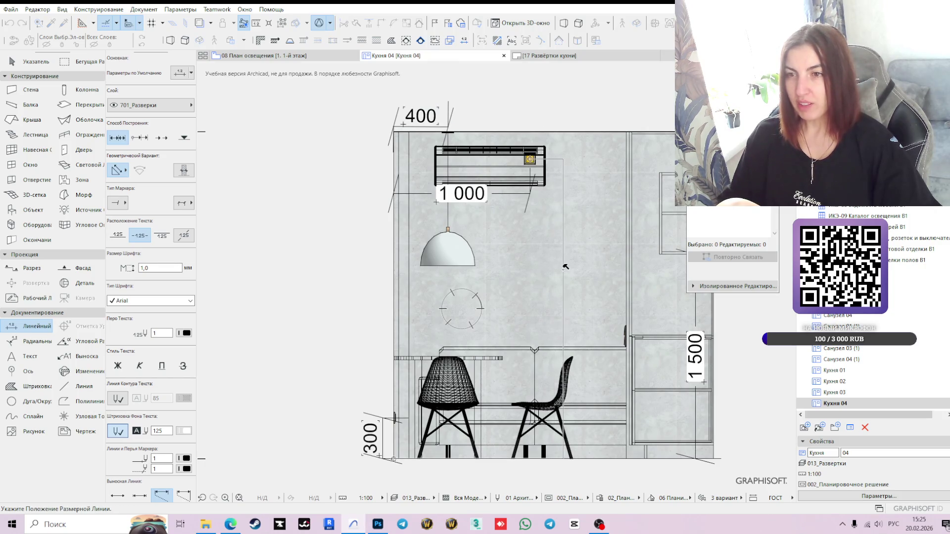
click(562, 266)
key(Escape)
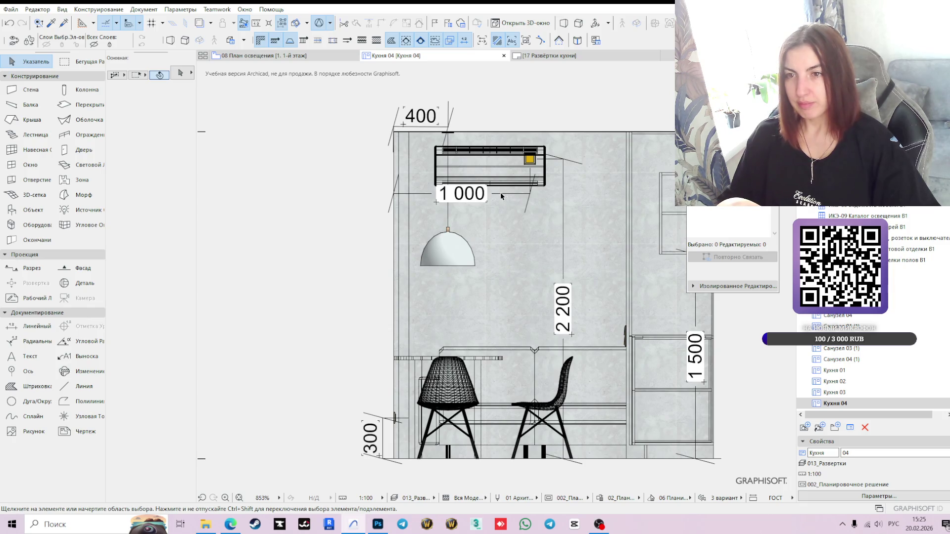
click(506, 207)
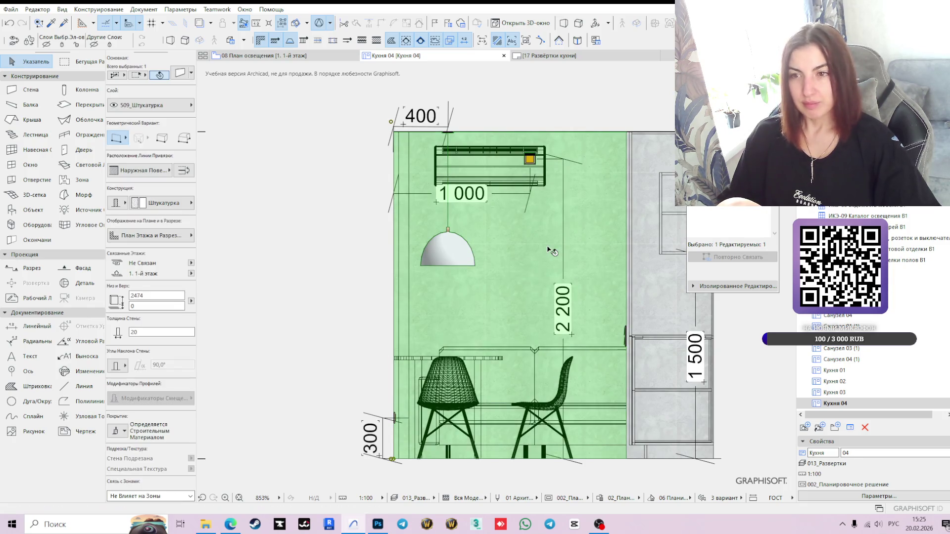
key(Escape)
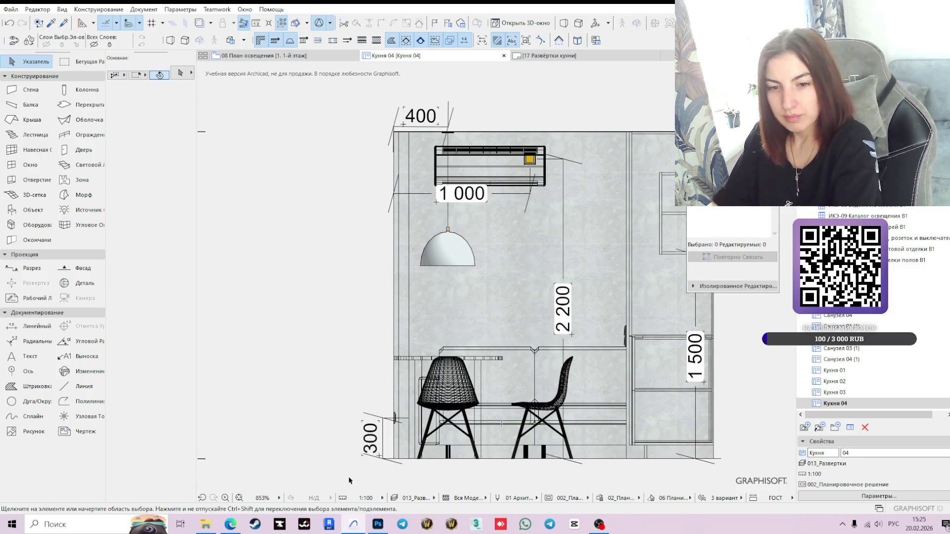
click(231, 525)
click(602, 9)
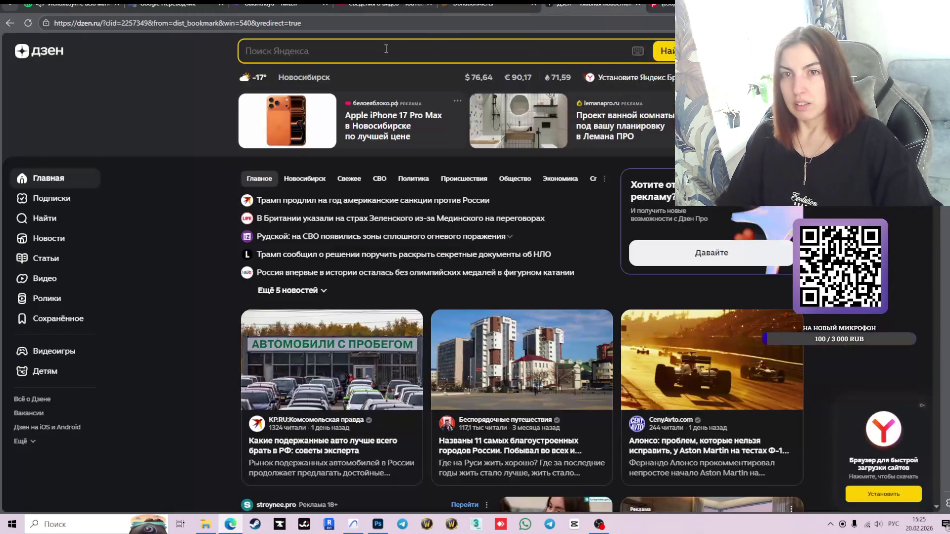
click(367, 52)
text(кар)
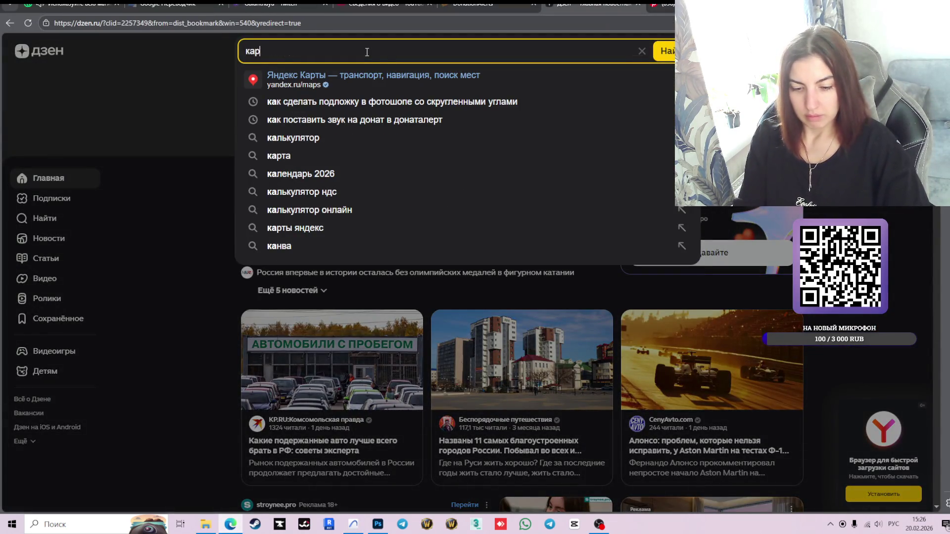
text(тинка поша)
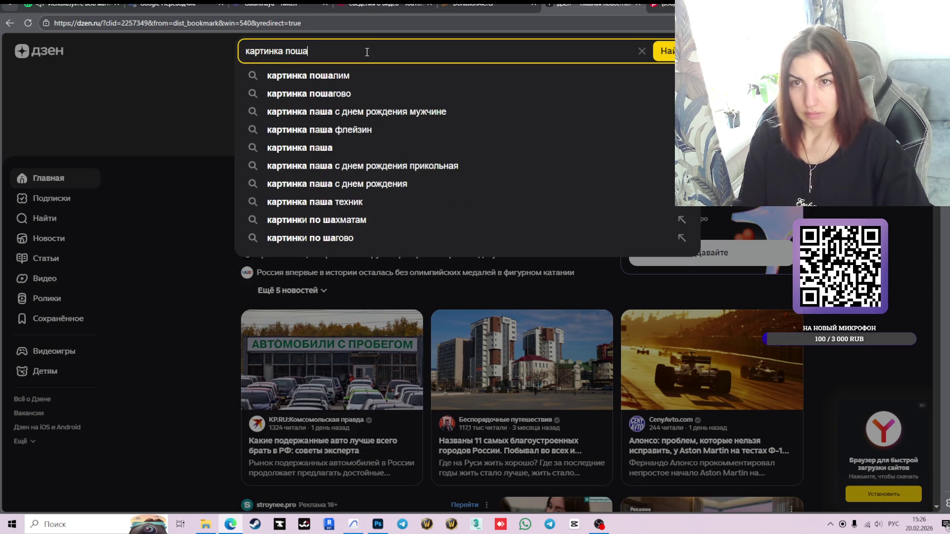
key(BackSpace)
text(ла)
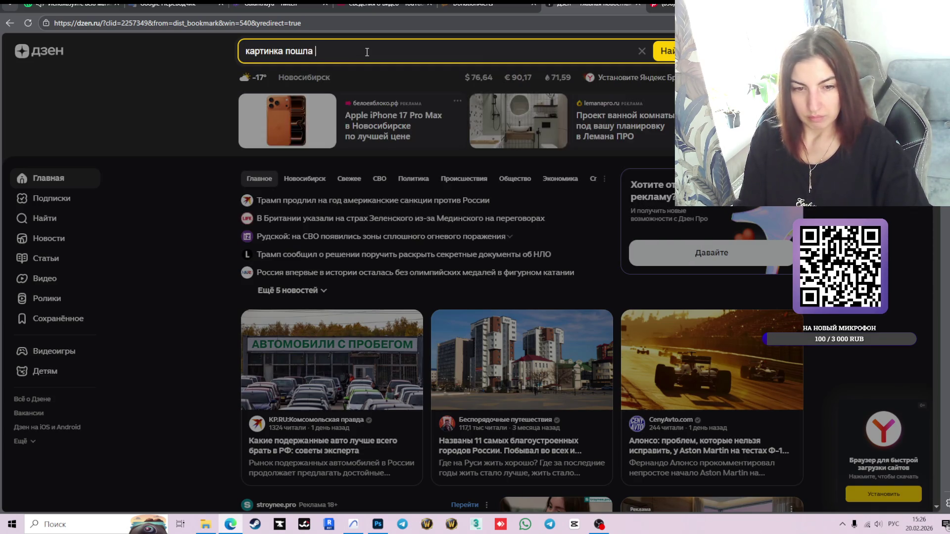
key(ctrl+a)
key(BackSpace)
key(ctrl+Tab)
key(ctrl+Tab)
key(ctrl+shift+Tab)
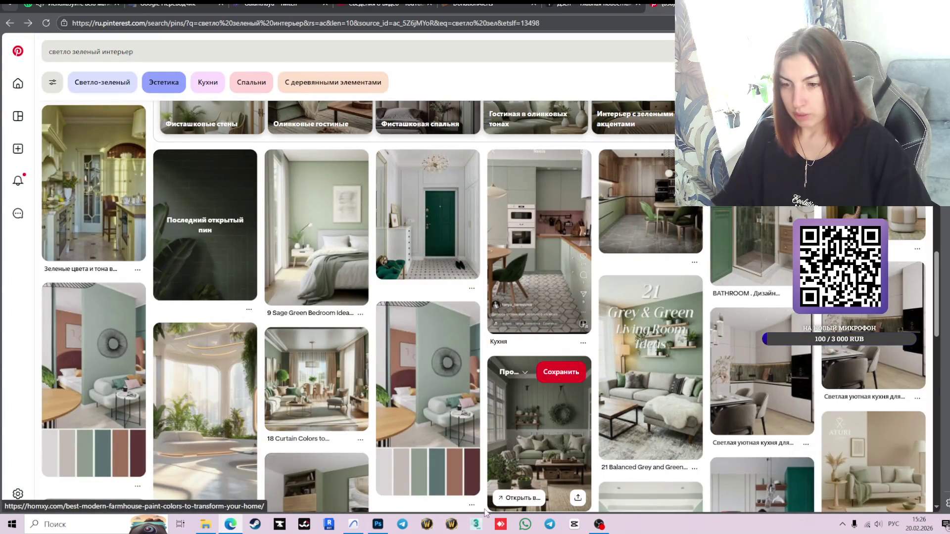
click(357, 527)
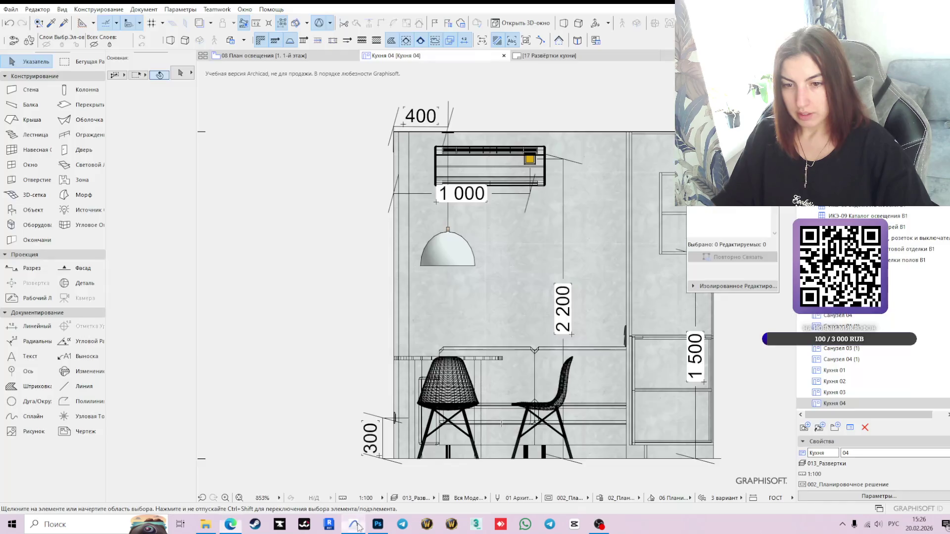
Step: Move the 1 000 dimension upward onto the air conditioner
scroll(546, 252, down, 3)
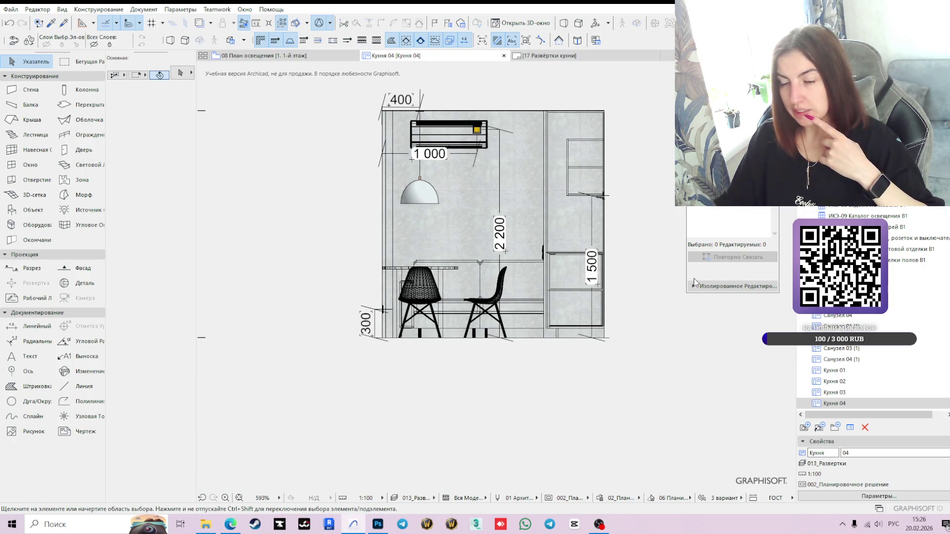
scroll(627, 253, down, 3)
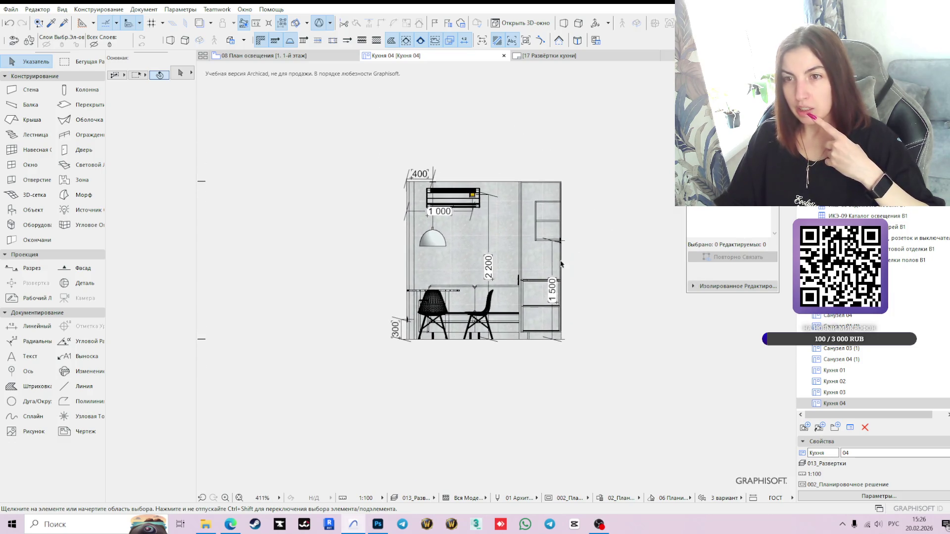
scroll(450, 237, up, 6)
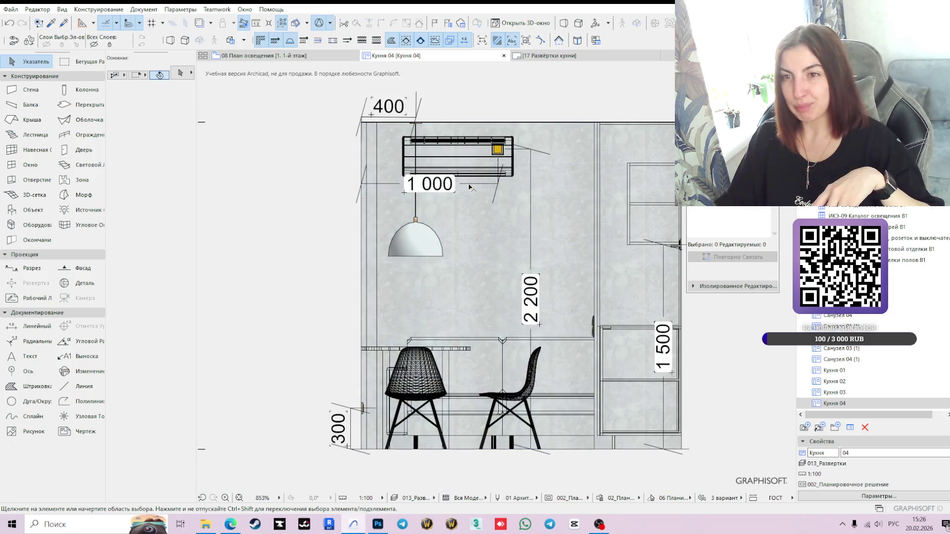
click(467, 185)
click(471, 183)
scroll(471, 183, up, 4)
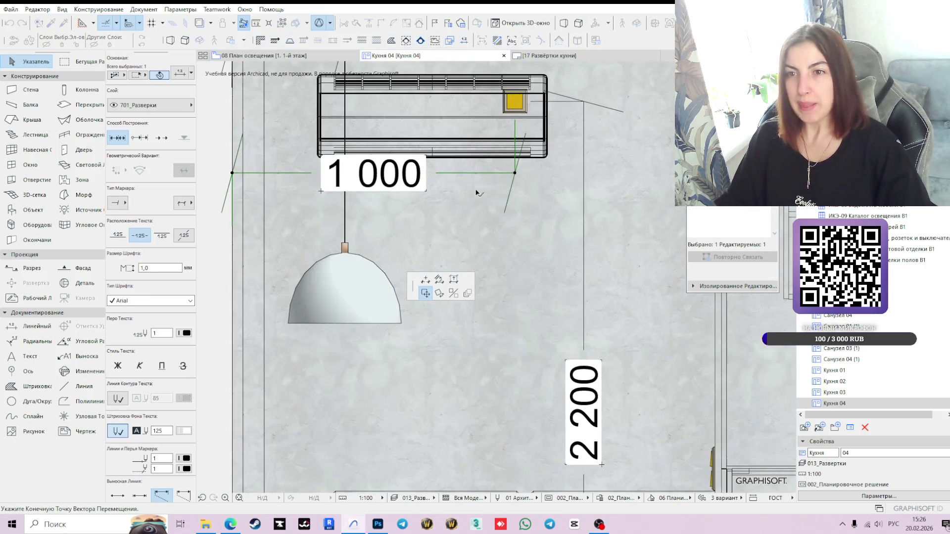
click(454, 119)
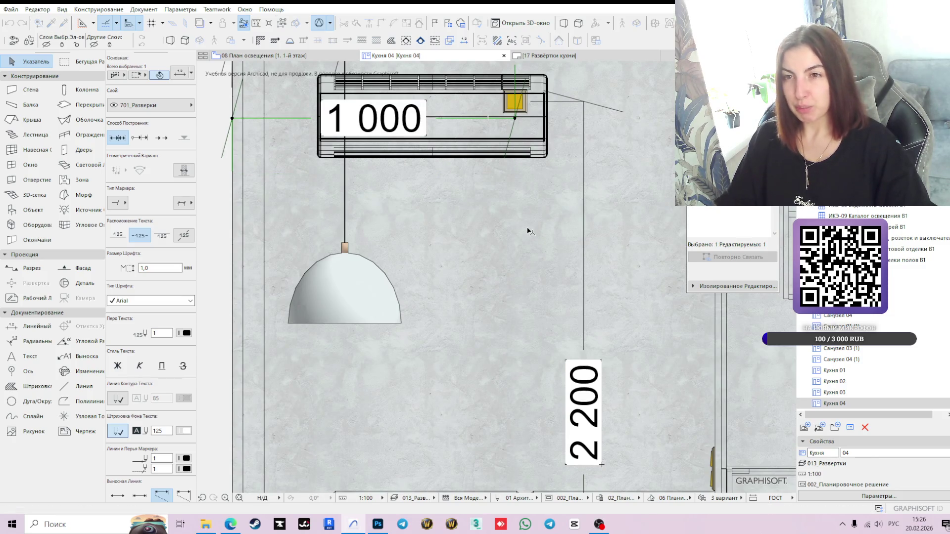
scroll(529, 231, down, 5)
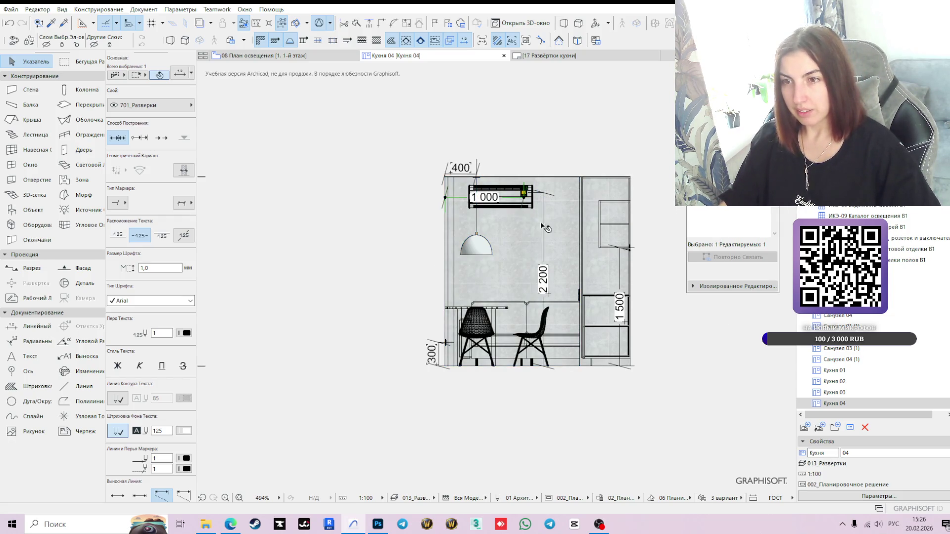
click(550, 137)
Step: Shift the 1 500 dimension further right beside the cabinets
middle_drag(638, 270, 523, 234)
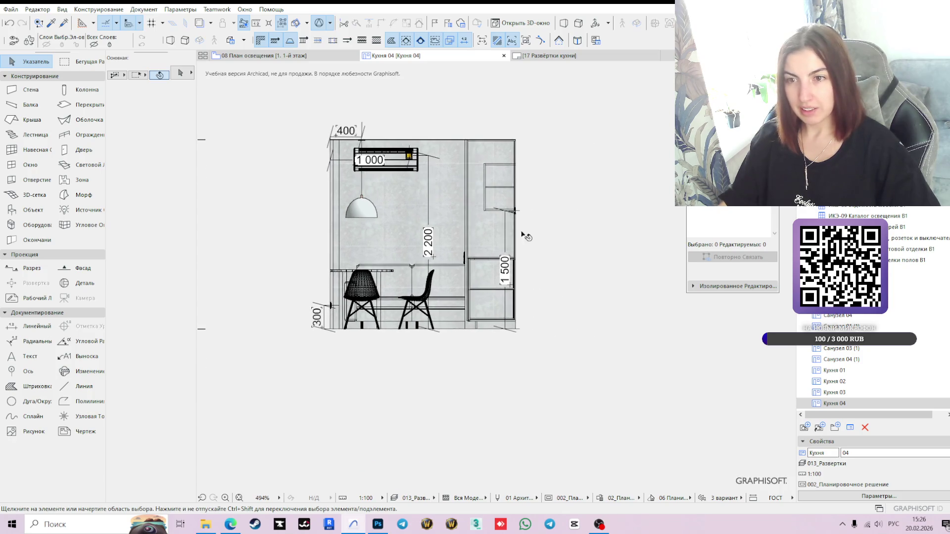
scroll(524, 242, up, 3)
click(494, 236)
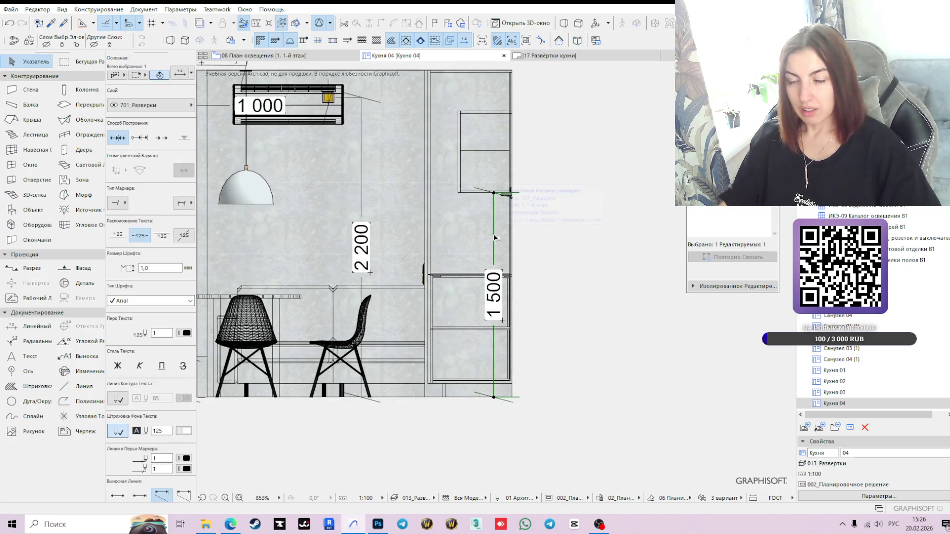
click(494, 235)
scroll(495, 239, up, 4)
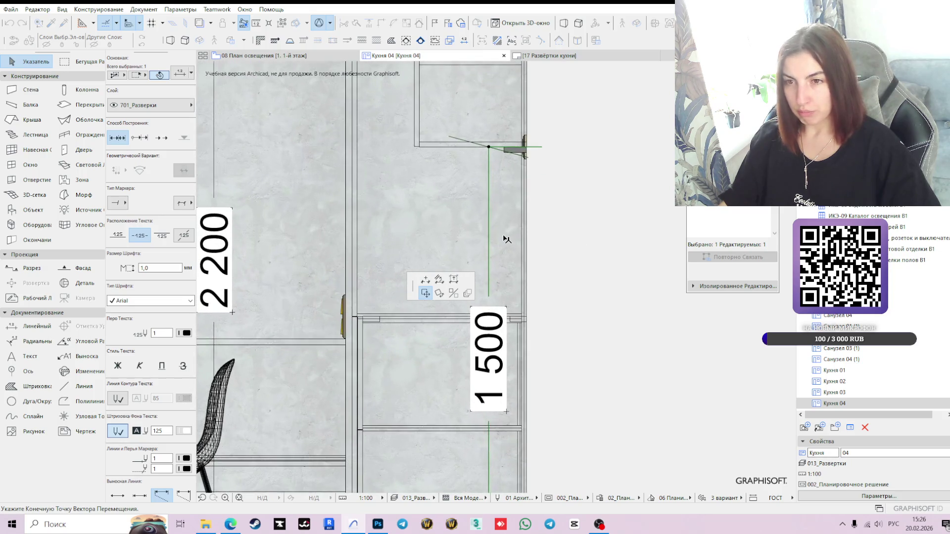
click(502, 237)
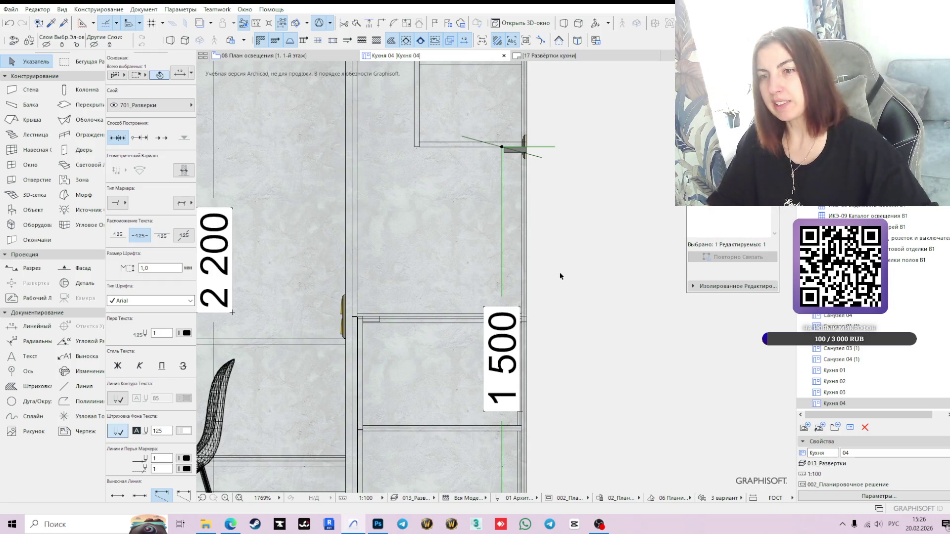
scroll(561, 276, down, 5)
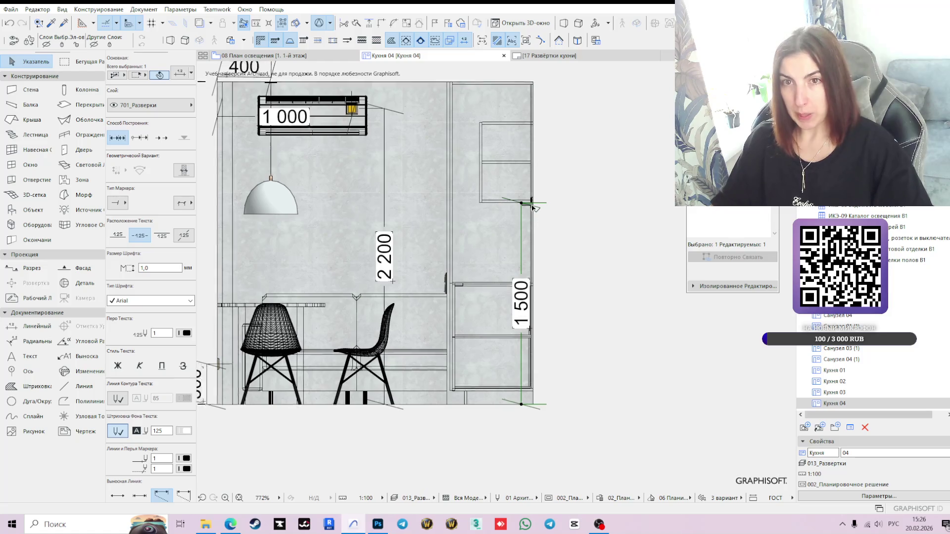
scroll(581, 297, down, 2)
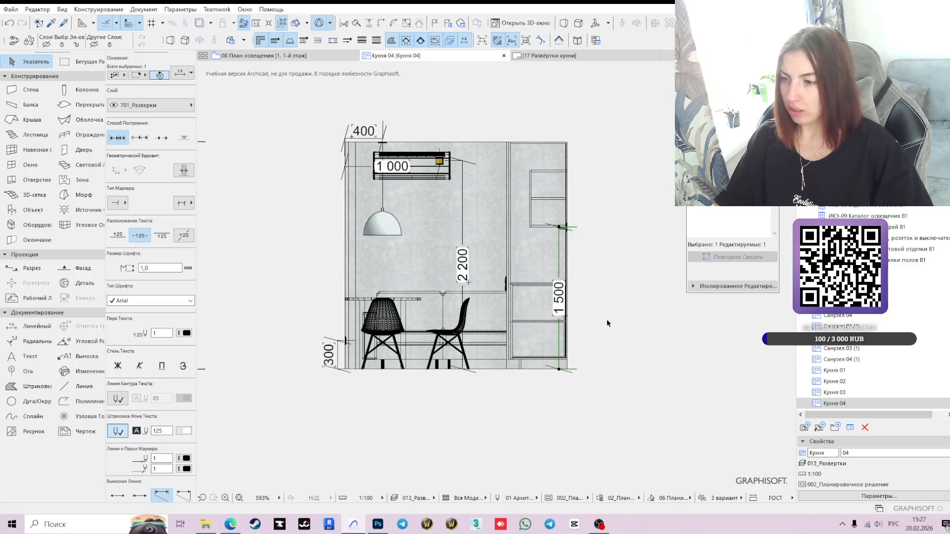
click(605, 294)
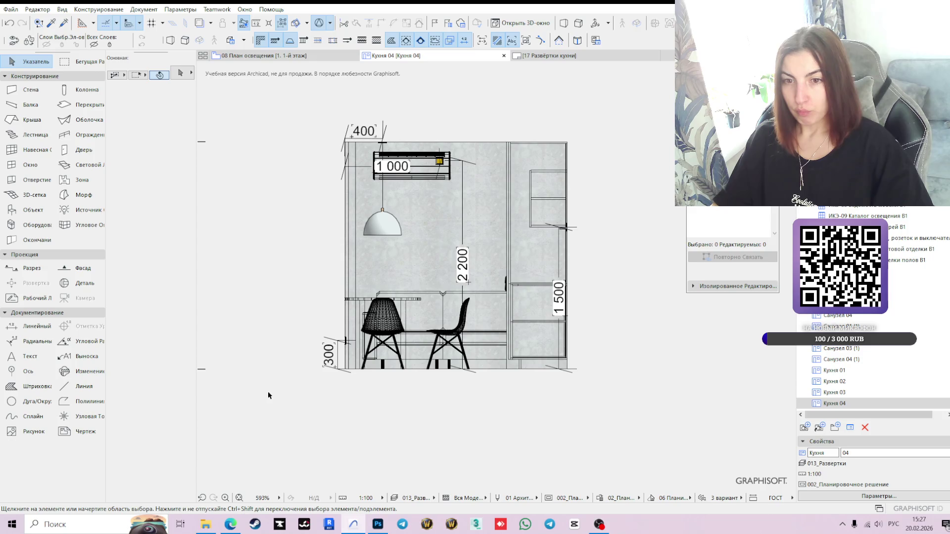
click(385, 225)
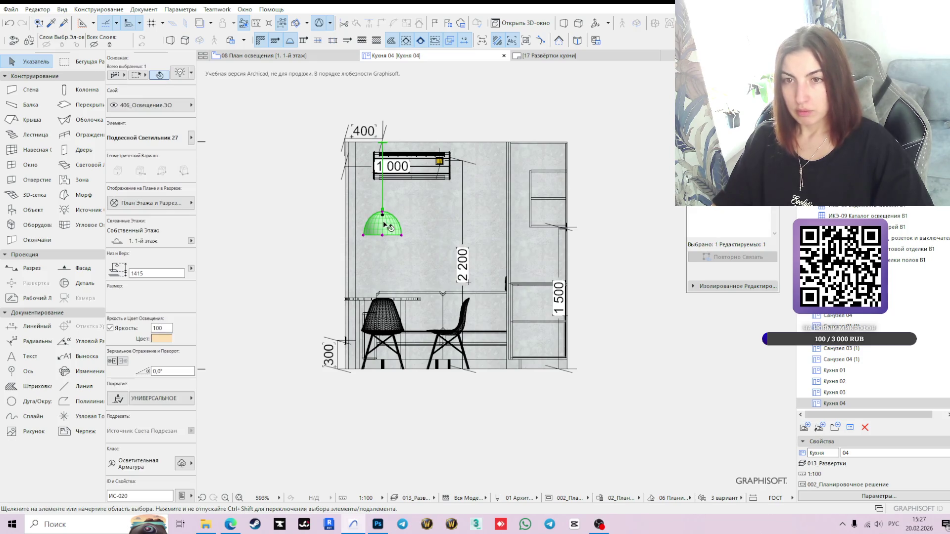
click(21, 324)
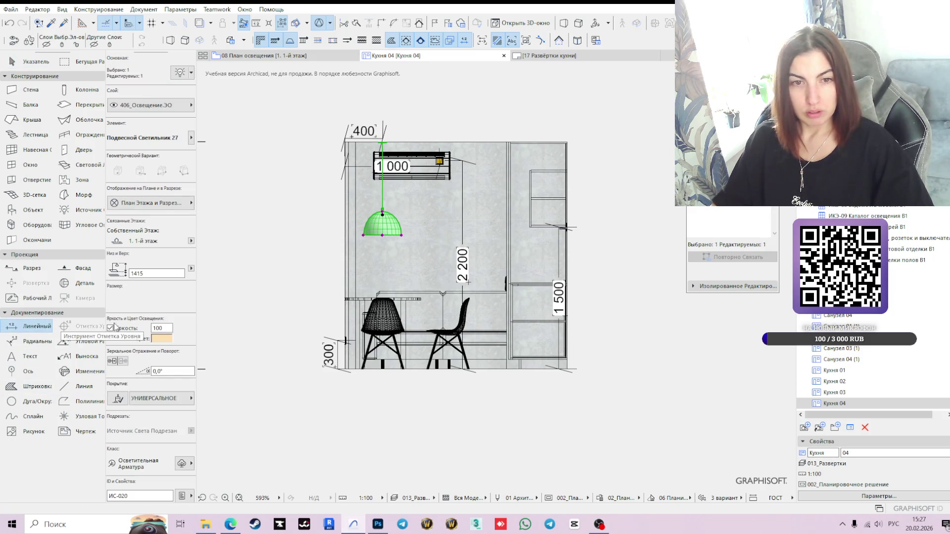
scroll(384, 144, up, 10)
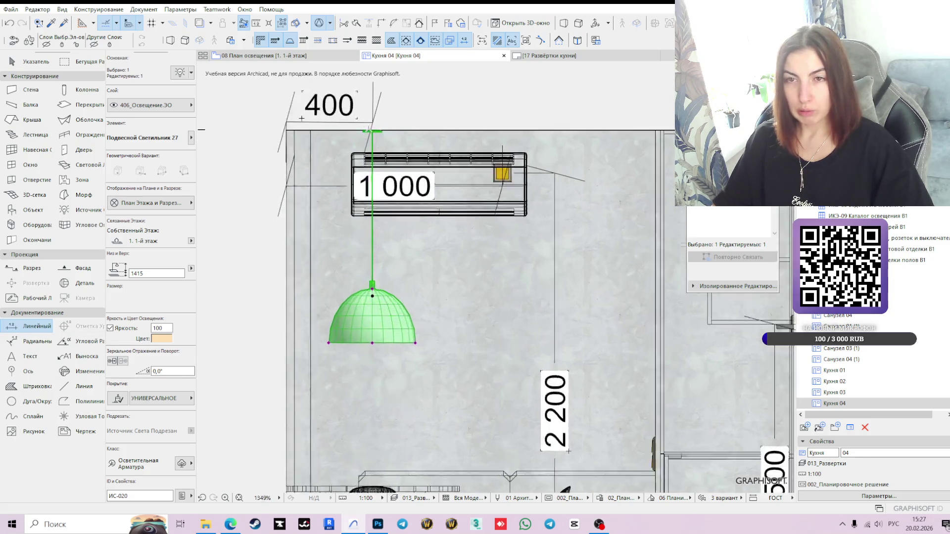
scroll(357, 152, down, 7)
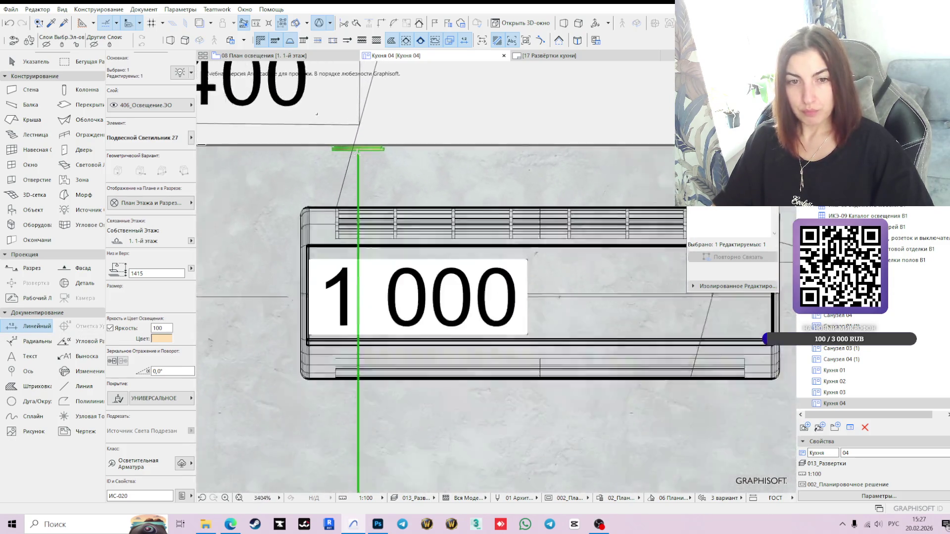
scroll(380, 225, down, 2)
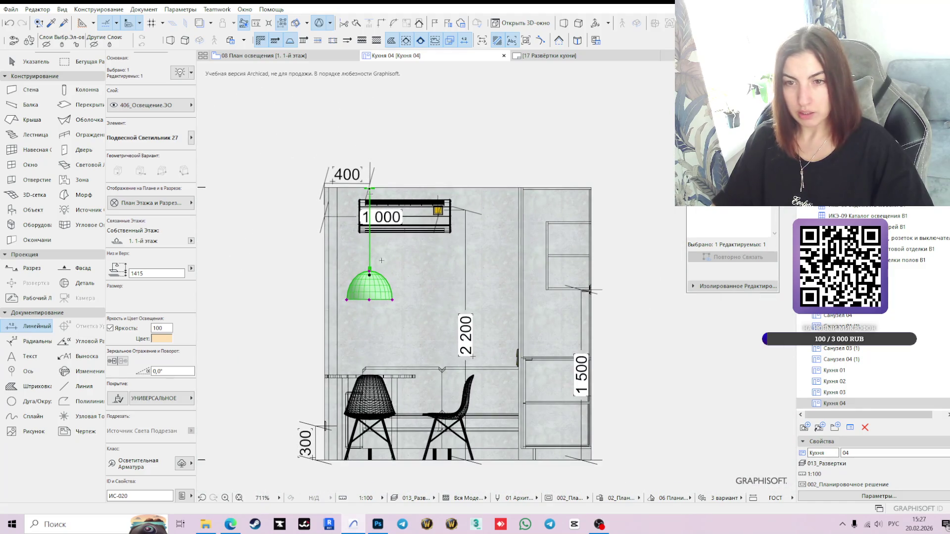
click(384, 303)
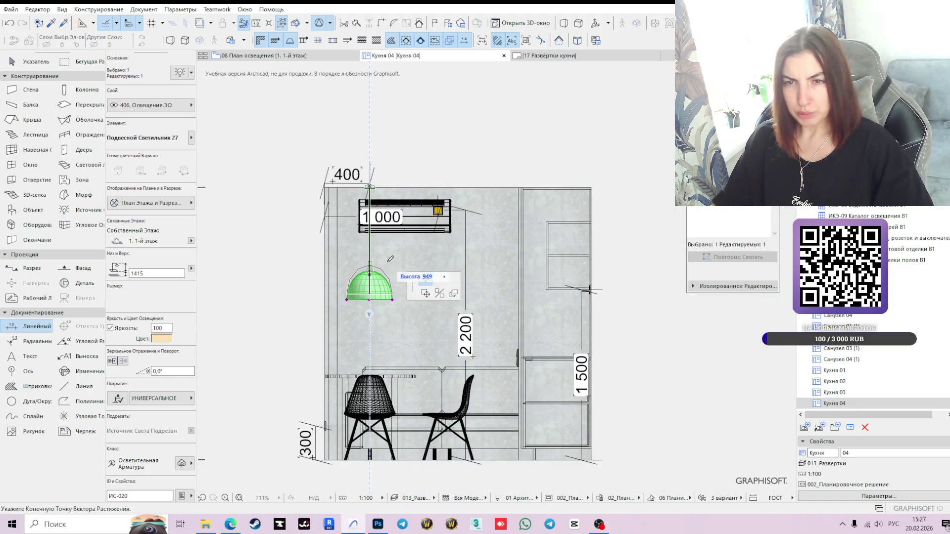
key(Escape)
key(Escape)
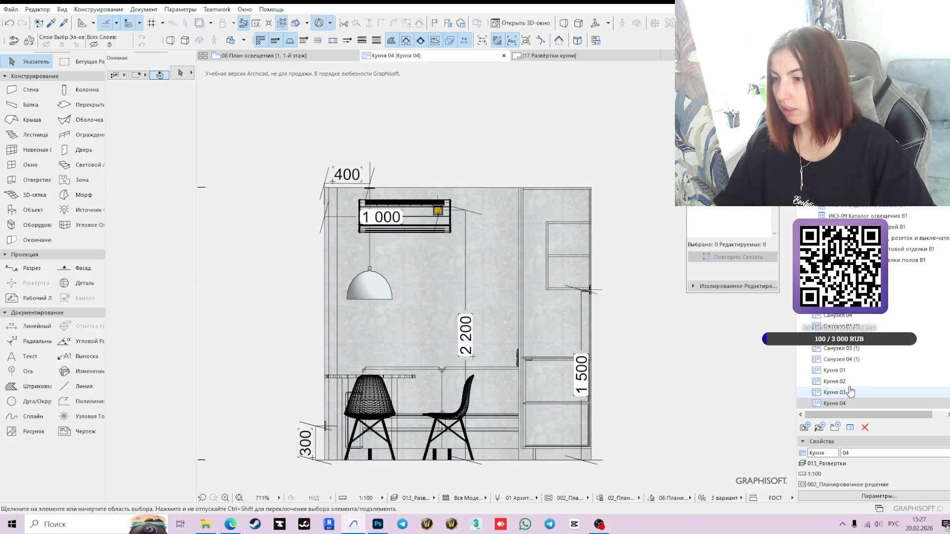
click(544, 55)
Step: Crop the upper-right elevation drawing by reshaping its drawing frame corner
click(573, 315)
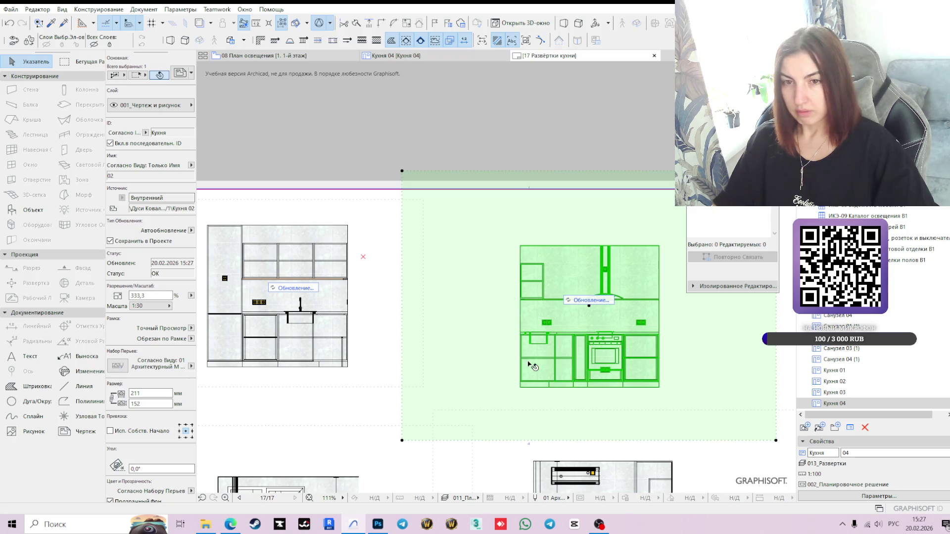
scroll(532, 365, down, 2)
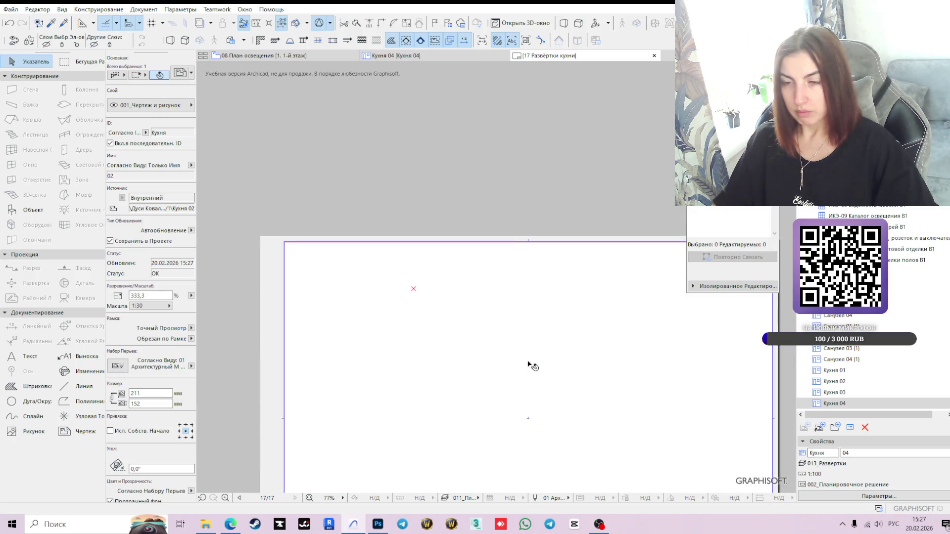
scroll(500, 354, down, 3)
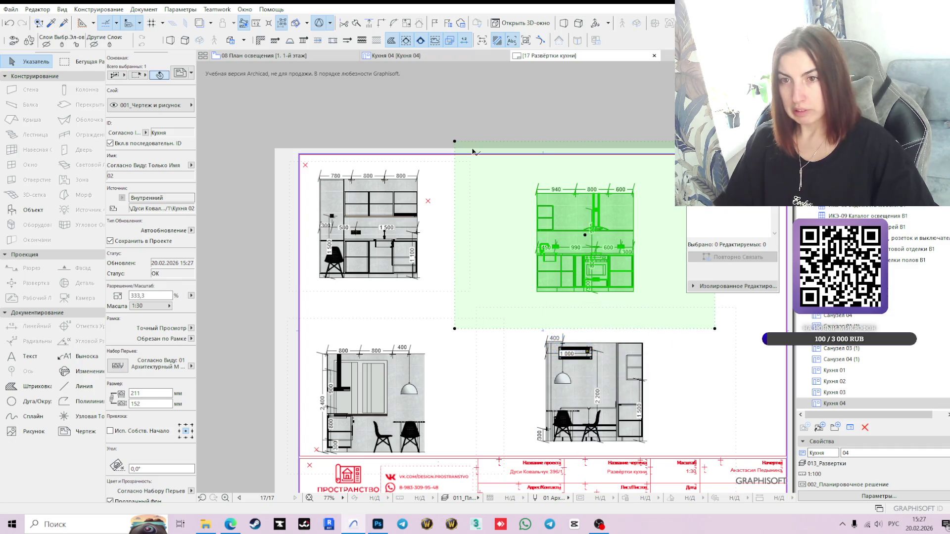
click(454, 143)
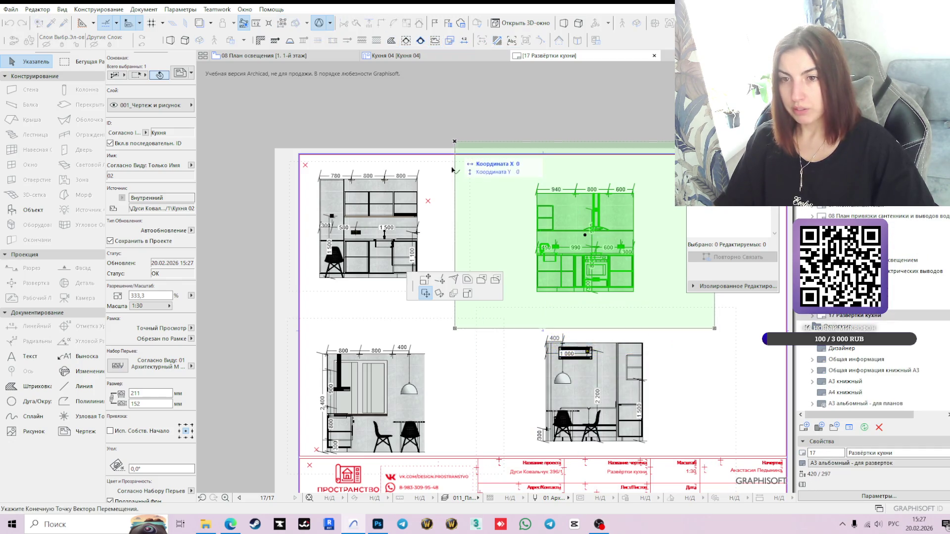
click(427, 281)
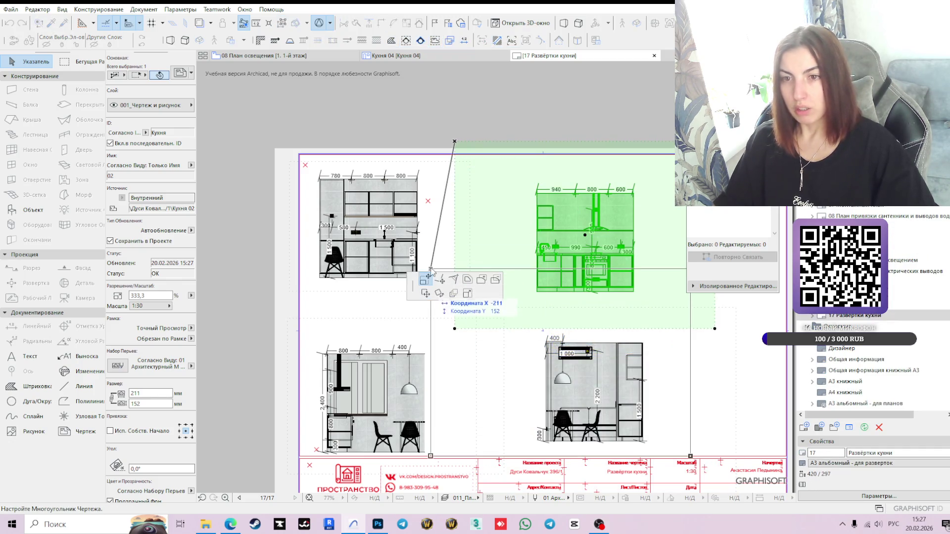
click(514, 161)
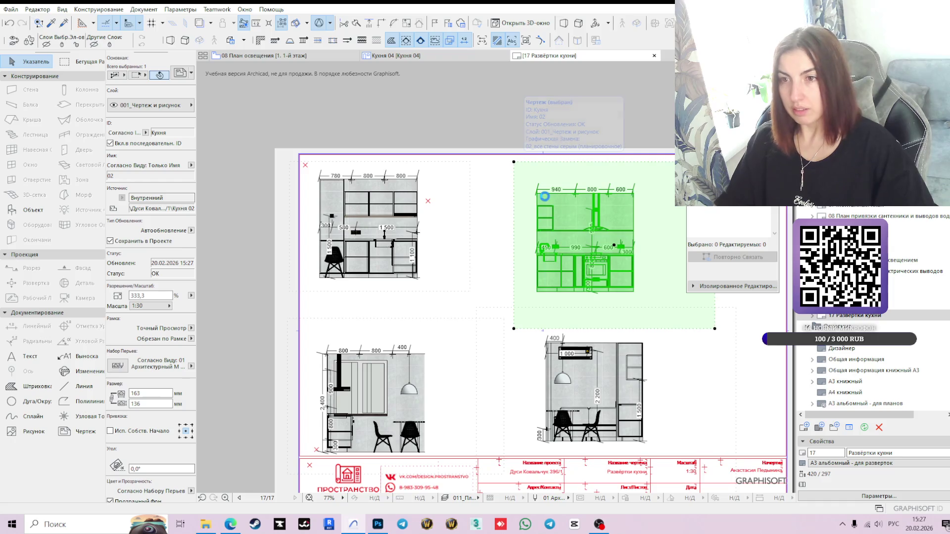
scroll(544, 196, up, 3)
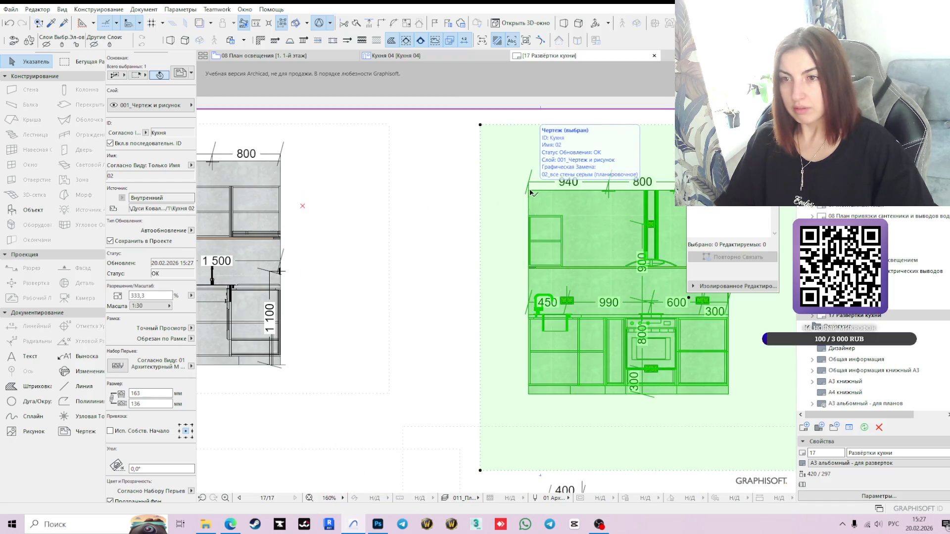
Step: Move the cropped Кухня 02 drawing to line up beside Кухня 01
click(528, 191)
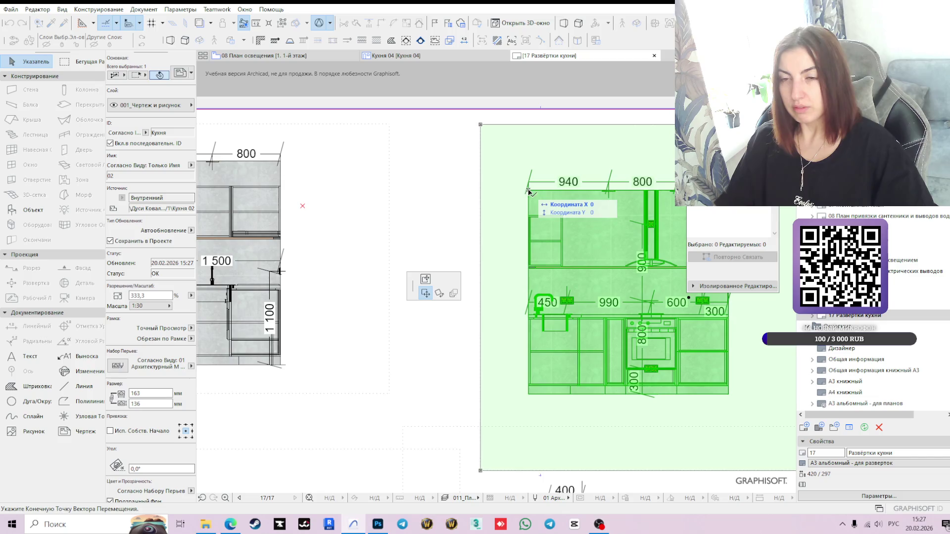
click(281, 163)
scroll(293, 170, up, 3)
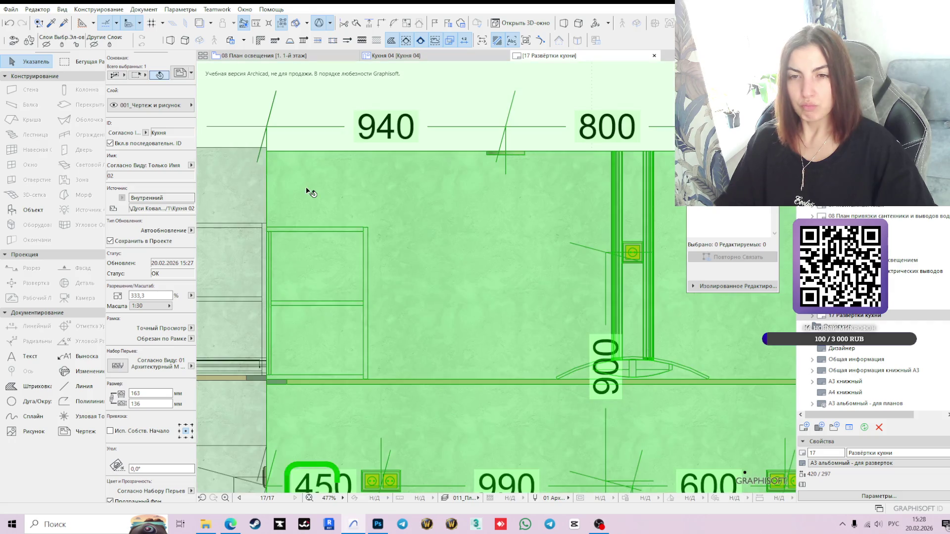
scroll(308, 191, down, 1)
middle_drag(308, 191, 505, 256)
scroll(424, 221, up, 3)
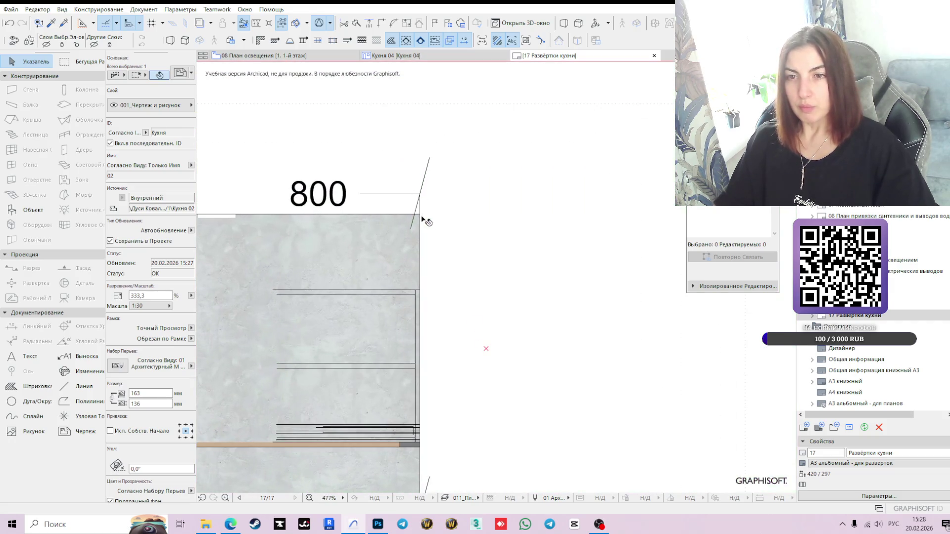
click(420, 220)
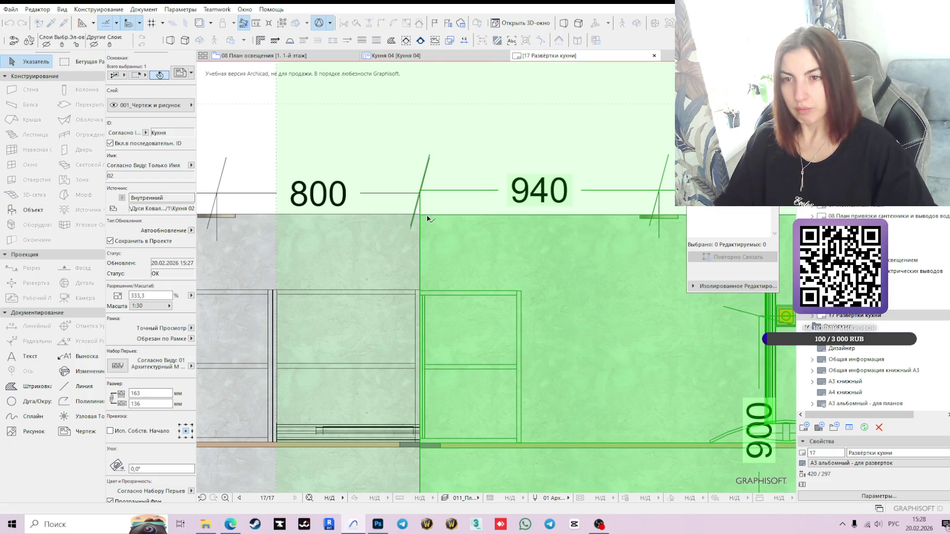
click(419, 216)
scroll(445, 213, down, 5)
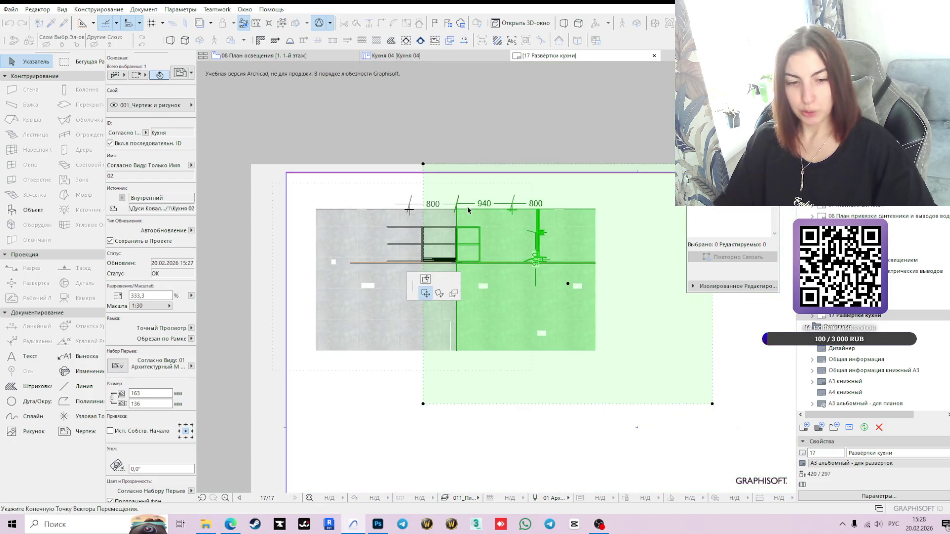
click(524, 213)
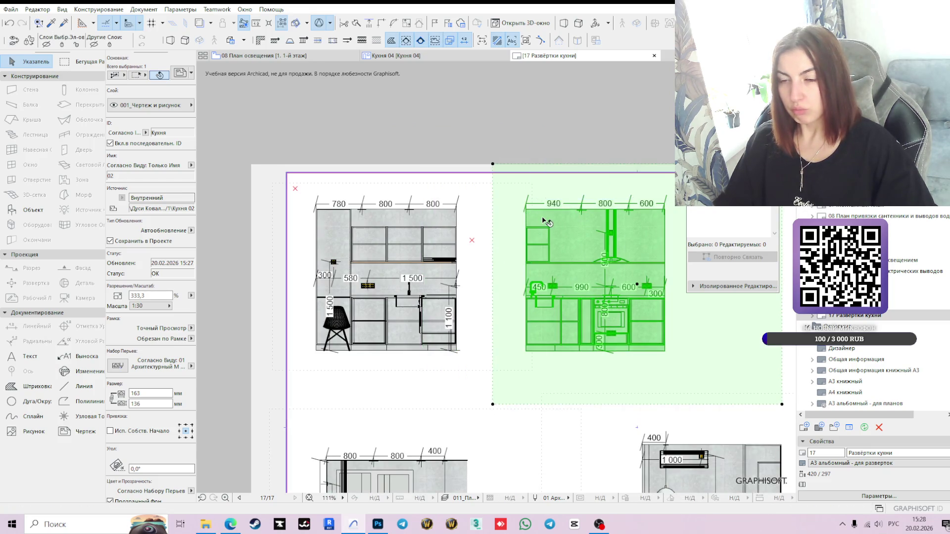
Step: Shrink the upper-right drawing's frame to 144 × 116 mm
scroll(497, 180, down, 3)
scroll(623, 312, up, 3)
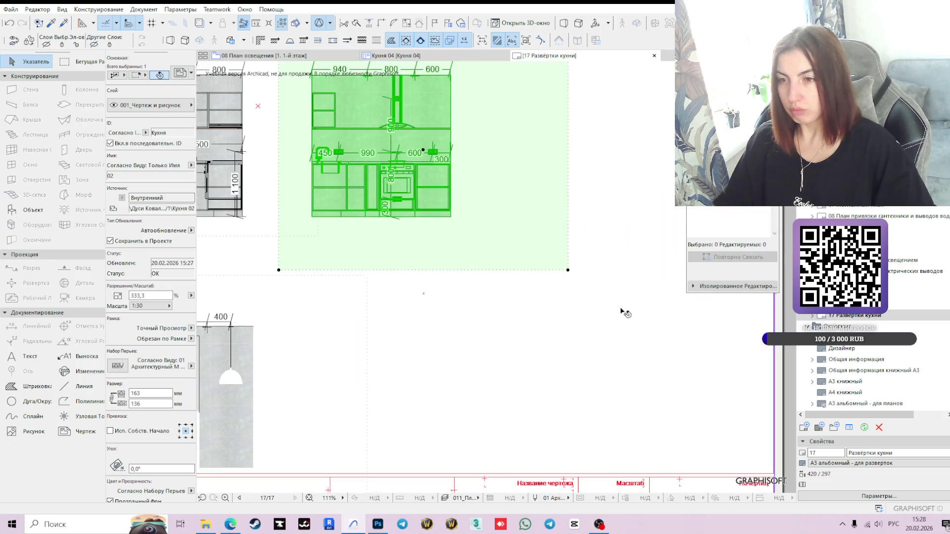
click(567, 271)
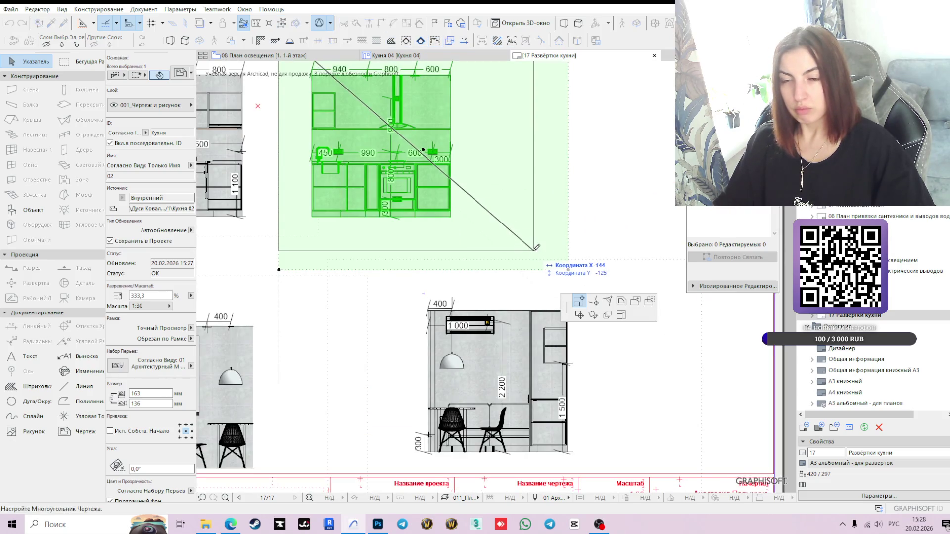
click(533, 235)
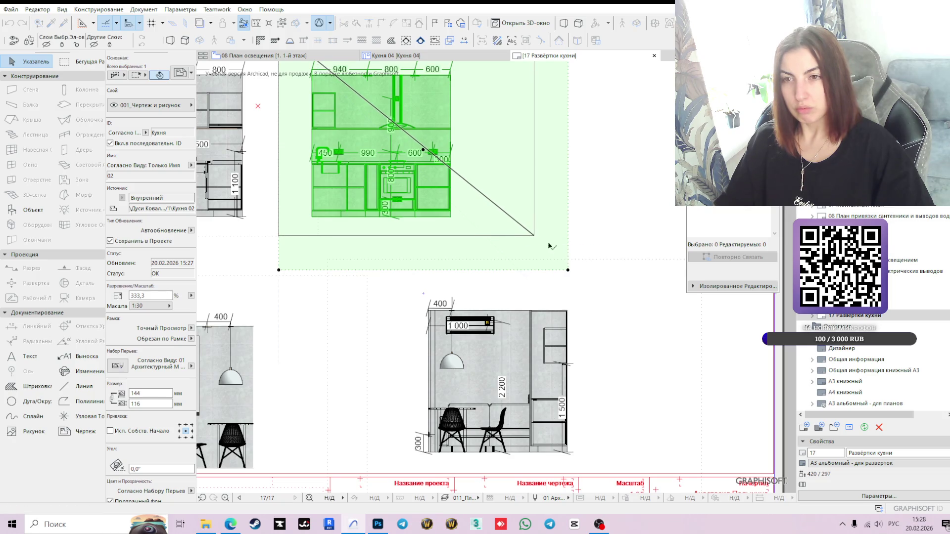
Step: Center the A3 sheet in view and select the lower-right elevation drawing
scroll(517, 277, down, 4)
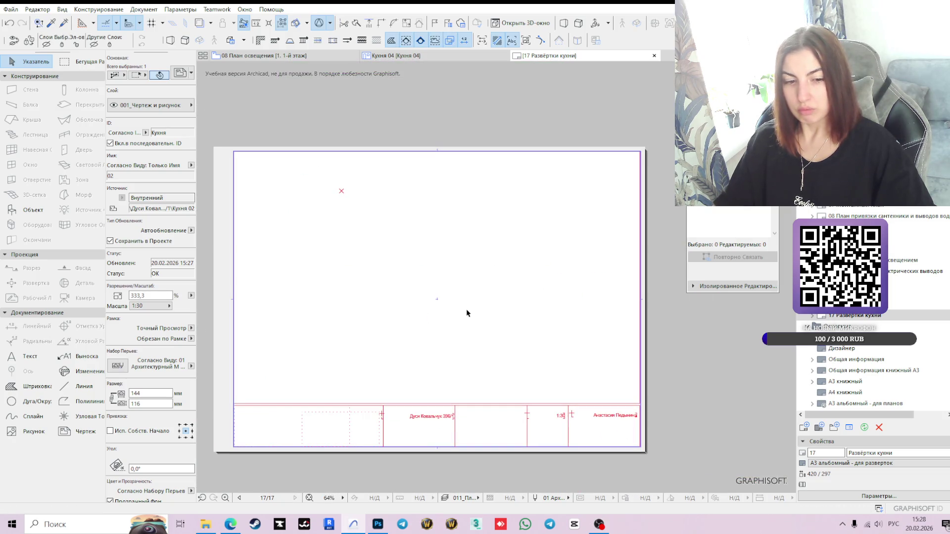
middle_drag(521, 289, 551, 276)
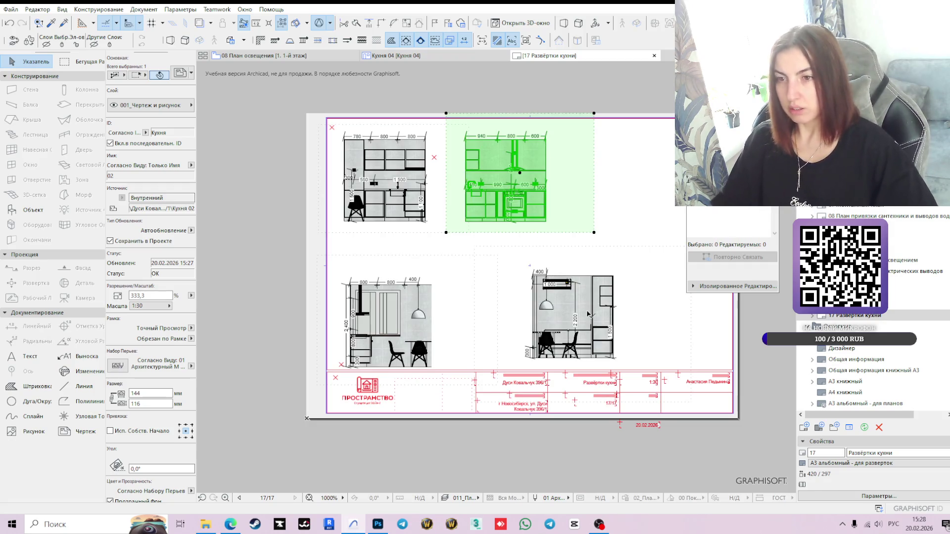
click(588, 314)
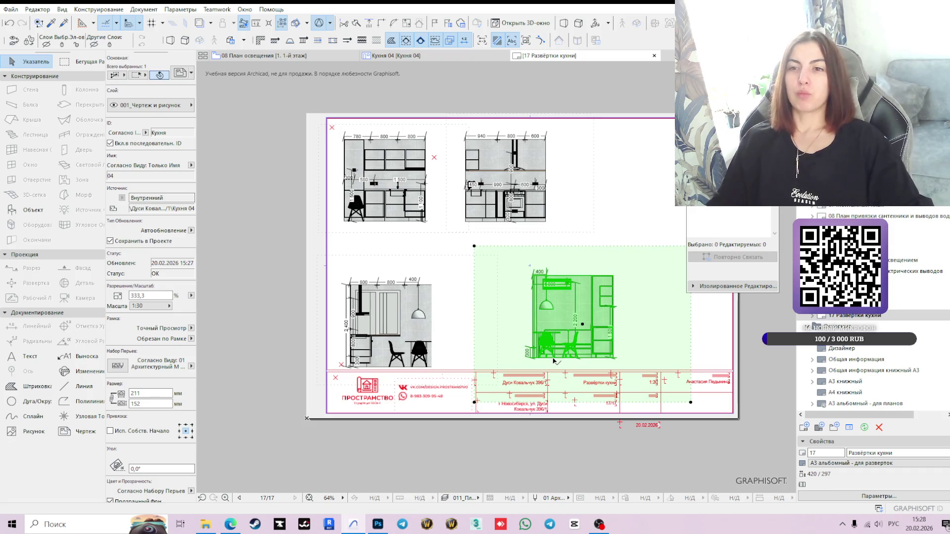
mouse_move(553, 359)
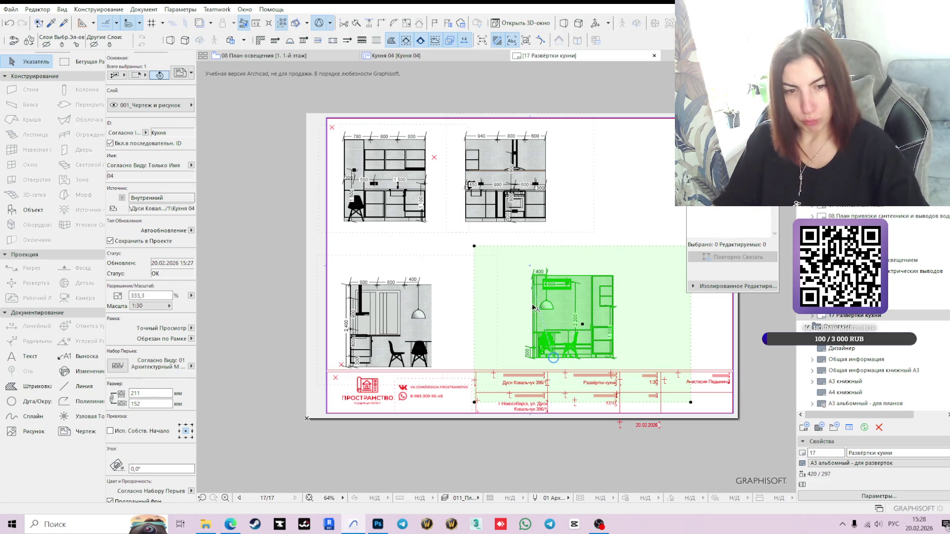
mouse_move(534, 307)
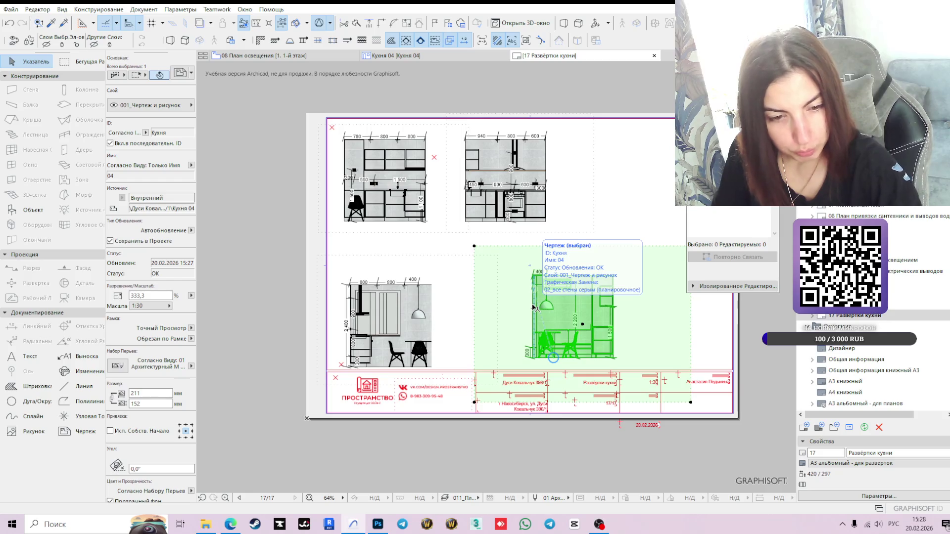